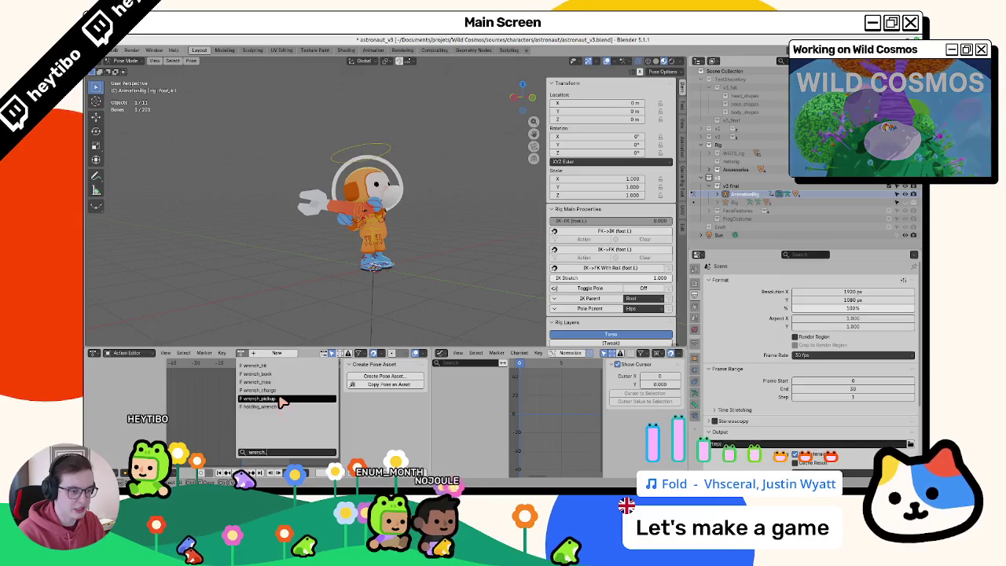
Step: Assign wrench_hit to the rig, select the left and right foot IK bones, and play it back
{"action": "key", "text": "Return"}
{"action": "key", "text": "a"}
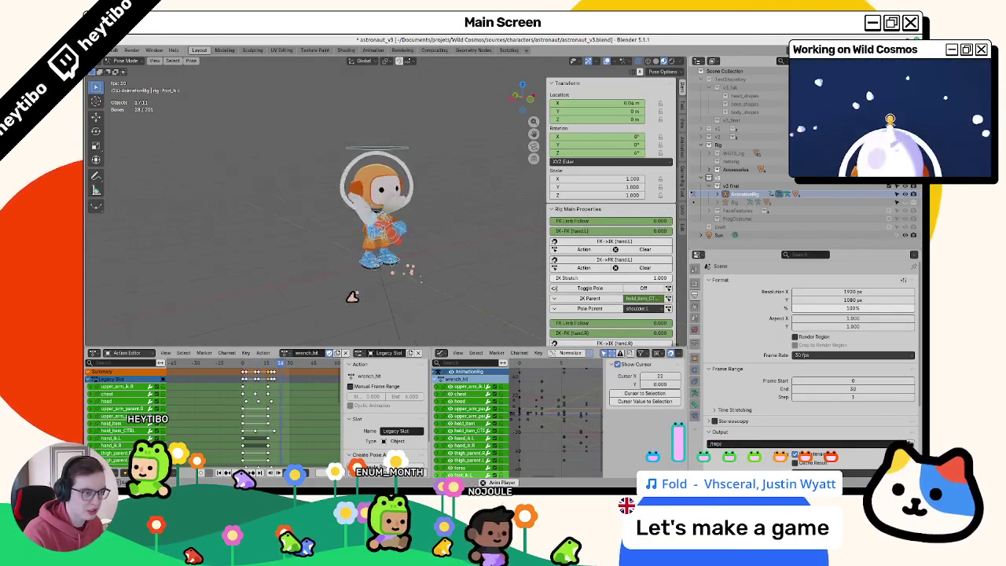
{"action": "key", "text": "Escape"}
{"action": "left_click", "coordinate": [388, 256]}
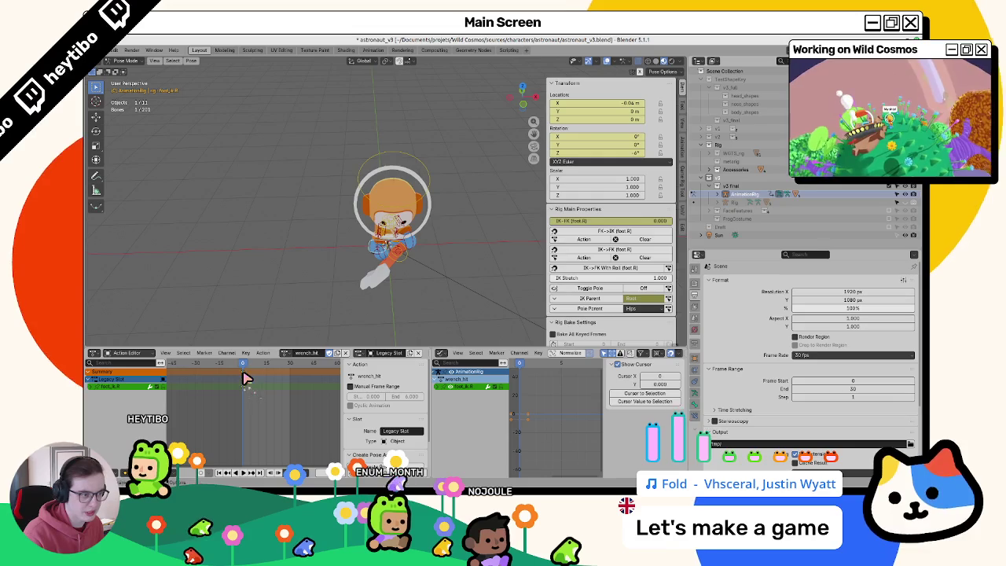
{"action": "key", "text": "ctrl+shift+m"}
{"action": "key", "text": "space"}
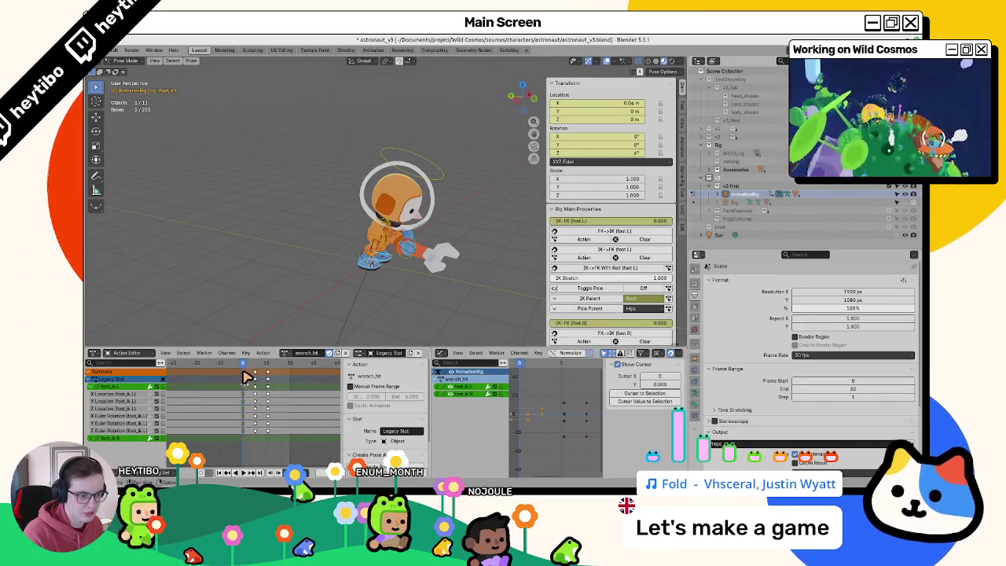
{"action": "left_click", "coordinate": [287, 352]}
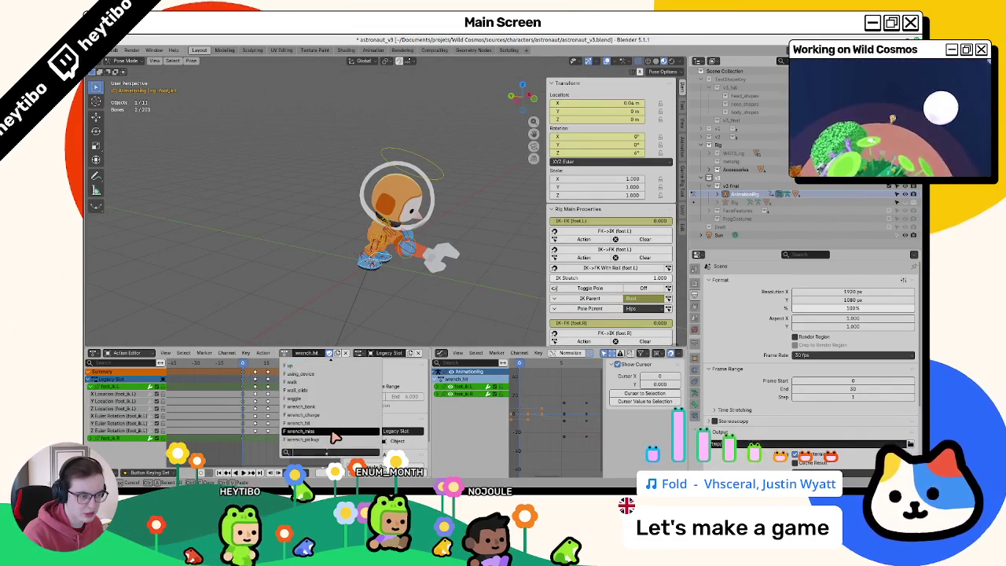
Step: Switch the rig to wrench_miss and select the right foot keyframes and left foot IK bone
{"action": "left_click", "coordinate": [334, 433]}
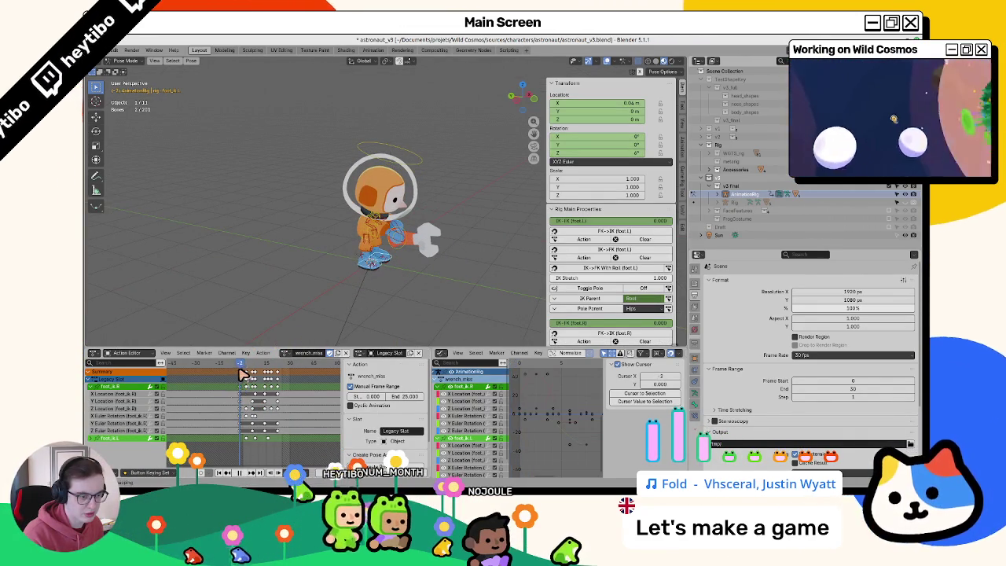
{"action": "key", "text": "space"}
{"action": "left_click", "coordinate": [246, 385]}
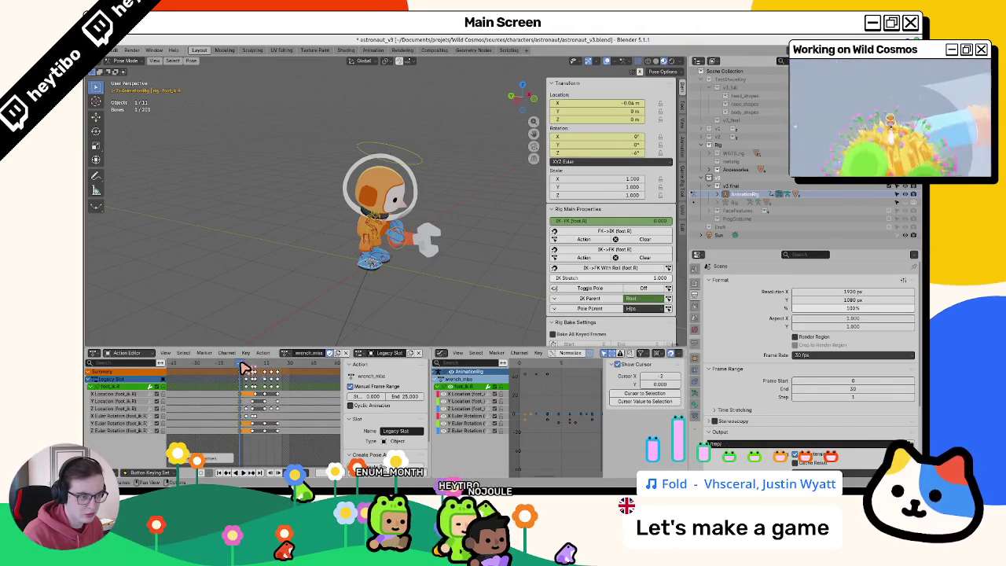
{"action": "left_click_drag", "start_coordinate": [314, 280], "coordinate": [309, 275]}
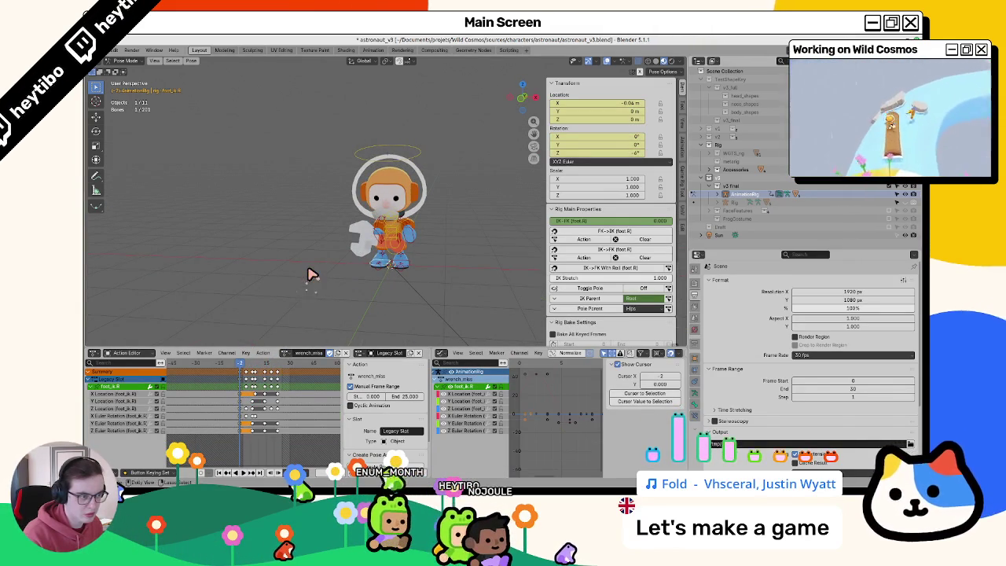
{"action": "left_click", "coordinate": [415, 271]}
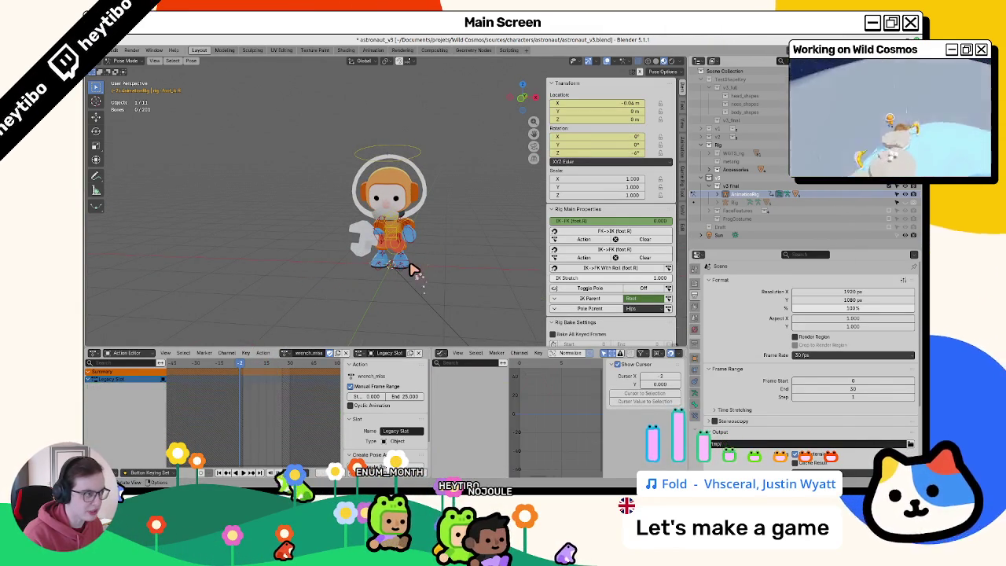
{"action": "left_click", "coordinate": [412, 267]}
Step: Play the action, inspect frames 17–18, and move the right foot IK keyframes
{"action": "key", "text": "space"}
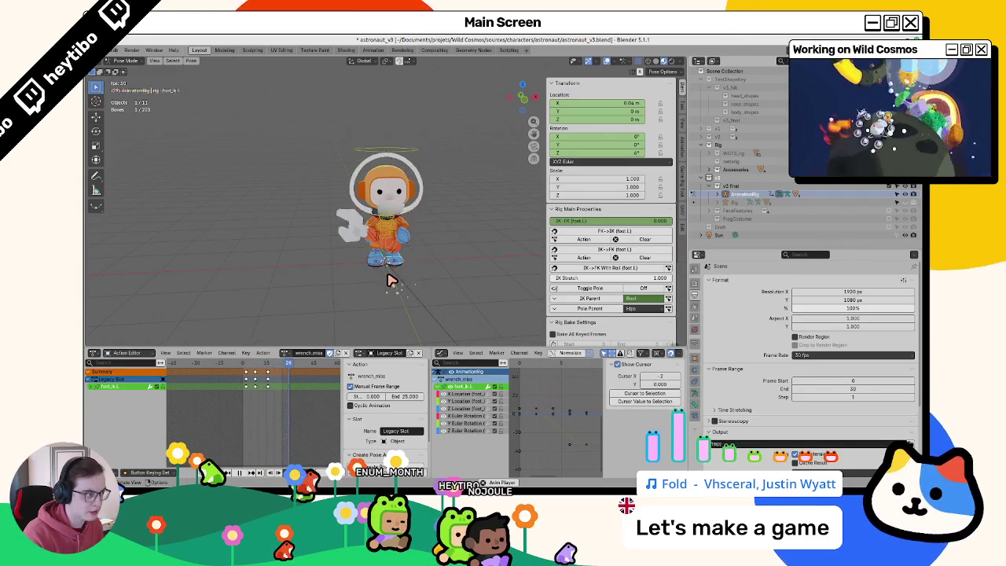
{"action": "key", "text": "space"}
{"action": "left_click", "coordinate": [268, 367]}
{"action": "mouse_move", "coordinate": [268, 370]}
{"action": "left_mouse_down"}
{"action": "mouse_move", "coordinate": [251, 378]}
{"action": "mouse_move", "coordinate": [270, 383]}
{"action": "left_mouse_up"}
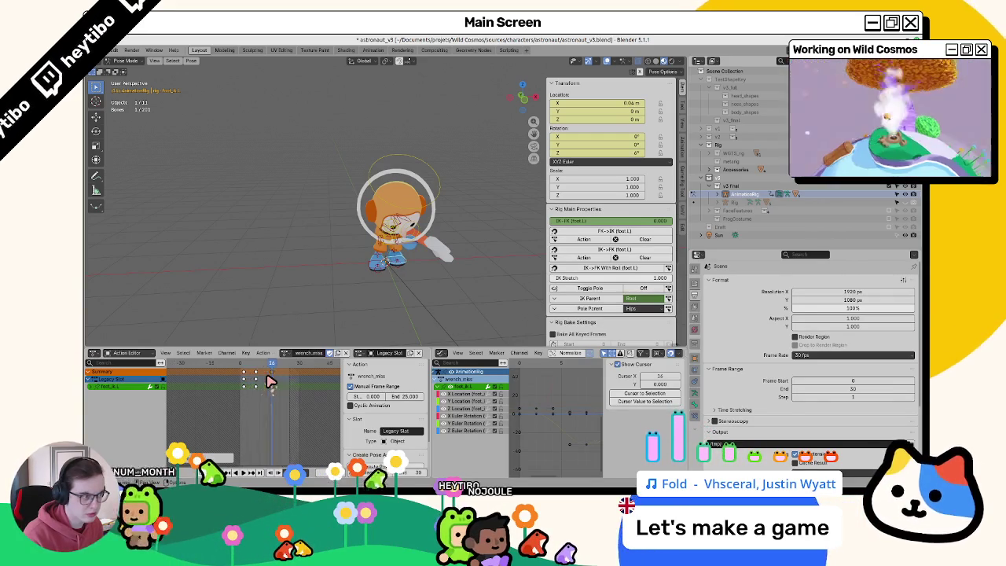
{"action": "left_click", "coordinate": [384, 271]}
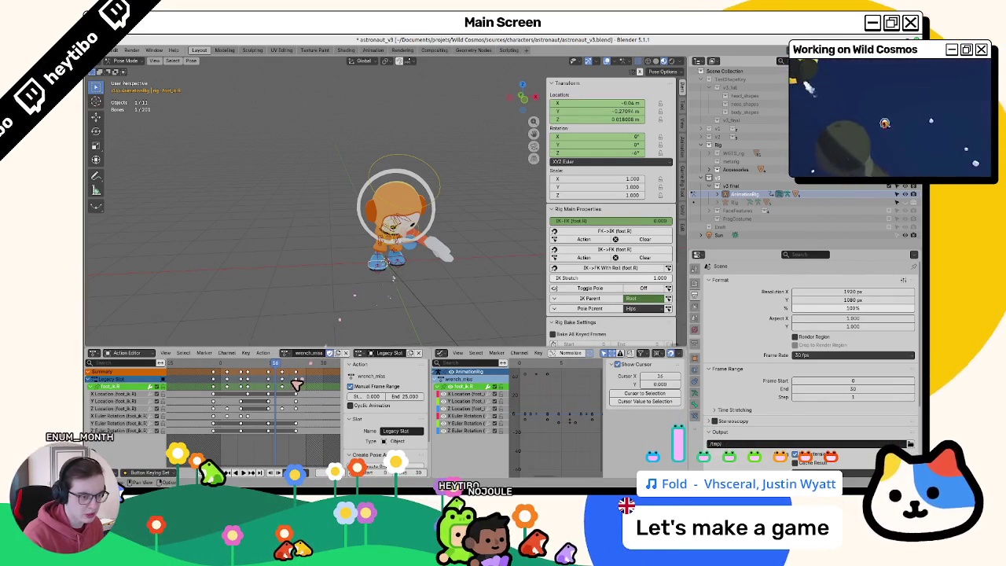
Step: Replay from the frame 22 keyframe to review the change, then select the held item control bone
{"action": "key", "text": "Up"}
{"action": "key", "text": "space"}
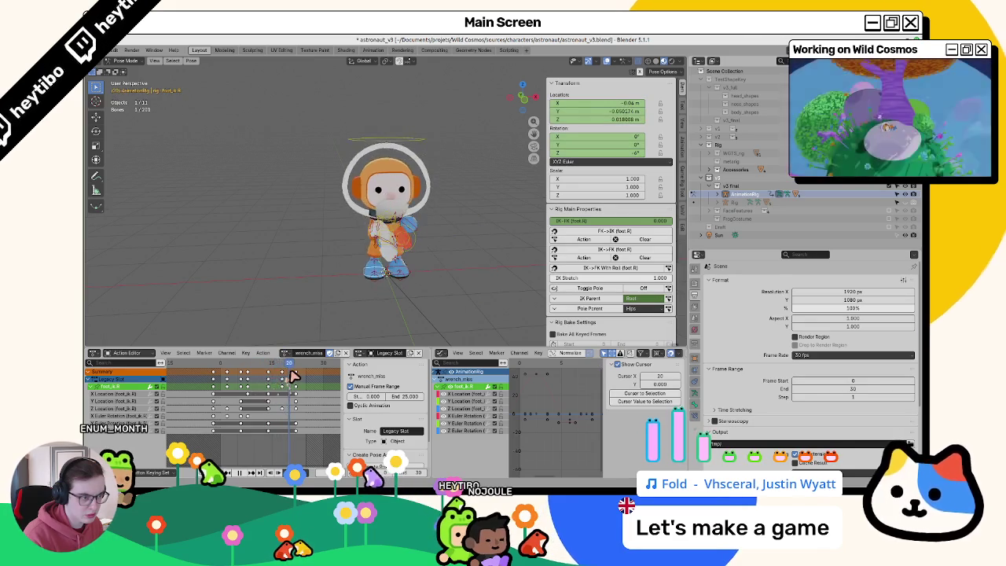
{"action": "key", "text": "Escape"}
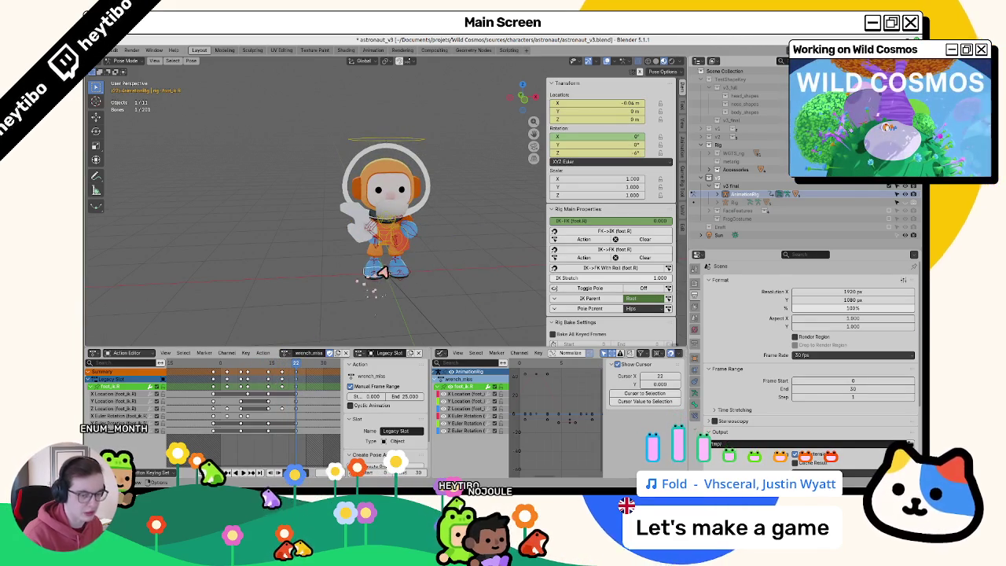
{"action": "key", "text": "space"}
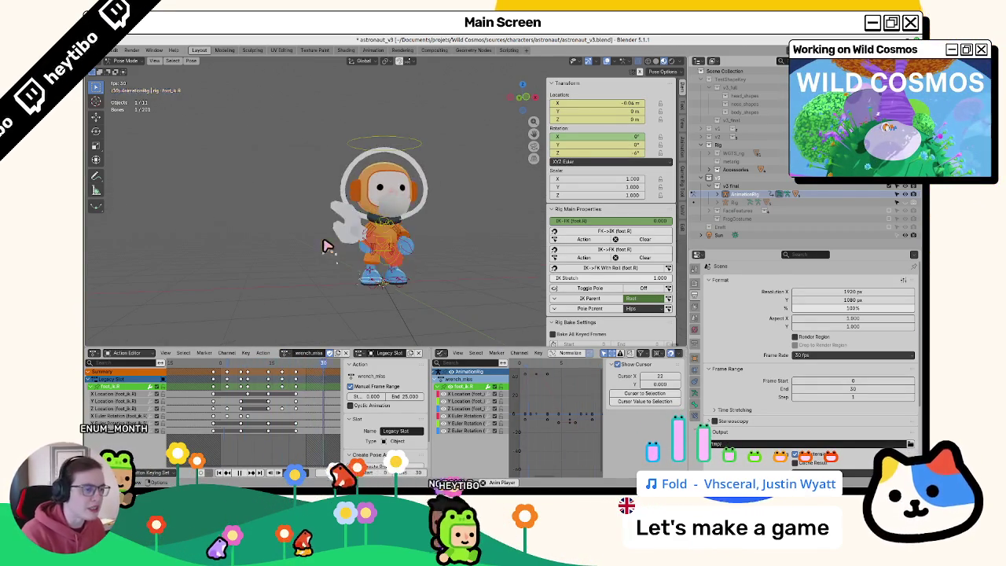
{"action": "key", "text": "Escape"}
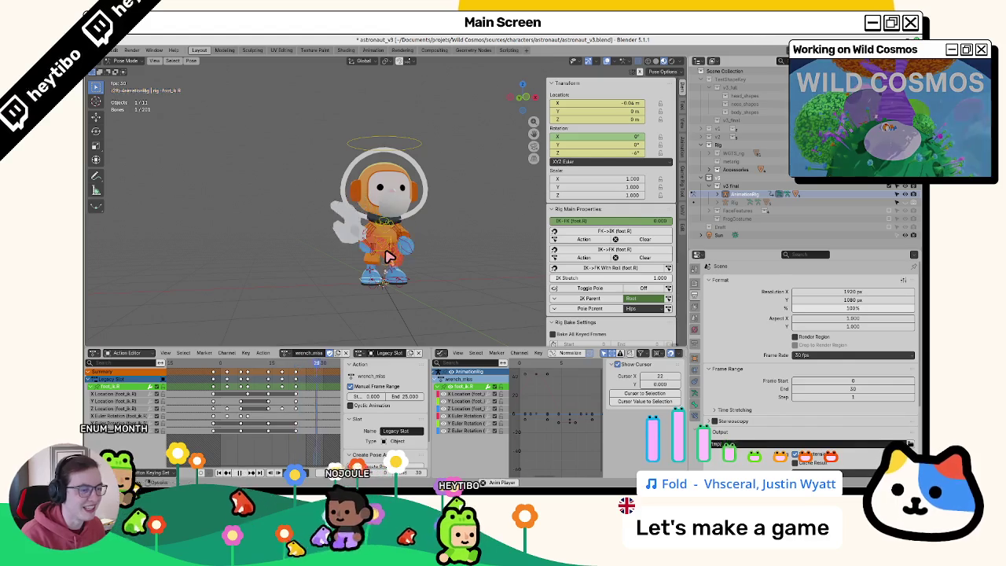
{"action": "left_click", "coordinate": [393, 247]}
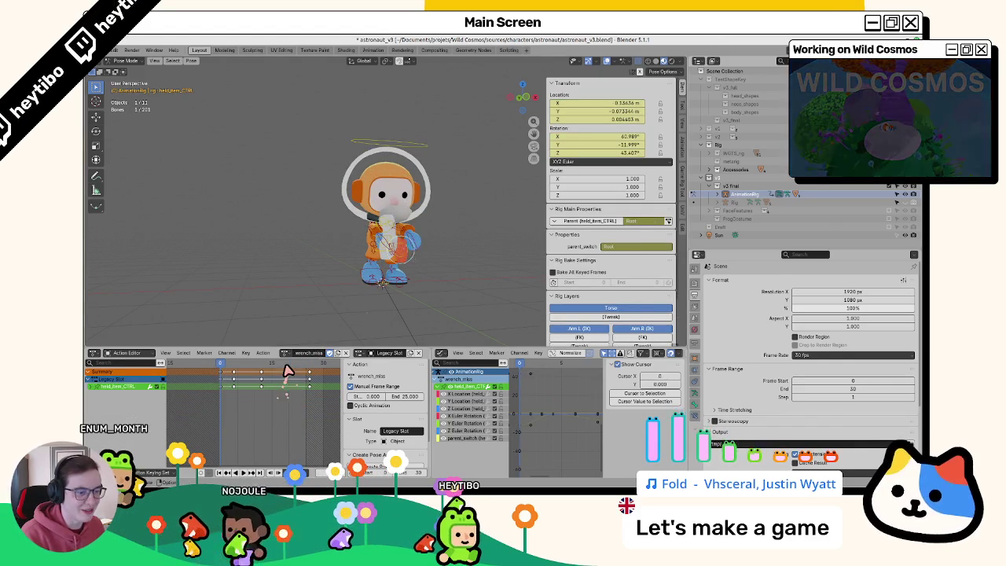
Step: Shift the held_item_CTRL keyframe by one frame, then scrub to frames 28 and 26 to check
{"action": "key", "text": "space"}
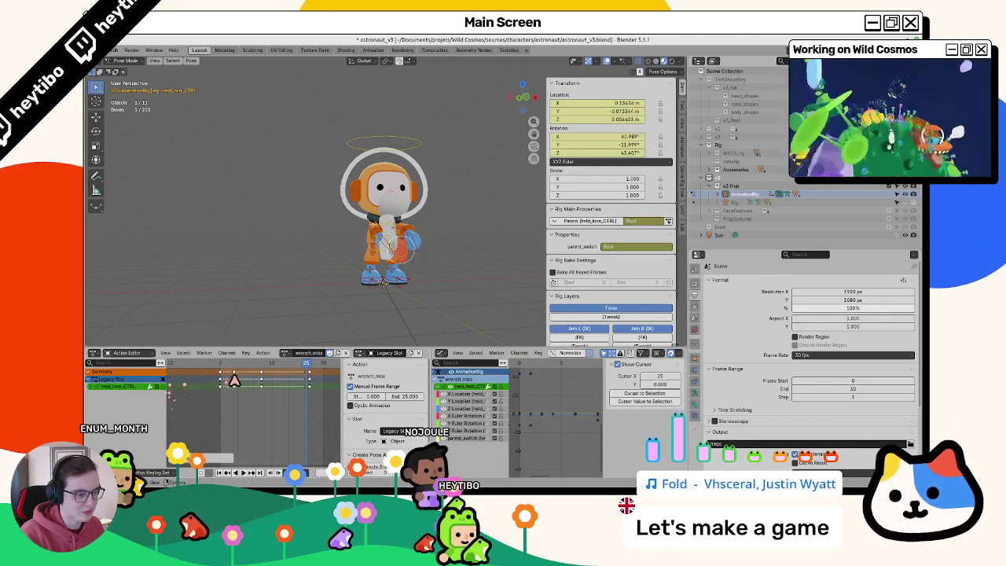
{"action": "key", "text": "g"}
{"action": "left_click", "coordinate": [282, 388]}
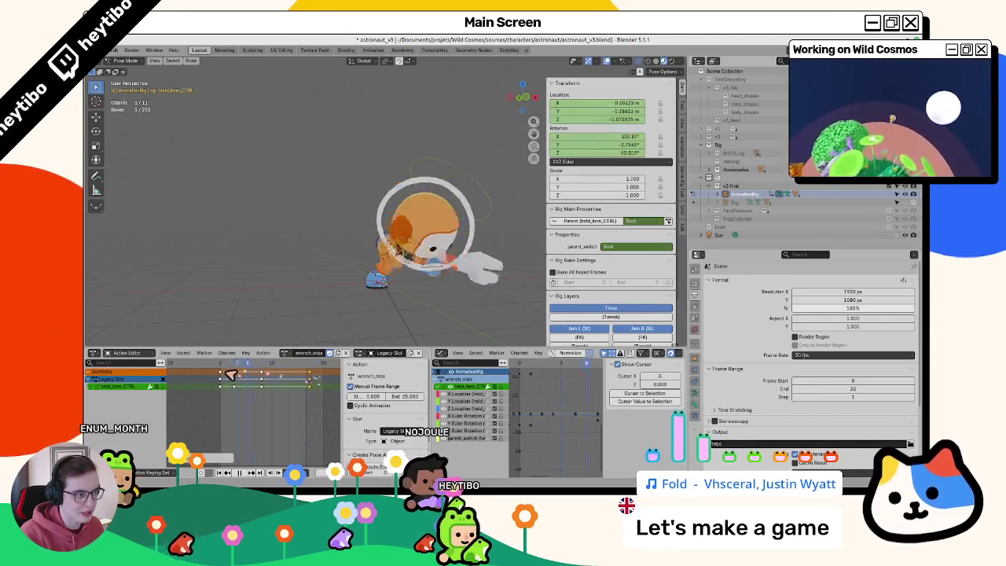
{"action": "left_click_drag", "start_coordinate": [215, 381], "coordinate": [309, 375]}
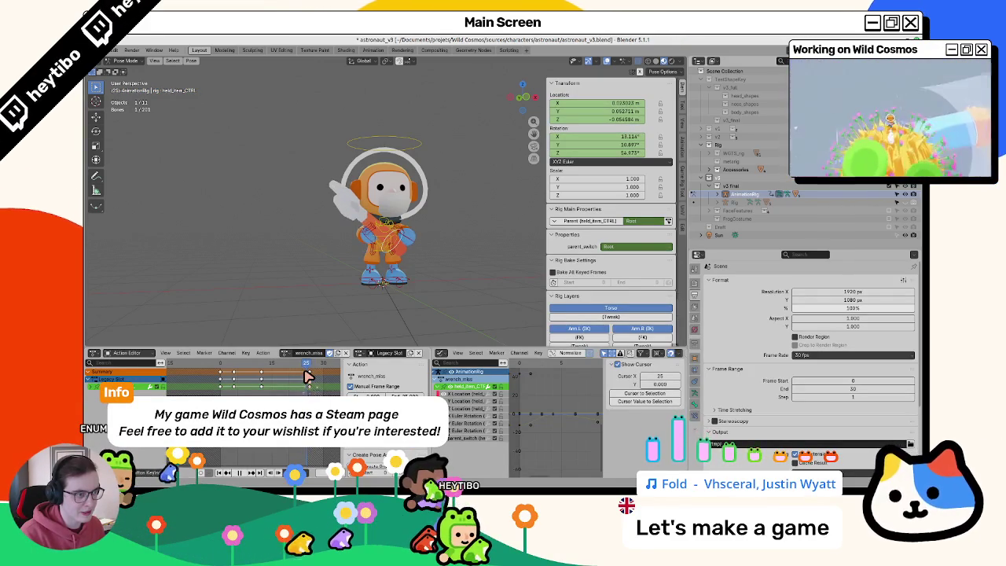
{"action": "left_click", "coordinate": [310, 378]}
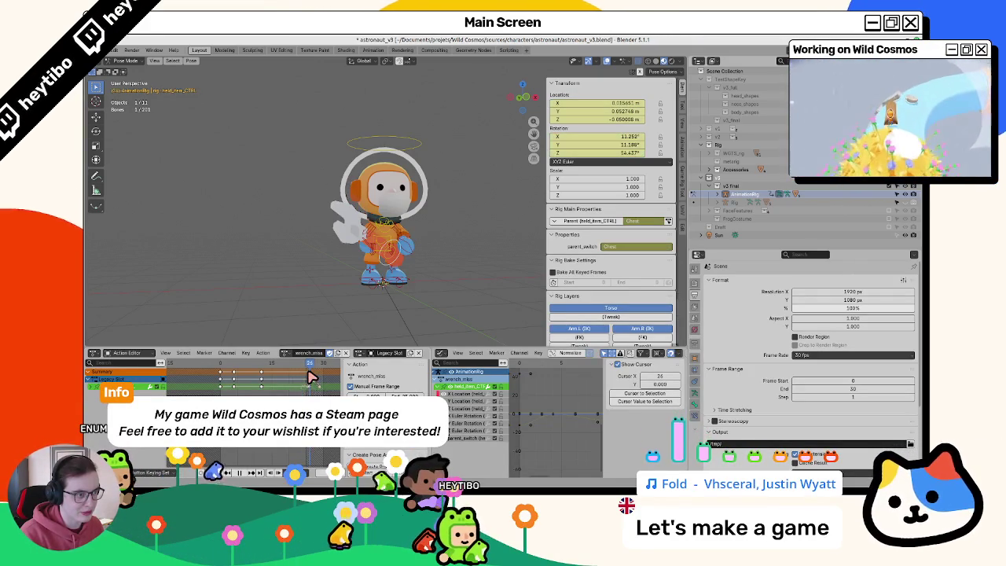
Step: Apply a Chest parent switch to the held item's keyframes and key it at frame 26
{"action": "left_click", "coordinate": [667, 222]}
{"action": "left_click", "coordinate": [664, 224]}
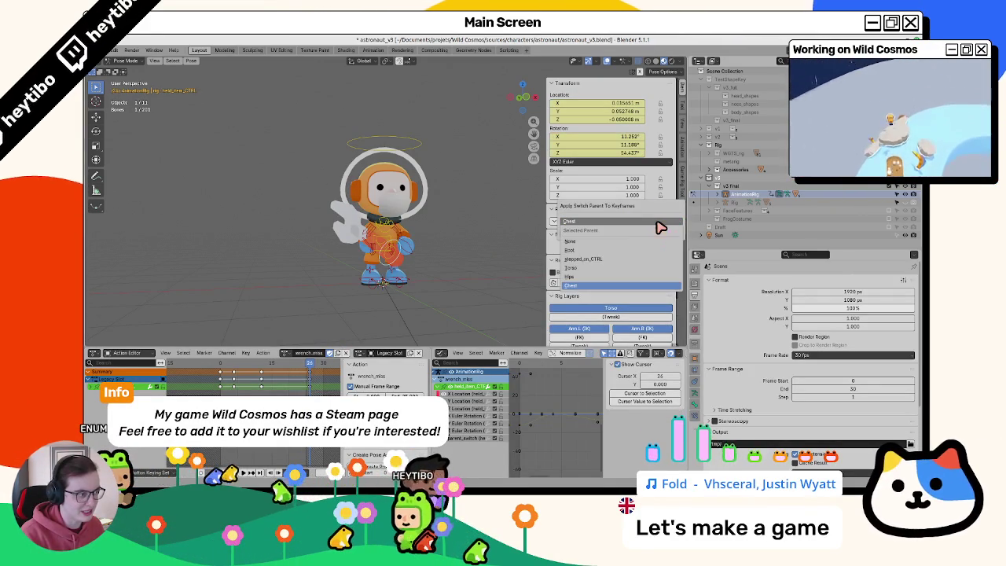
{"action": "left_click", "coordinate": [588, 256]}
{"action": "left_click", "coordinate": [652, 234]}
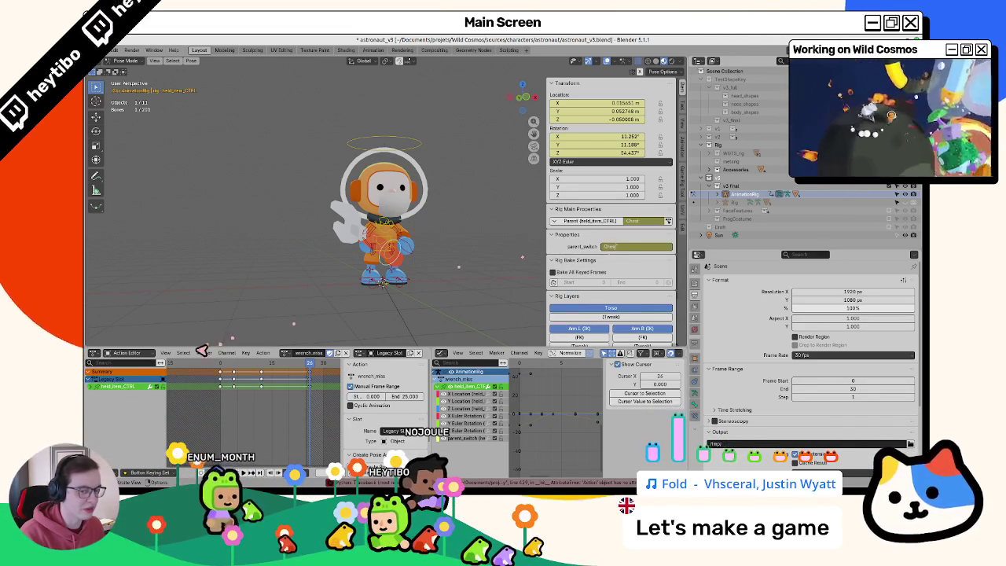
{"action": "left_click", "coordinate": [89, 386]}
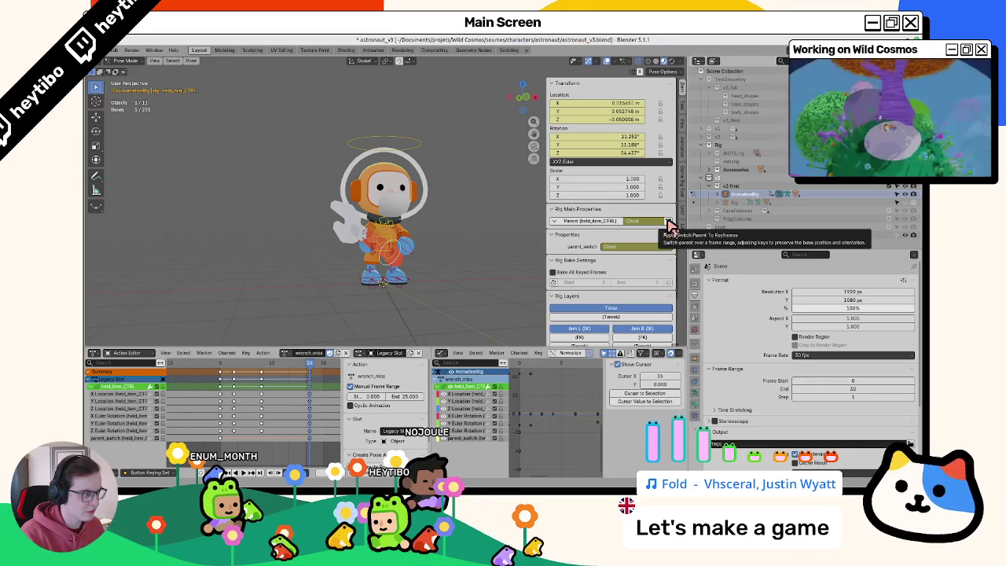
{"action": "left_click", "coordinate": [668, 222]}
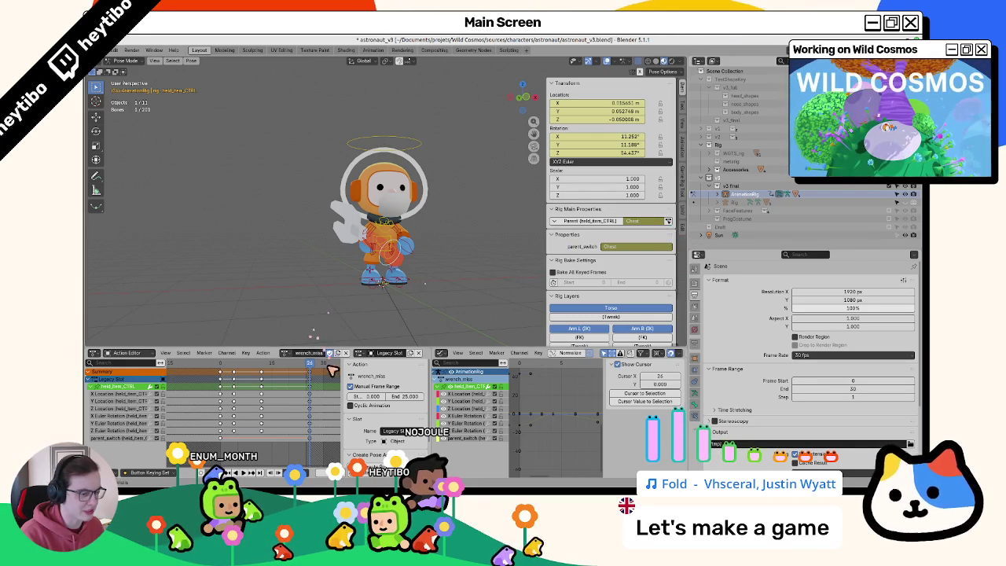
Step: Play wrench_miss to watch the held item follow its new Chest parent switch
{"action": "key", "text": "space"}
{"action": "key", "text": "space"}
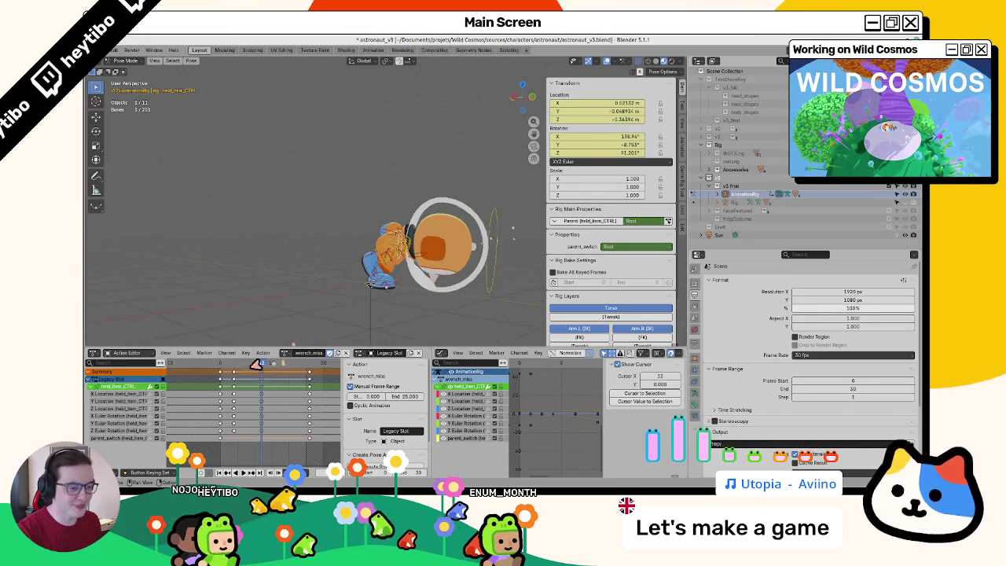
{"action": "key", "text": "space"}
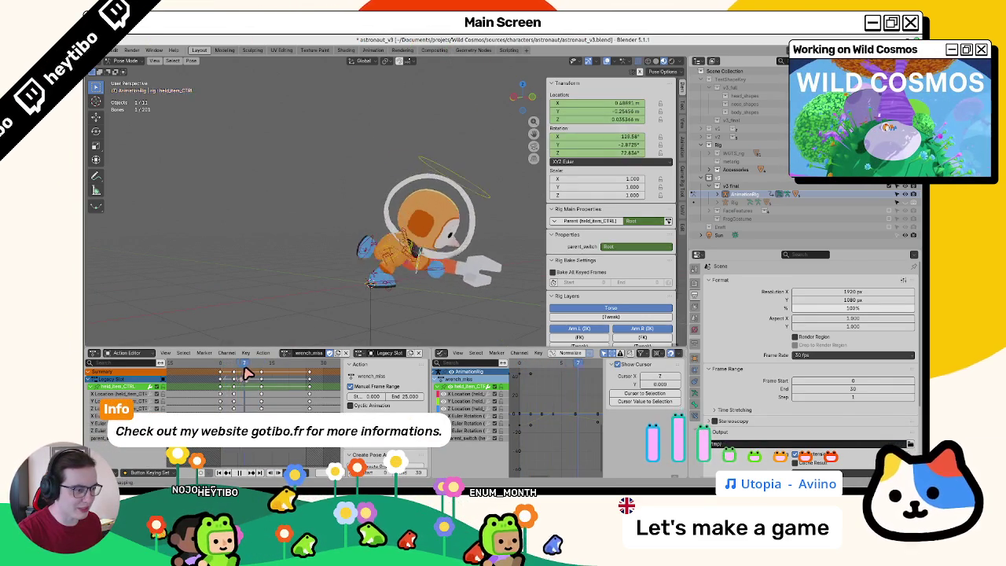
Step: At frame 25, switch the held item's parent to Root and keyframe that setting
{"action": "left_click_drag", "start_coordinate": [312, 368], "coordinate": [314, 377]}
{"action": "left_click", "coordinate": [603, 224]}
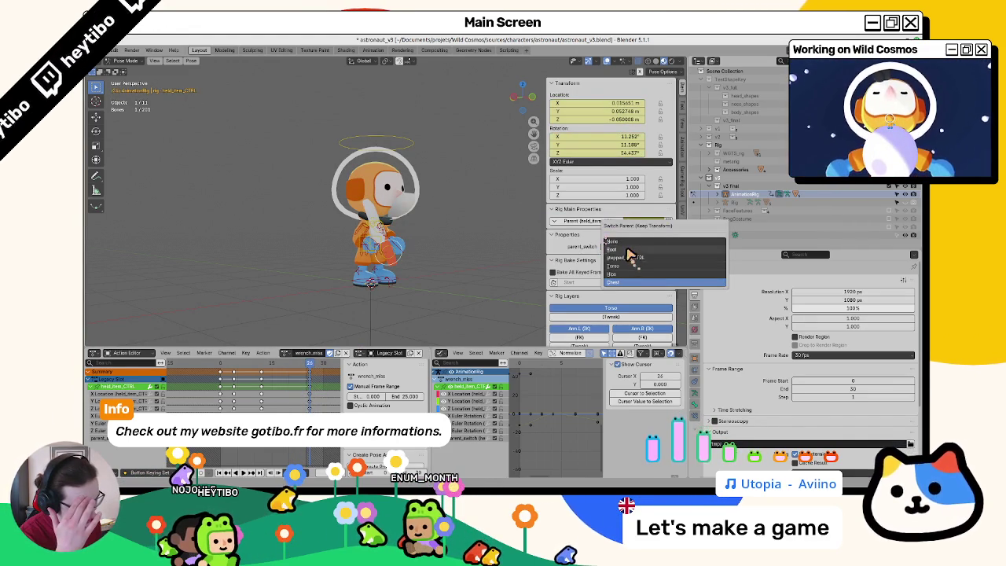
{"action": "left_click", "coordinate": [621, 250]}
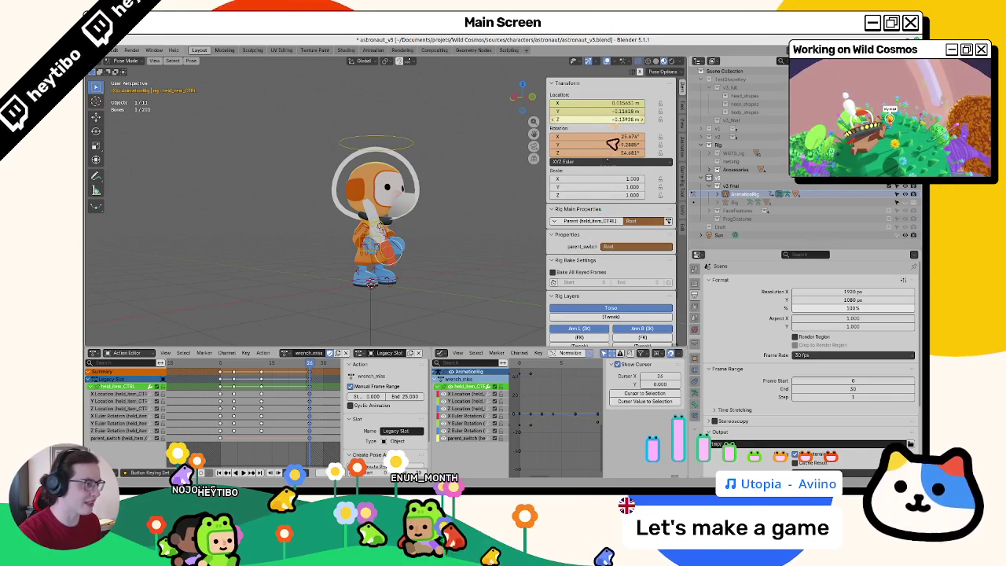
{"action": "key", "text": "space"}
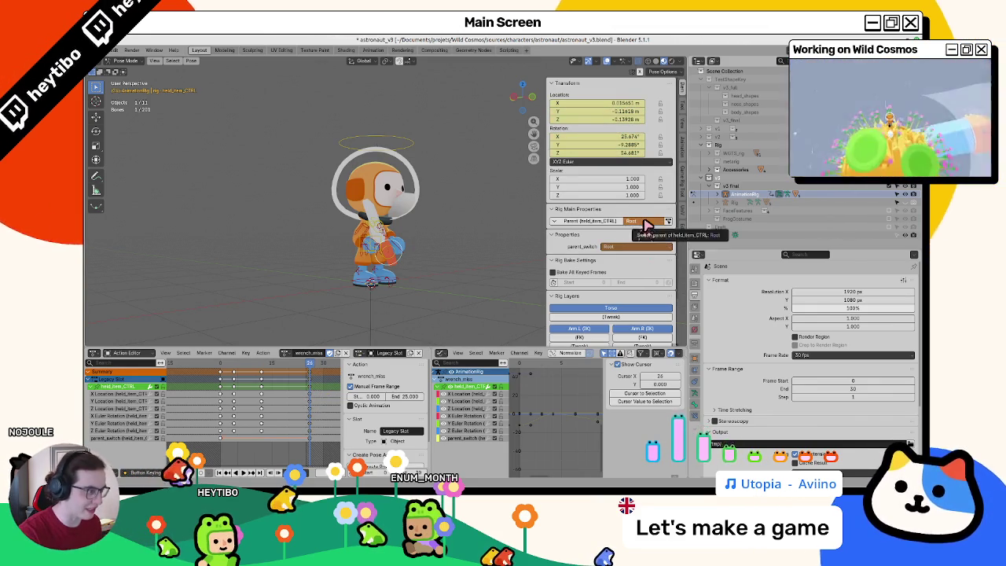
{"action": "key", "text": "i"}
Step: Scrub and replay the action, then select the chest bone and return to frame 16
{"action": "mouse_move", "coordinate": [313, 370]}
{"action": "left_mouse_down"}
{"action": "mouse_move", "coordinate": [269, 369]}
{"action": "mouse_move", "coordinate": [310, 369]}
{"action": "left_mouse_up"}
{"action": "key", "text": "space"}
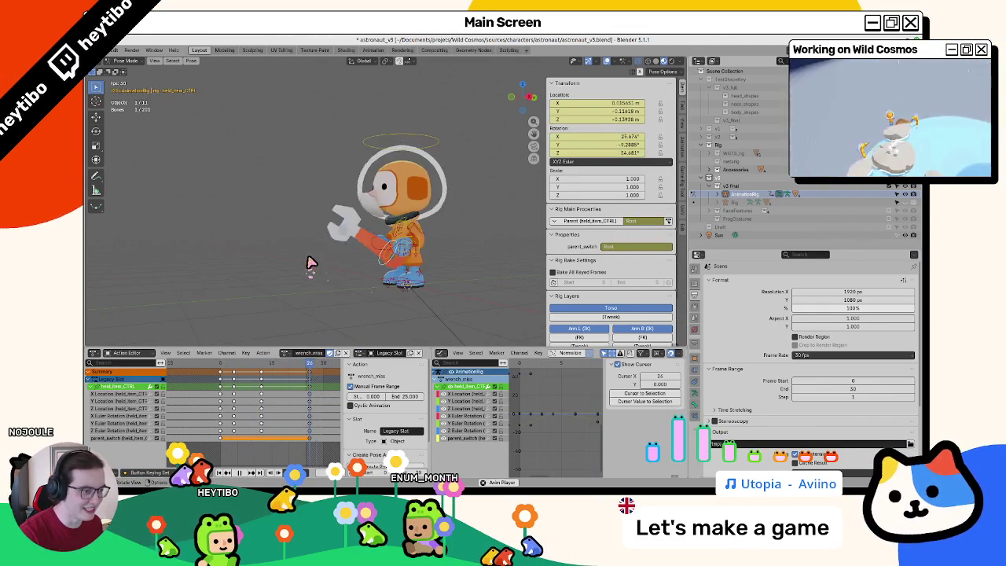
{"action": "key", "text": "space"}
{"action": "left_click", "coordinate": [421, 231]}
{"action": "mouse_move", "coordinate": [312, 368]}
{"action": "left_mouse_down"}
{"action": "mouse_move", "coordinate": [270, 370]}
{"action": "mouse_move", "coordinate": [277, 385]}
{"action": "mouse_move", "coordinate": [305, 390]}
{"action": "left_mouse_up"}
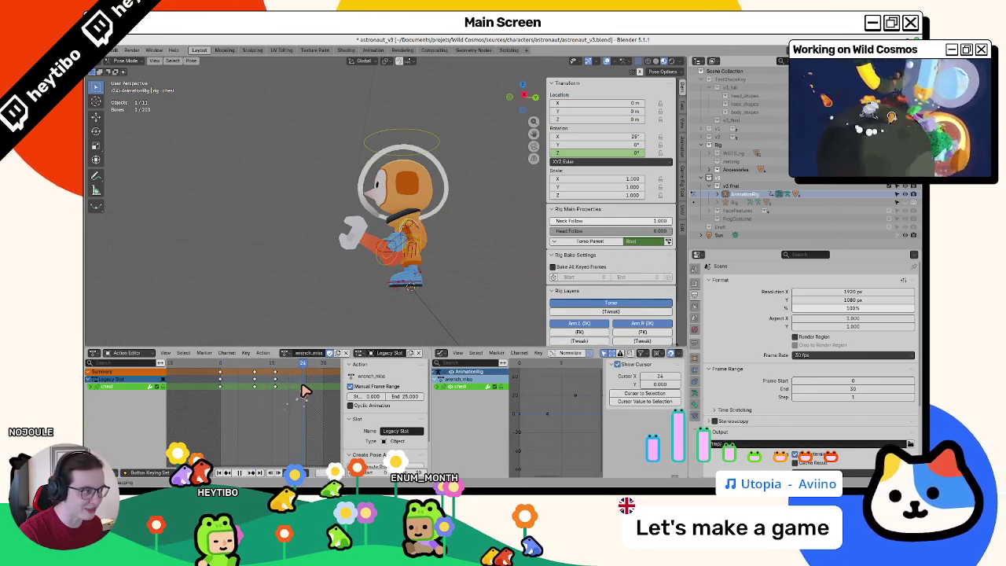
Step: Play wrench_miss from the front view with all rig bones selected, then list the actions
{"action": "left_click_drag", "start_coordinate": [369, 315], "coordinate": [335, 327]}
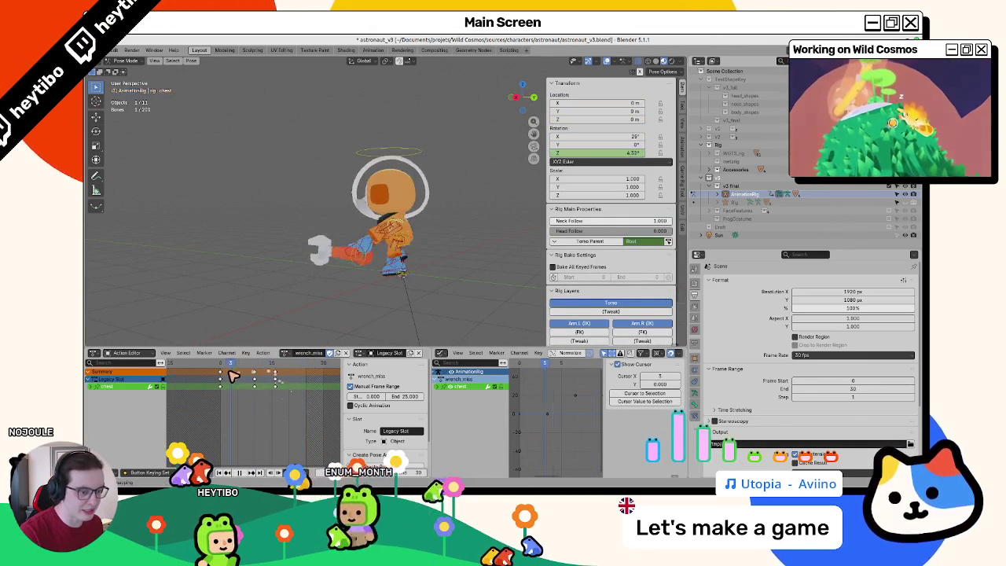
{"action": "left_click", "coordinate": [367, 281]}
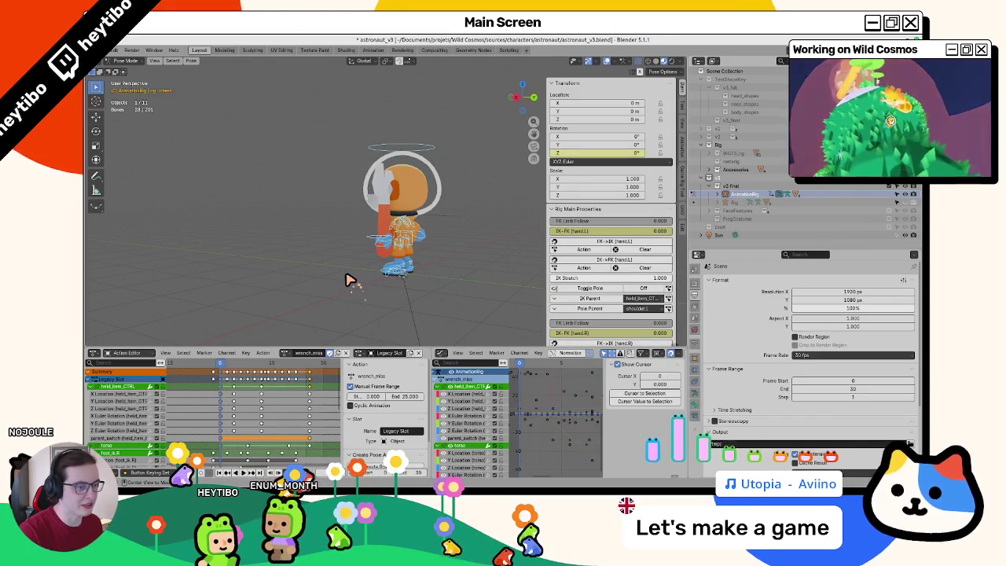
{"action": "key", "text": "space"}
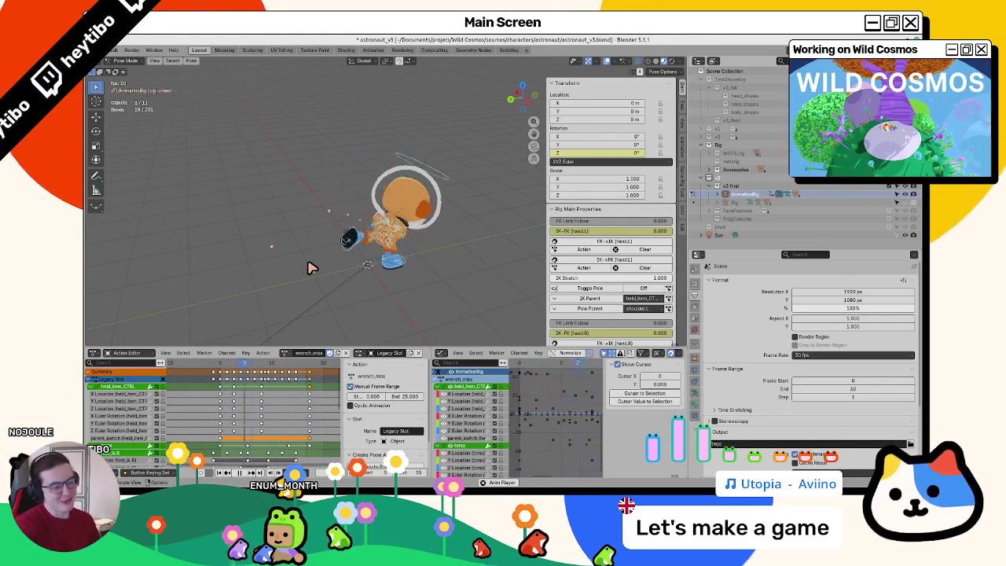
{"action": "left_click", "coordinate": [286, 353]}
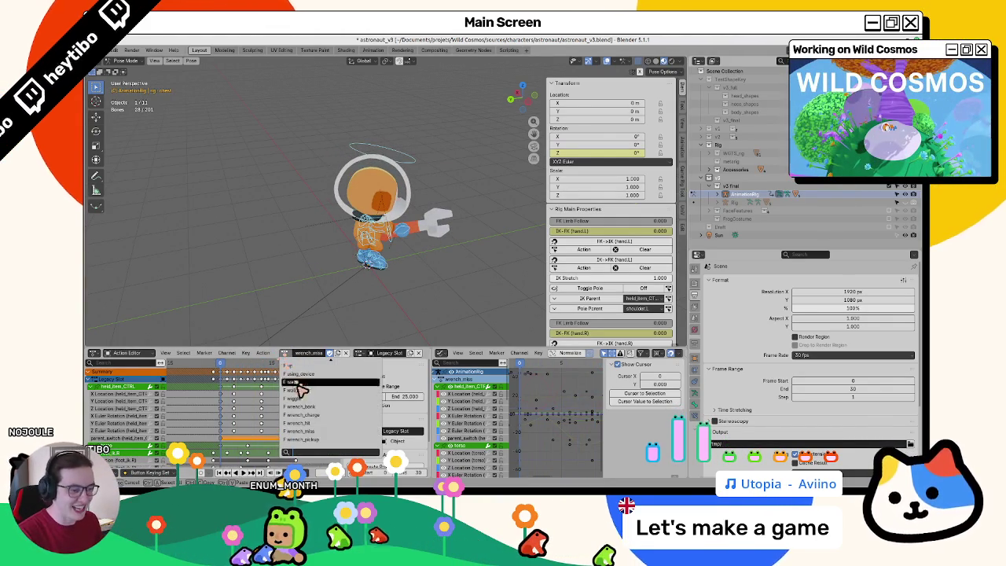
Step: Switch to wrench_hit, set its Manual Frame Range End to 20, and play it to check
{"action": "left_click", "coordinate": [307, 423]}
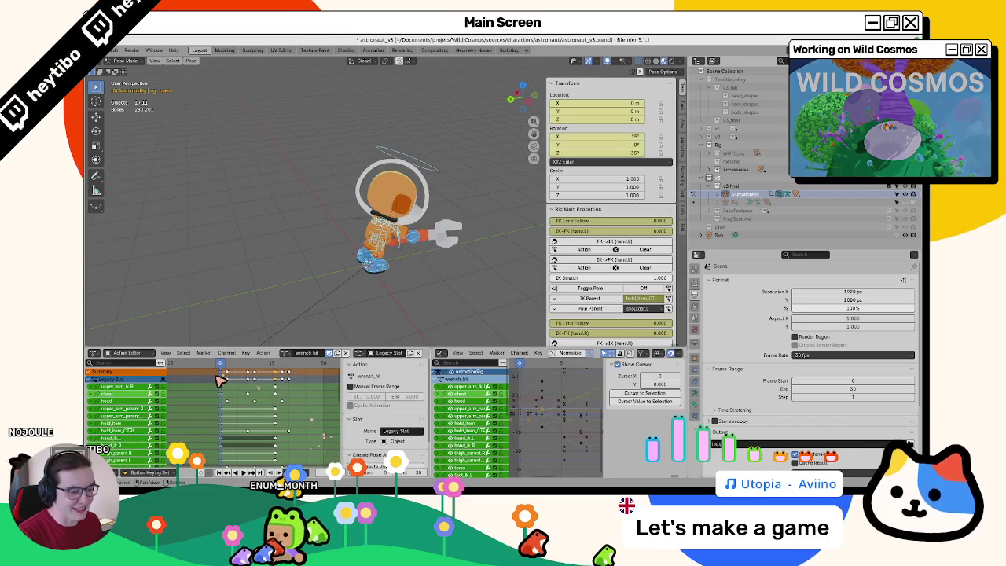
{"action": "left_click_drag", "start_coordinate": [227, 370], "coordinate": [287, 371]}
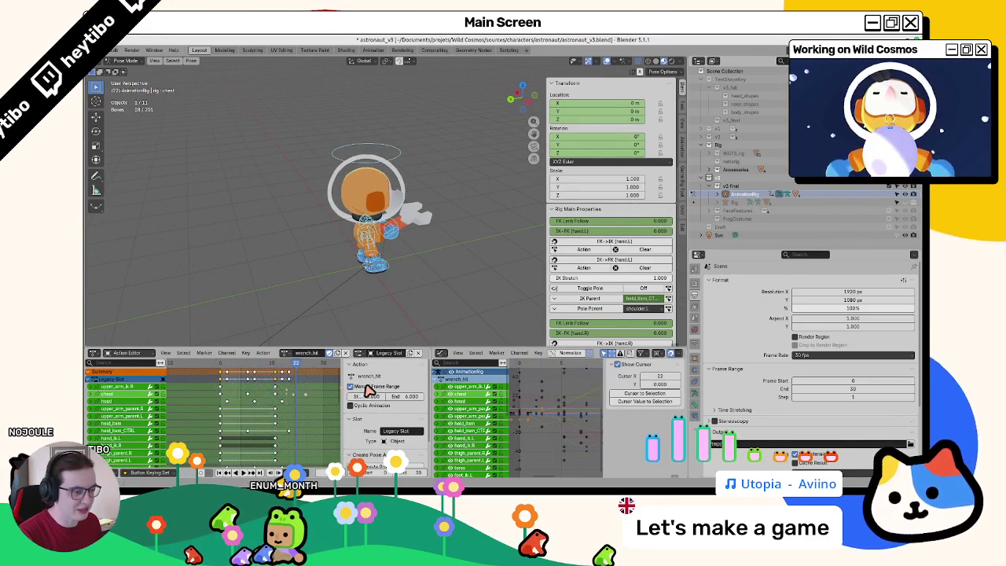
{"action": "left_click", "coordinate": [393, 396]}
{"action": "type", "text": "20"}
{"action": "key", "text": "Return"}
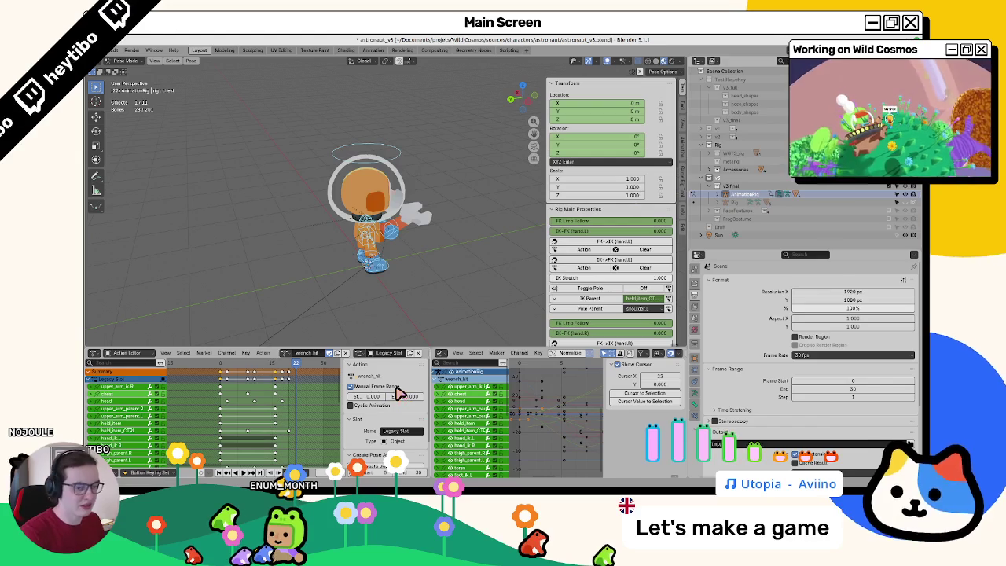
{"action": "key", "text": "space"}
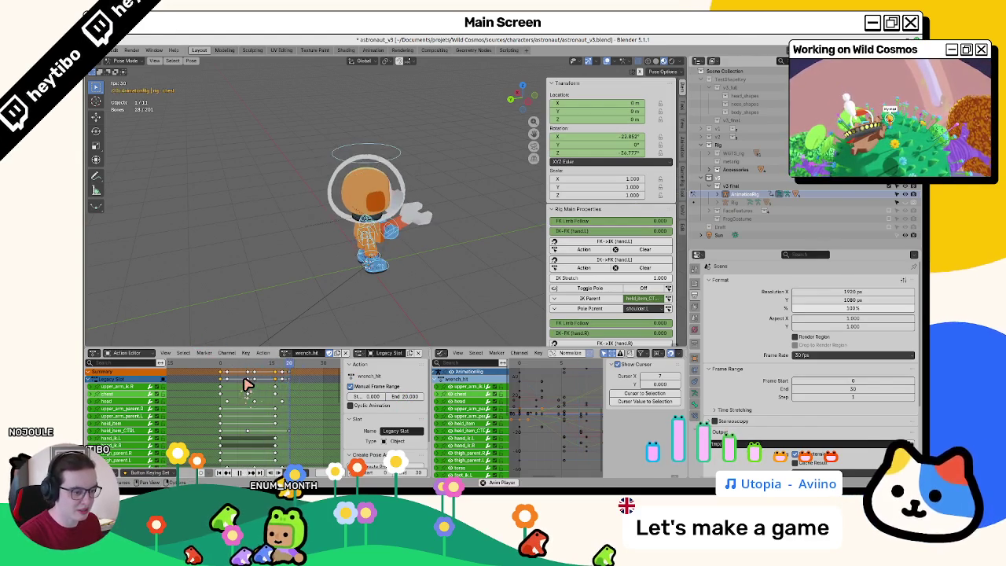
{"action": "key", "text": "space"}
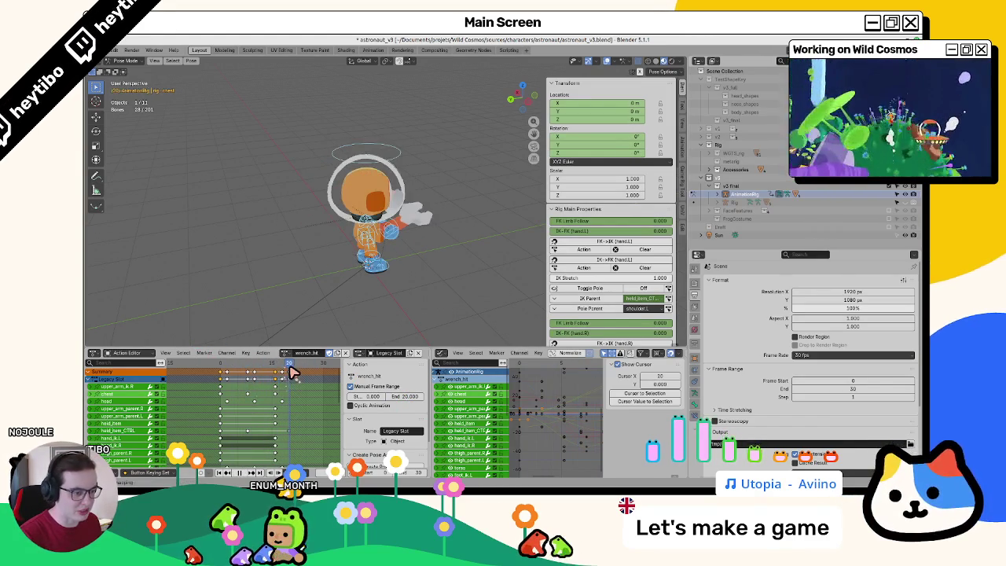
{"action": "key", "text": "space"}
{"action": "key", "text": "space"}
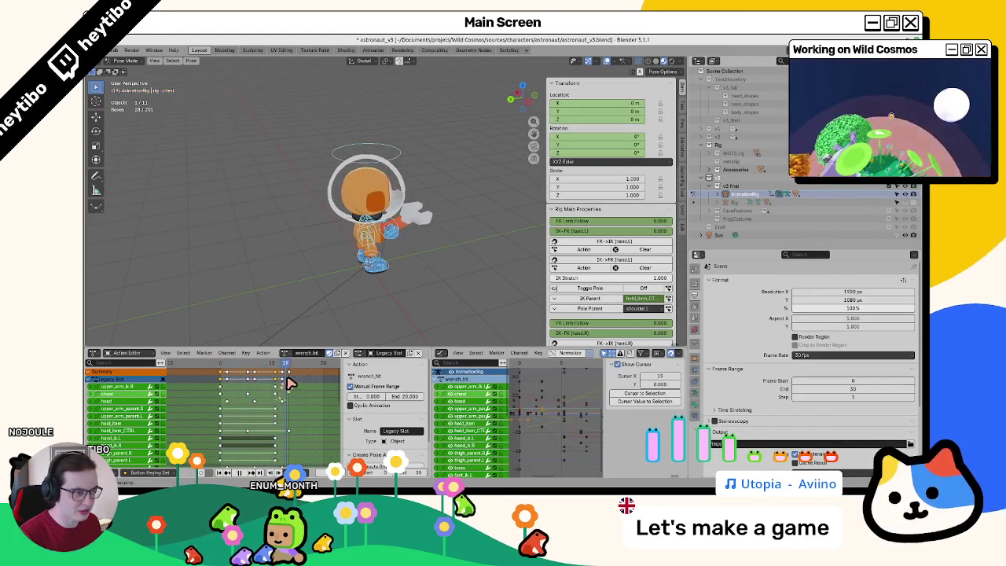
Step: Return the rig to wrench_miss, play it to frame 23, and reopen the action list
{"action": "left_click", "coordinate": [285, 358]}
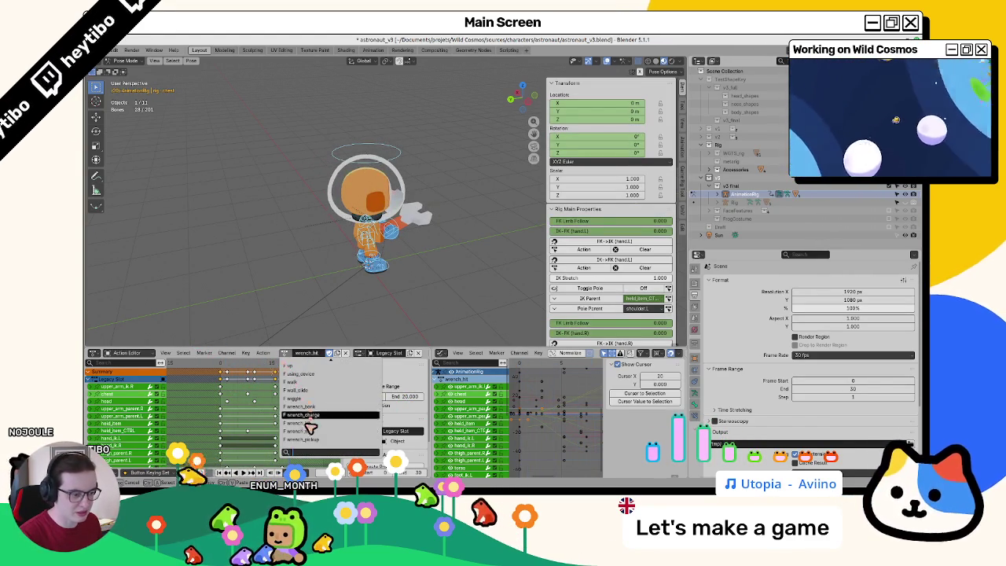
{"action": "left_click", "coordinate": [322, 415]}
{"action": "key", "text": "space"}
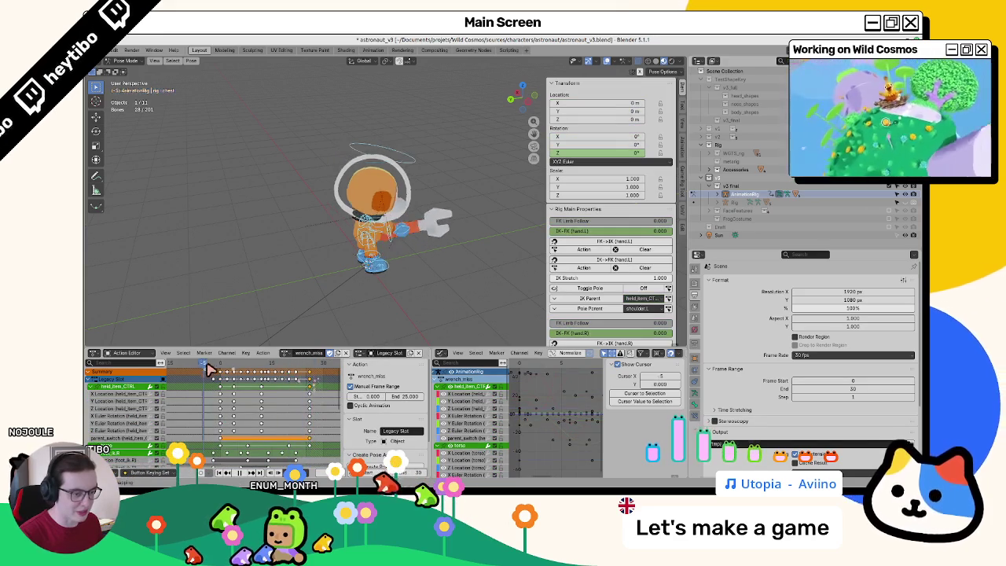
{"action": "key", "text": "space"}
{"action": "left_click", "coordinate": [287, 358]}
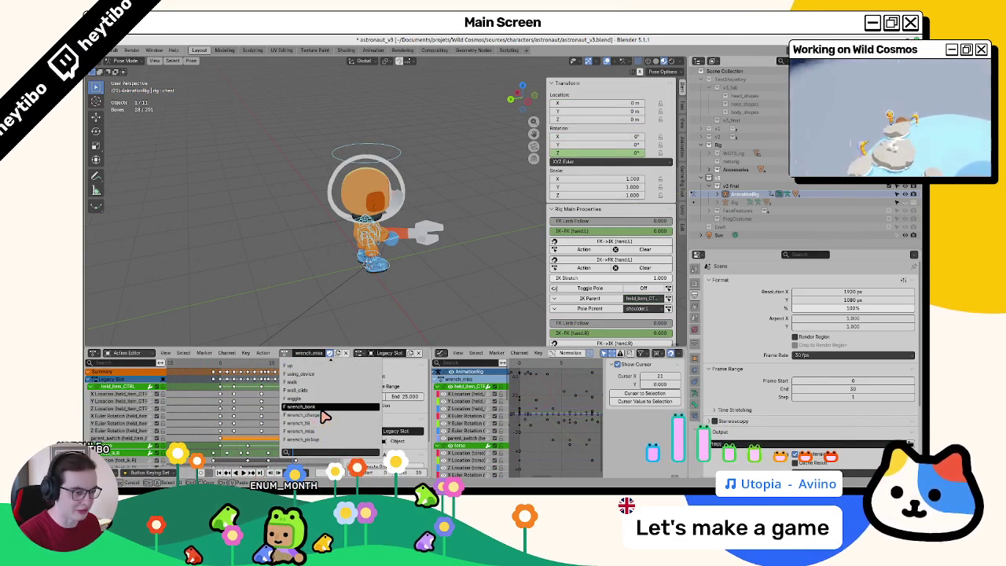
Step: Load wrench_bonk, review its poses around frames 2–6, then switch to the Godot editor
{"action": "left_click", "coordinate": [320, 408]}
{"action": "mouse_move", "coordinate": [277, 367]}
{"action": "left_mouse_down"}
{"action": "mouse_move", "coordinate": [224, 370]}
{"action": "mouse_move", "coordinate": [243, 379]}
{"action": "left_mouse_up"}
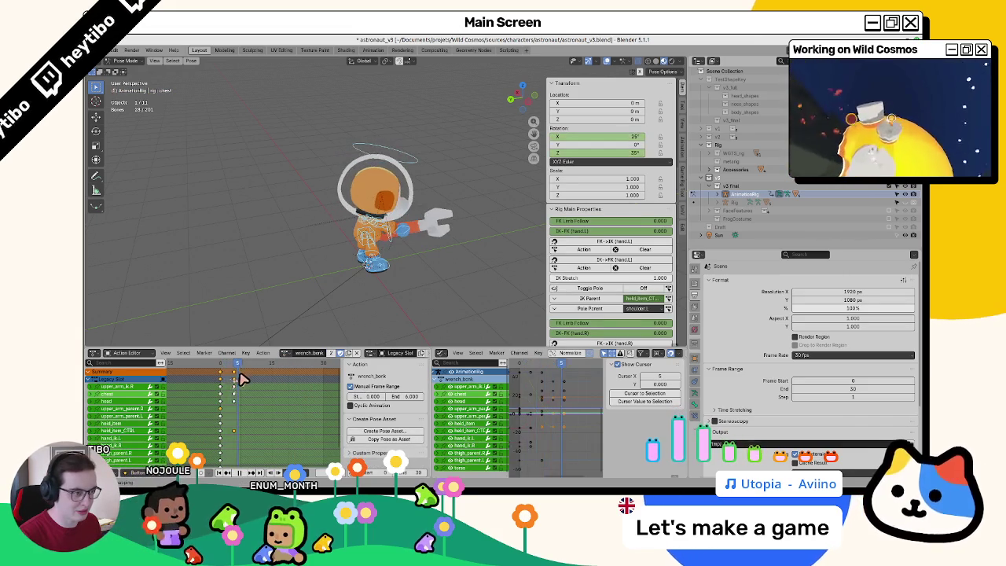
{"action": "key", "text": "space"}
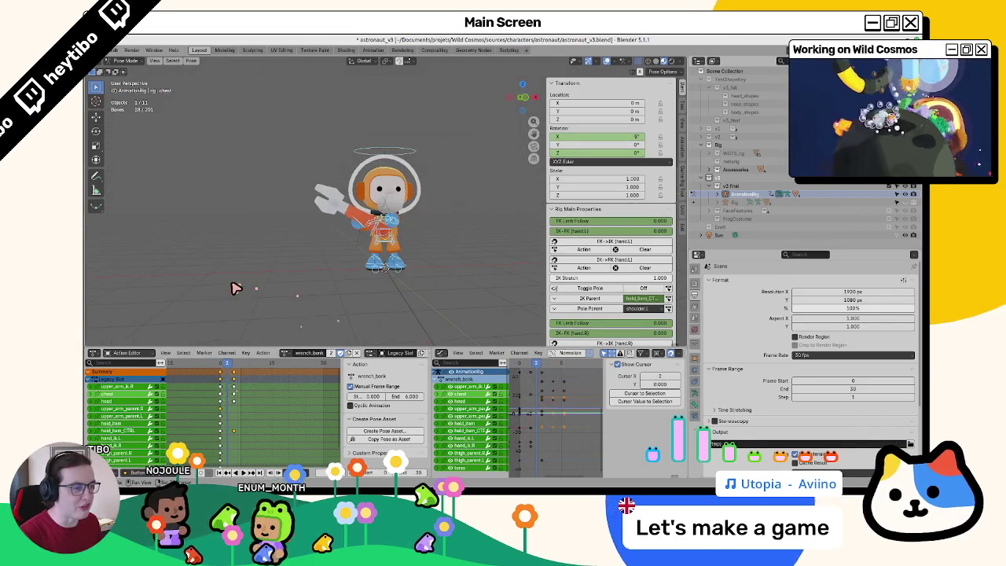
{"action": "left_click", "coordinate": [226, 368]}
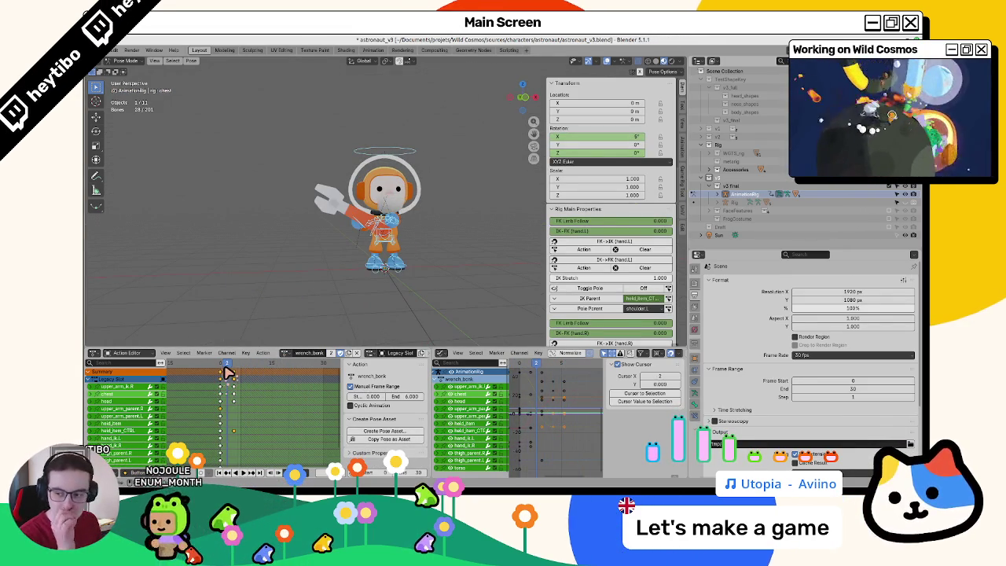
{"action": "mouse_move", "coordinate": [227, 371]}
{"action": "left_mouse_down"}
{"action": "mouse_move", "coordinate": [220, 362]}
{"action": "mouse_move", "coordinate": [244, 375]}
{"action": "mouse_move", "coordinate": [223, 381]}
{"action": "left_mouse_up"}
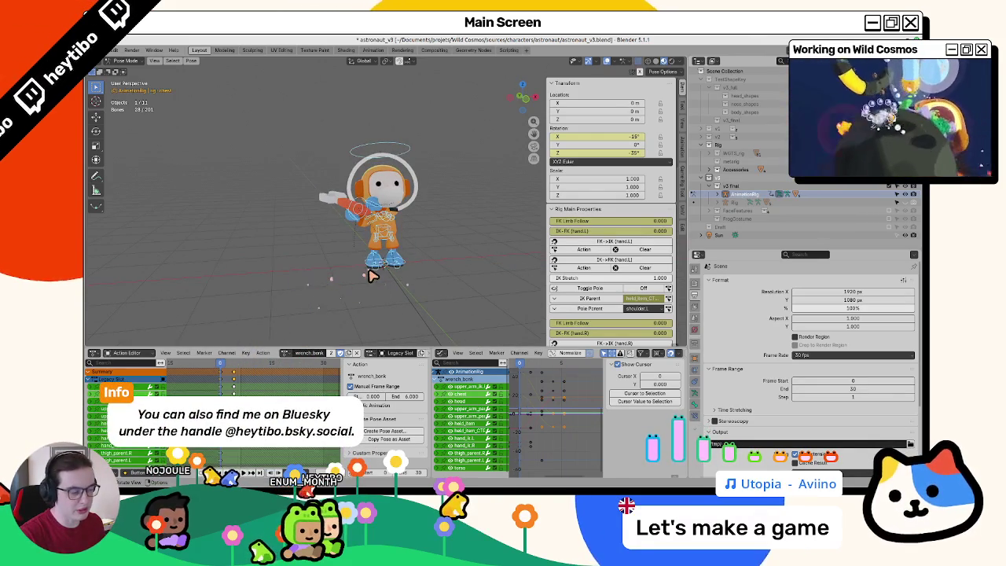
{"action": "key", "text": "alt+Tab"}
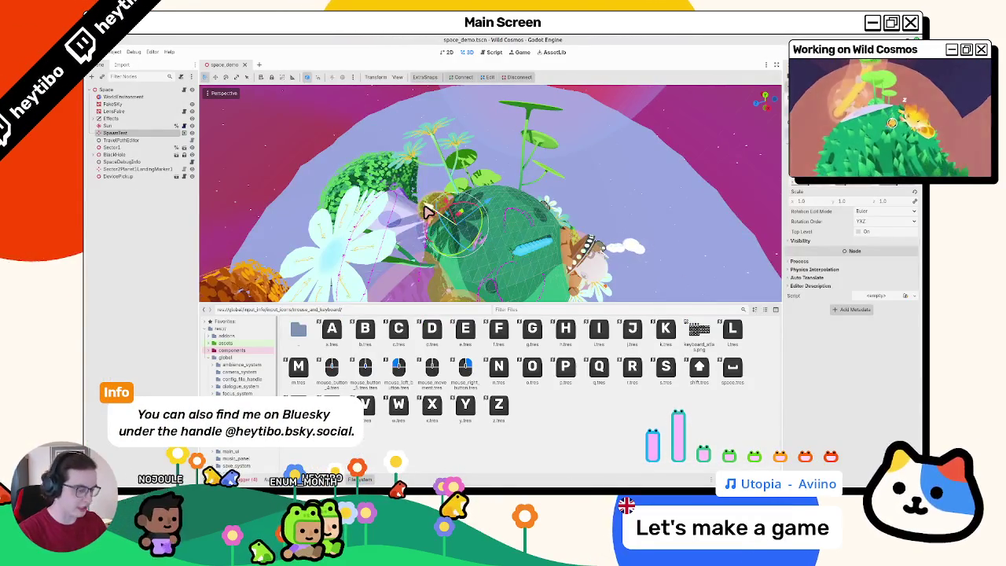
Step: Open astronaut_skin.tscn via quick search 'astronaut_sk' and show its AnimationTree graph
{"action": "key", "text": "ctrl+shift+o"}
{"action": "type", "text": "astronaut_sk"}
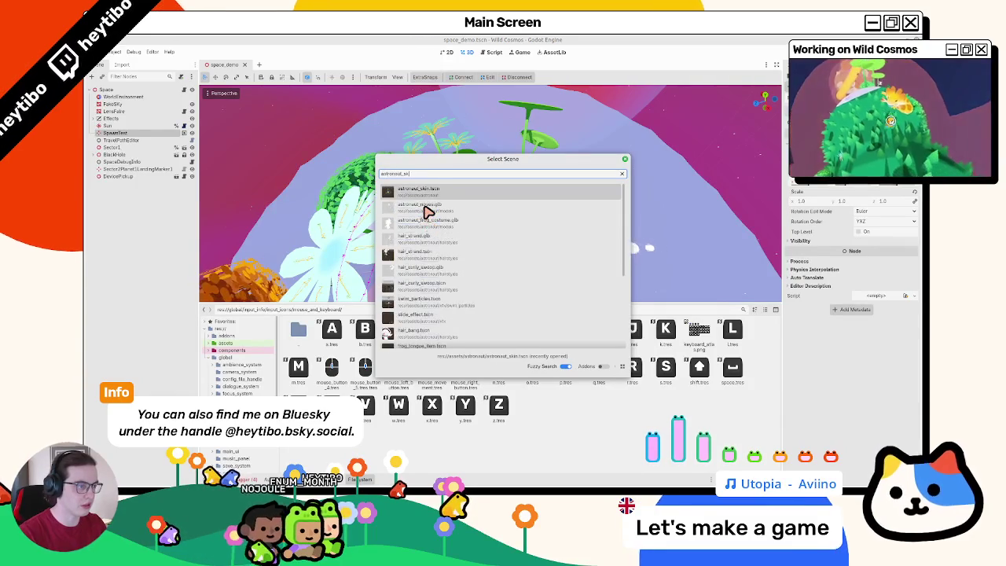
{"action": "key", "text": "Return"}
{"action": "left_click", "coordinate": [129, 206]}
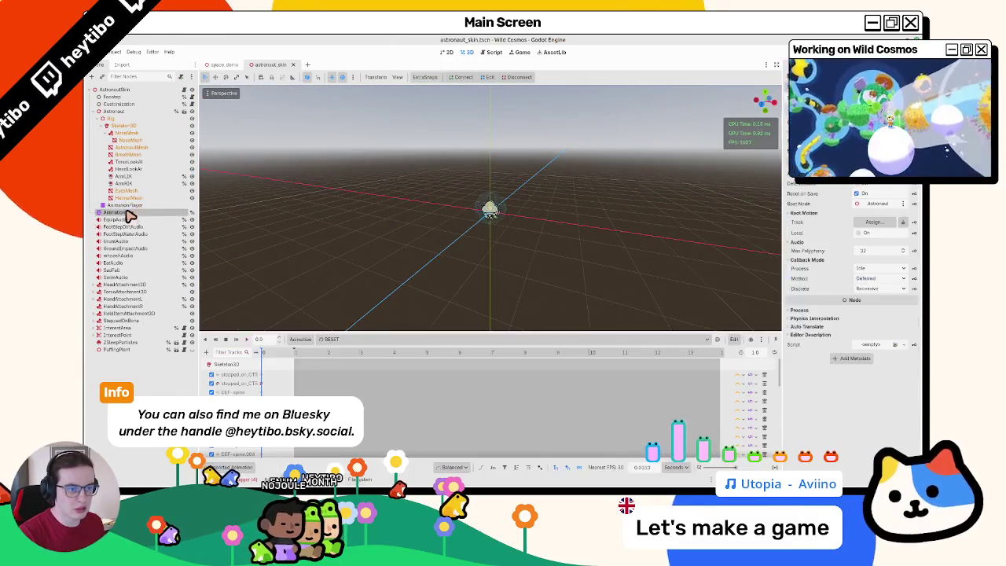
{"action": "left_click", "coordinate": [129, 212]}
{"action": "scroll", "coordinate": [363, 442], "scroll_direction": "down", "scroll_amount": 2}
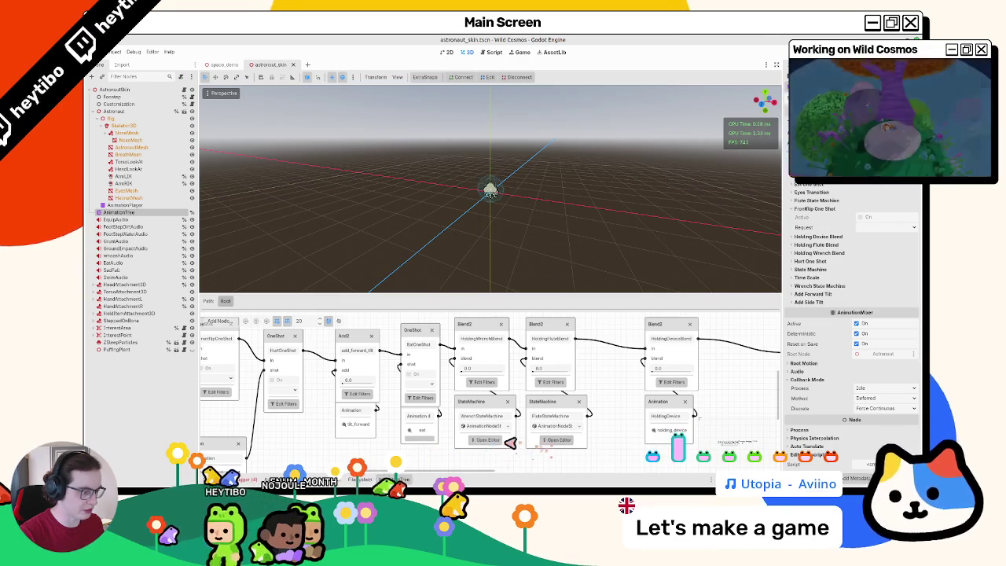
Step: Open the WrenchStateMachine and preview the wrench_charge state on the astronaut
{"action": "left_click", "coordinate": [487, 439]}
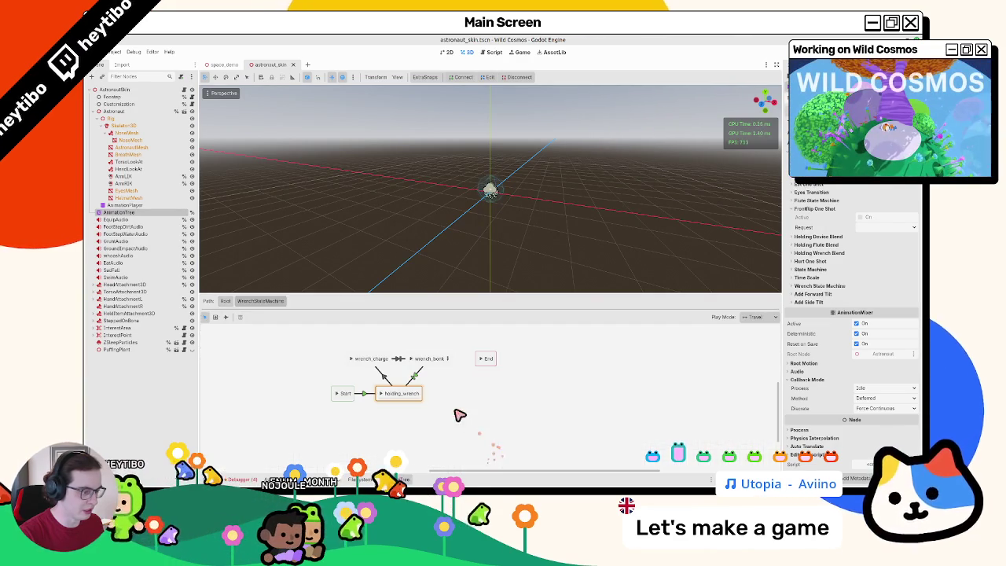
{"action": "scroll", "coordinate": [466, 236], "scroll_direction": "up", "scroll_amount": 10}
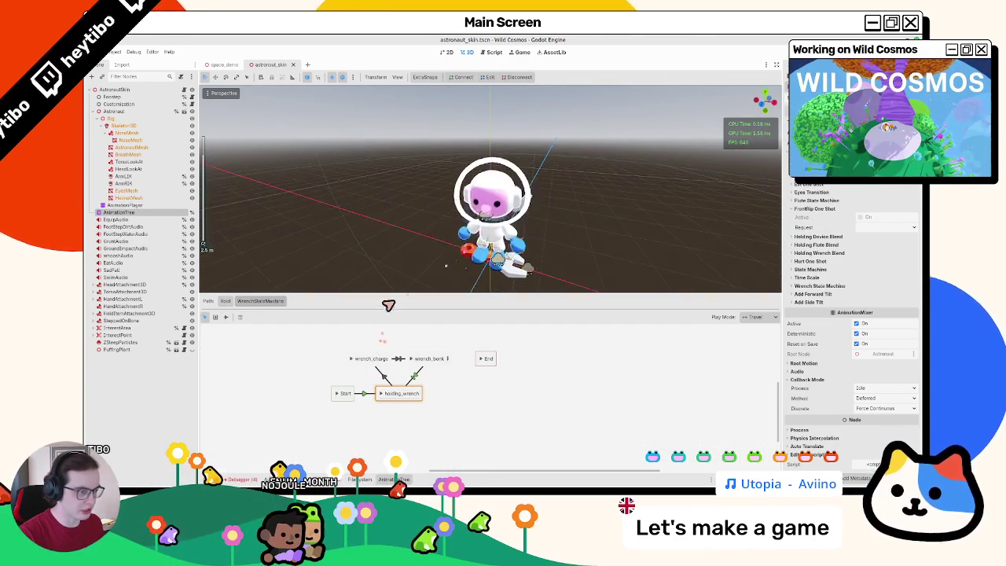
{"action": "left_click", "coordinate": [226, 301]}
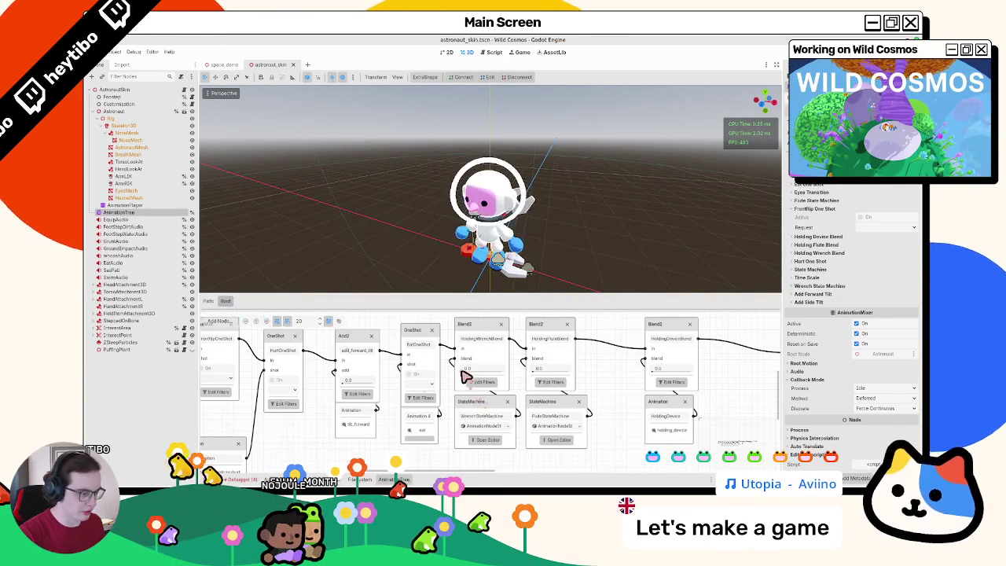
{"action": "left_click", "coordinate": [491, 440]}
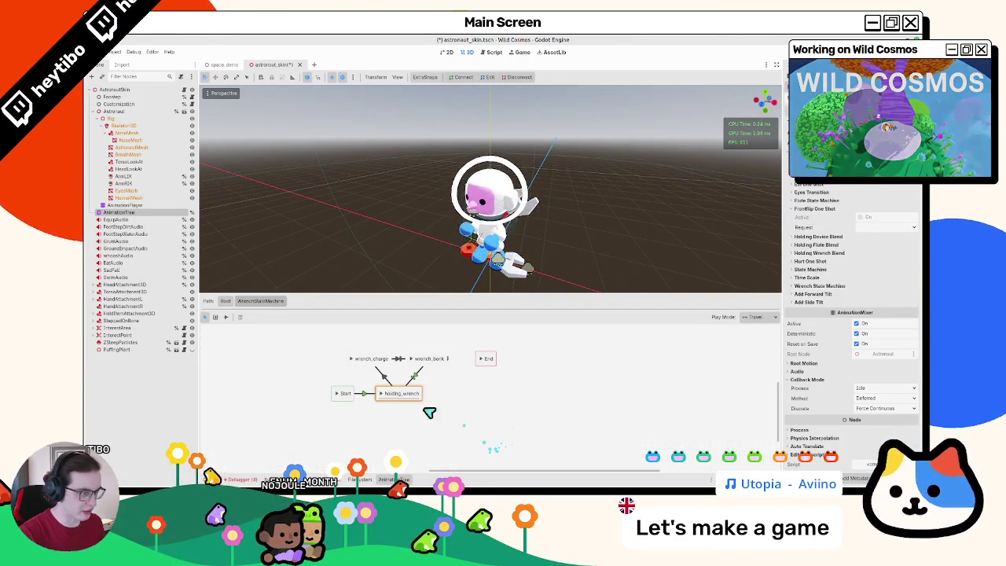
{"action": "left_click", "coordinate": [353, 361]}
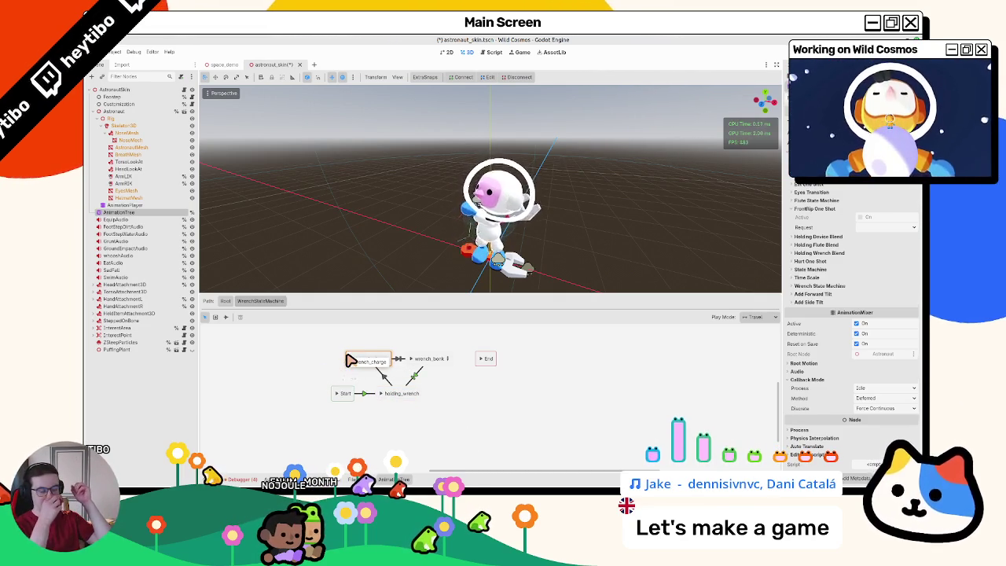
Step: Preview the wrench_bonk and wrench_charge states on the astronaut in the WrenchStateMachine
{"action": "left_click", "coordinate": [415, 360]}
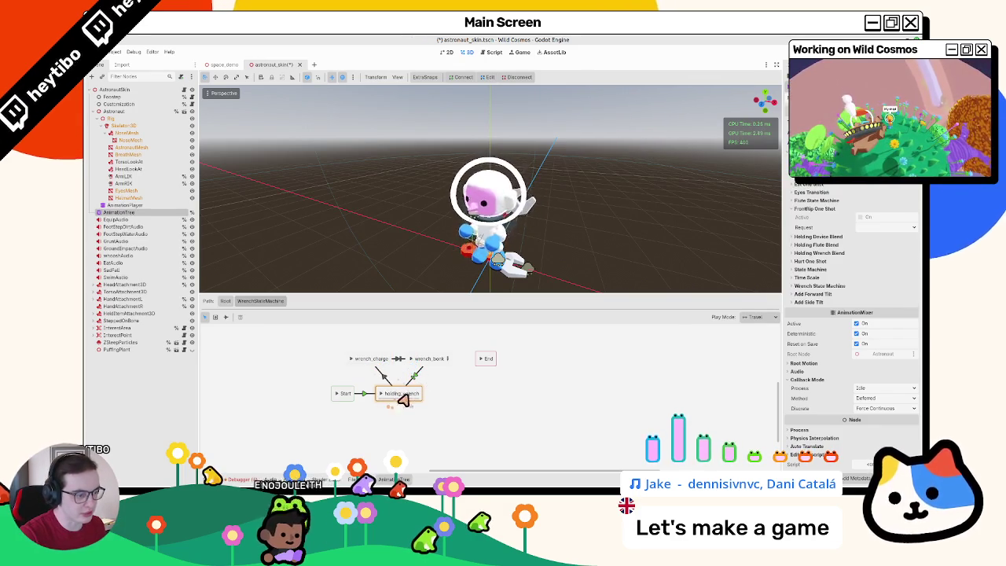
{"action": "left_click", "coordinate": [416, 362]}
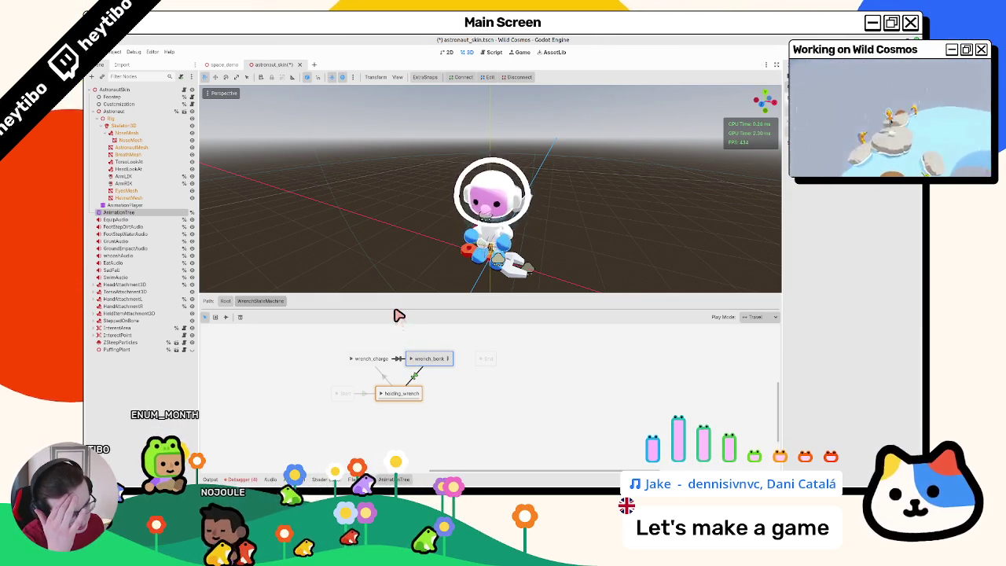
{"action": "left_click", "coordinate": [353, 358]}
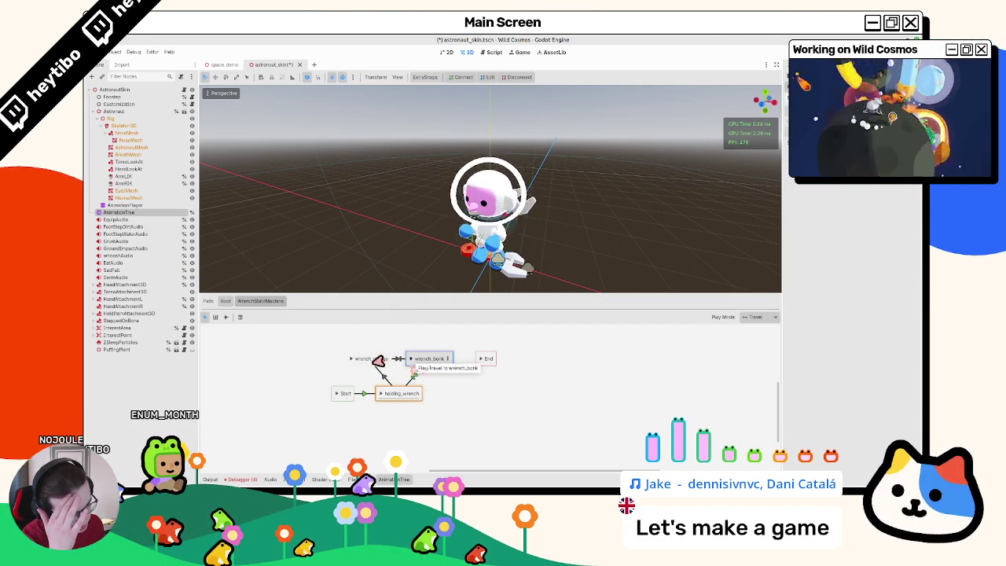
{"action": "left_click", "coordinate": [353, 360]}
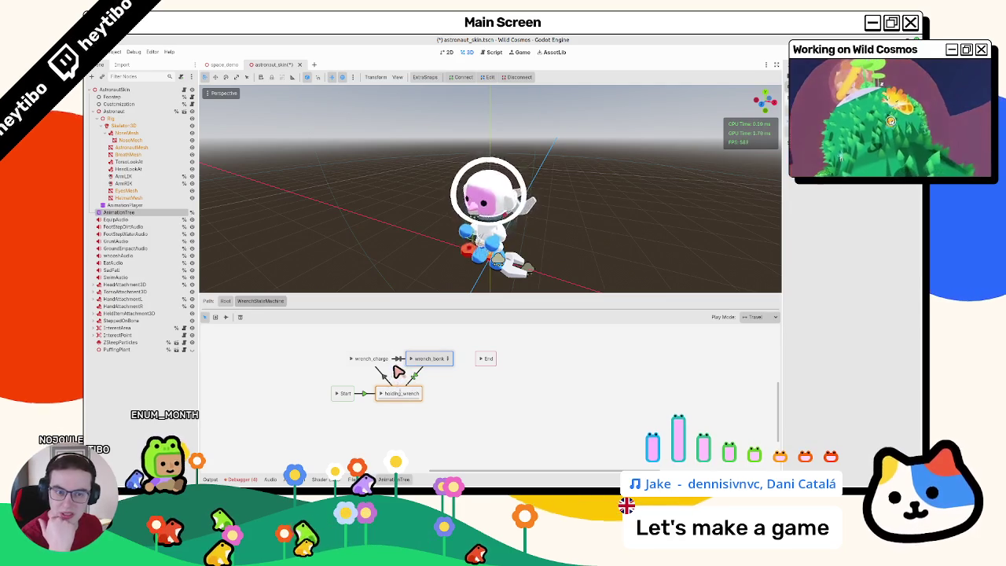
{"action": "double_click", "coordinate": [355, 360]}
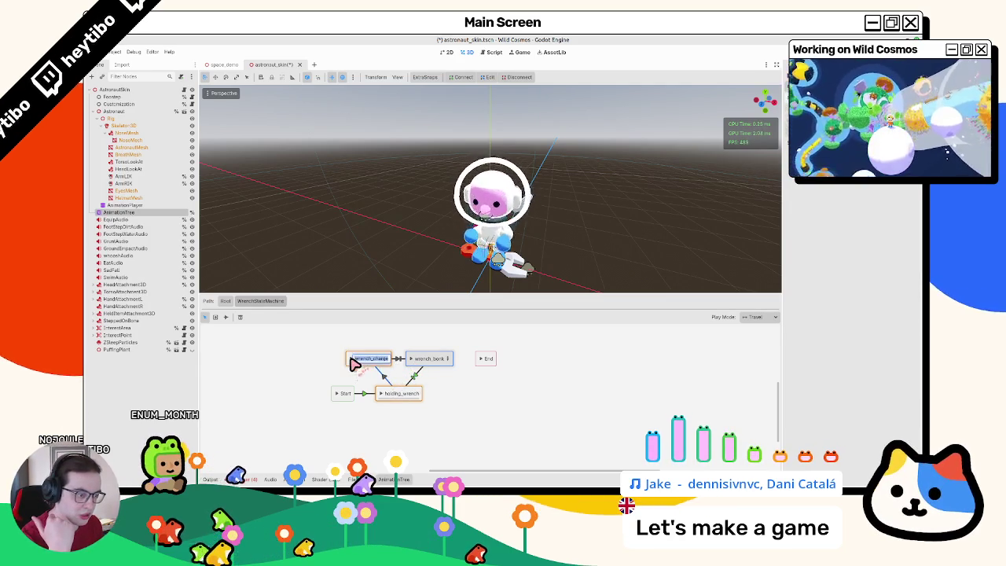
{"action": "key", "text": "Return"}
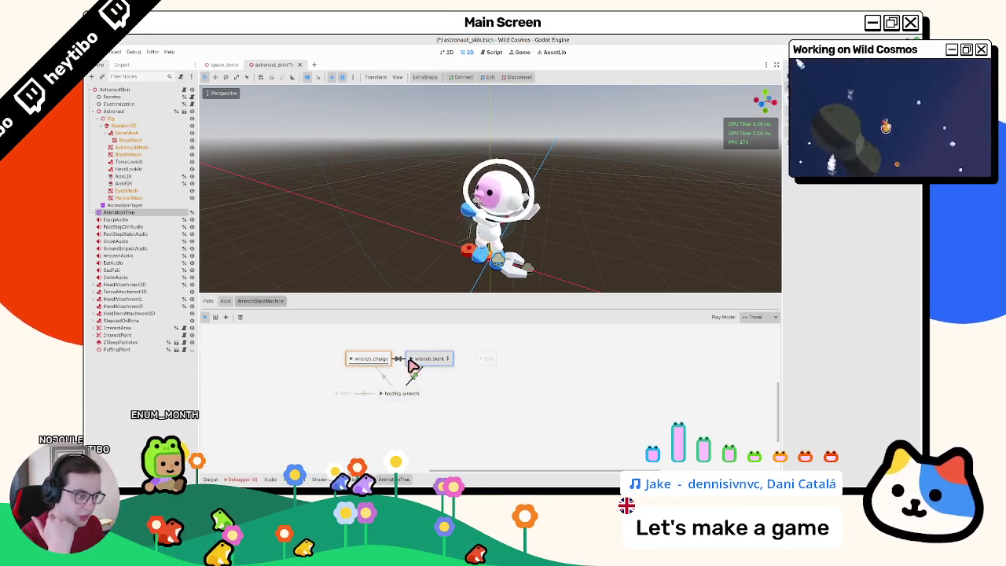
Step: Inspect wrench_bonk's blend tree, return to the state machine, and open astronaut_skin.gd
{"action": "left_click", "coordinate": [447, 358]}
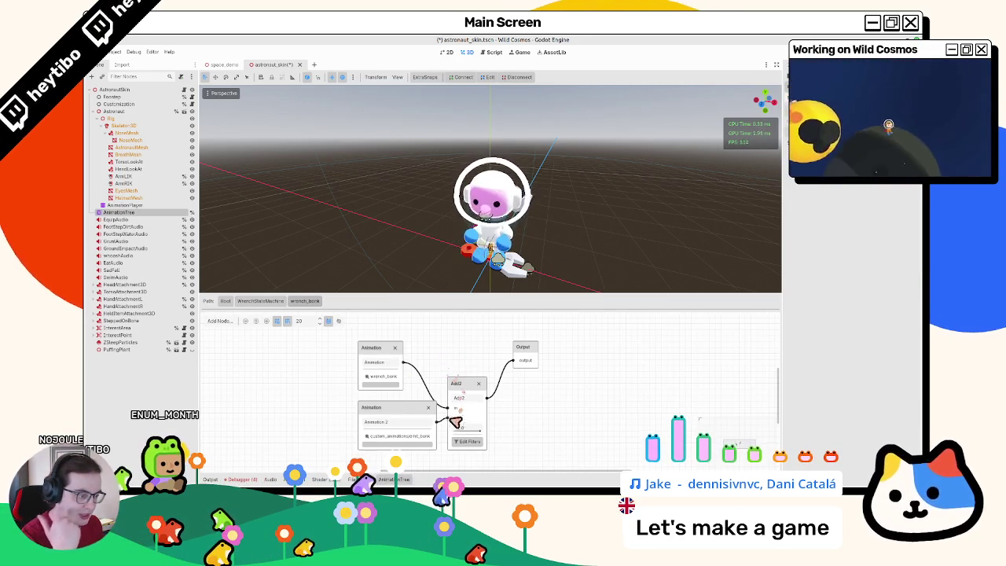
{"action": "left_click", "coordinate": [268, 301]}
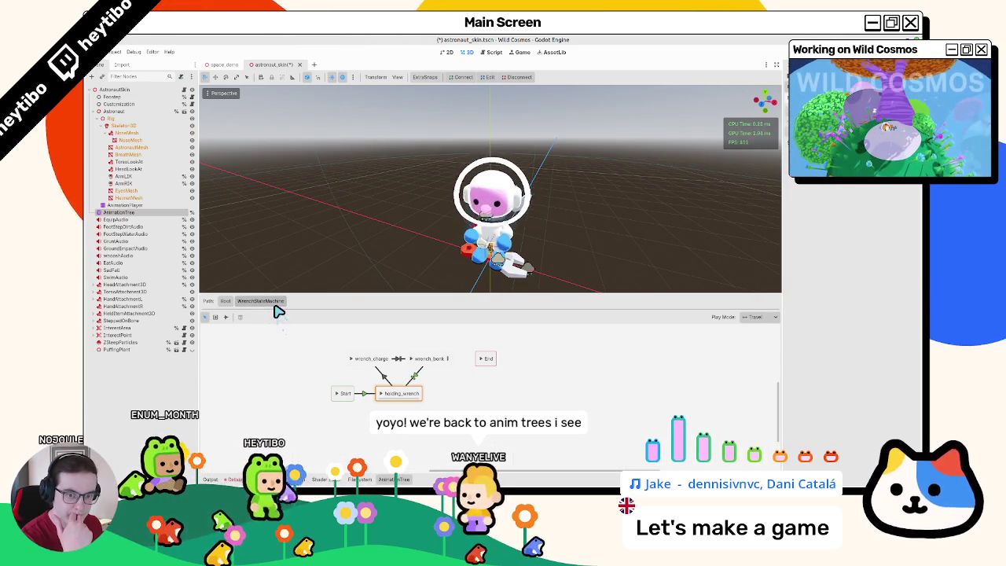
{"action": "left_click", "coordinate": [184, 88]}
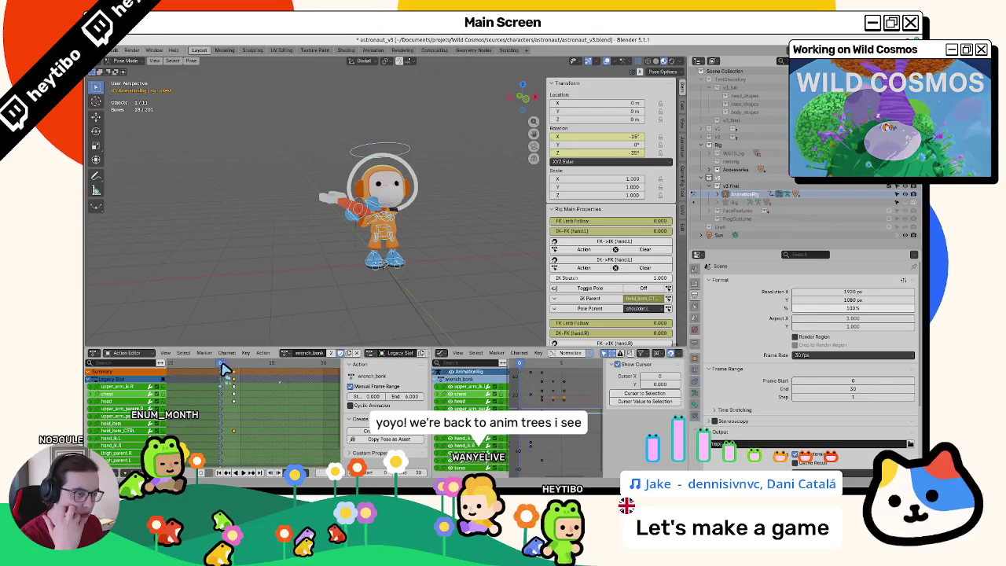
Step: Play the rig's animation, then switch to and play the wrench_hit and wrench_miss actions
{"action": "key", "text": "space"}
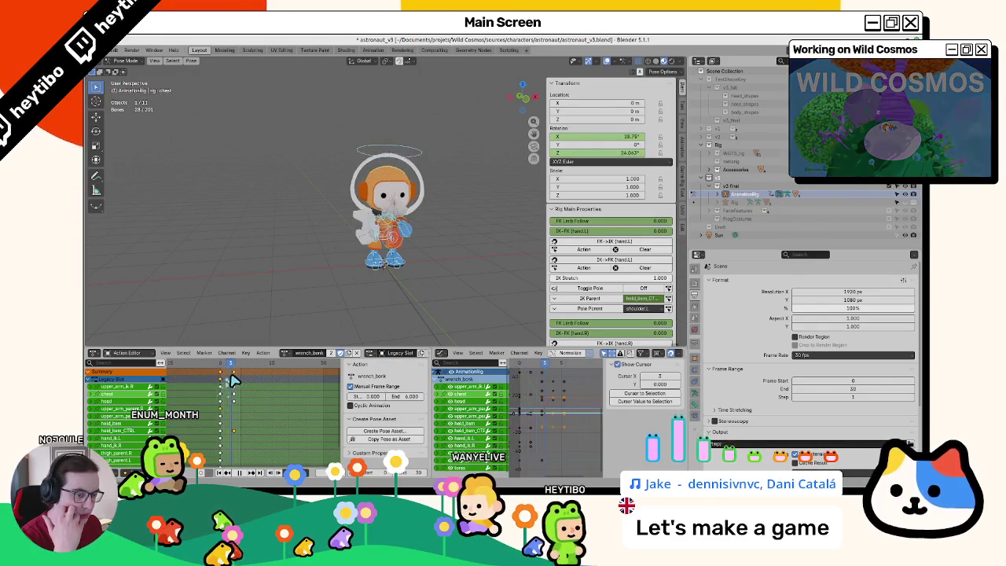
{"action": "left_click", "coordinate": [288, 353]}
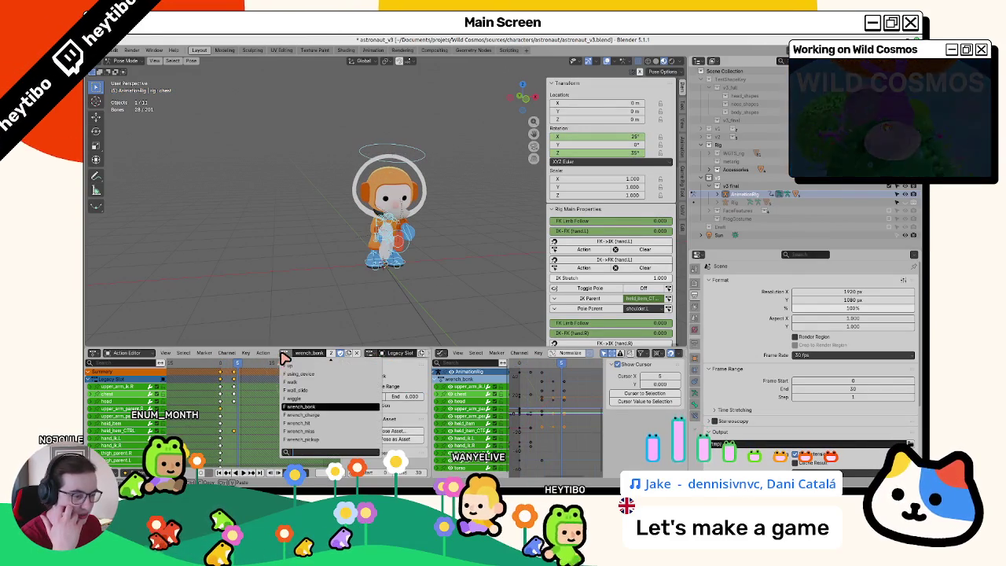
{"action": "left_click", "coordinate": [315, 423]}
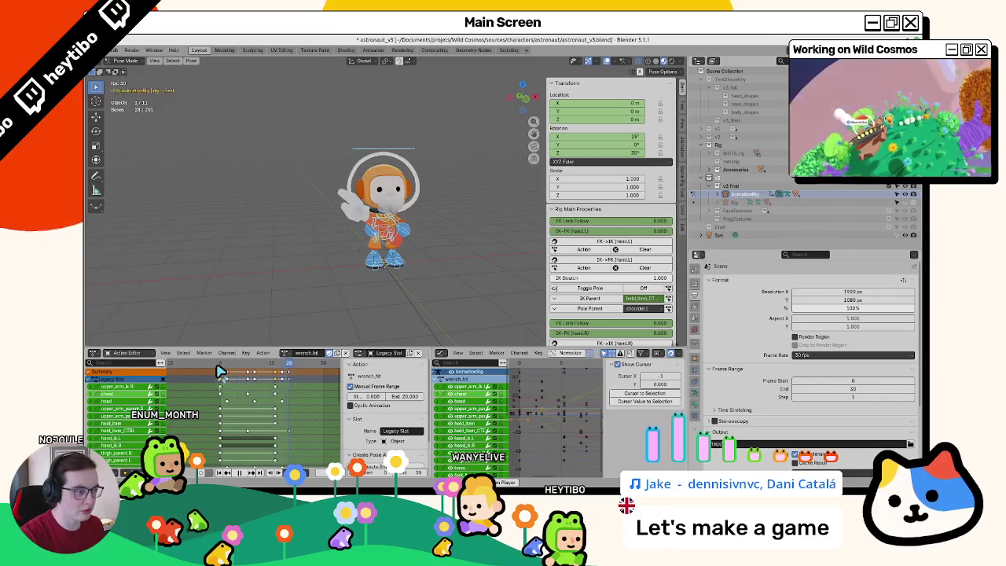
{"action": "left_click_drag", "start_coordinate": [314, 299], "coordinate": [399, 299]}
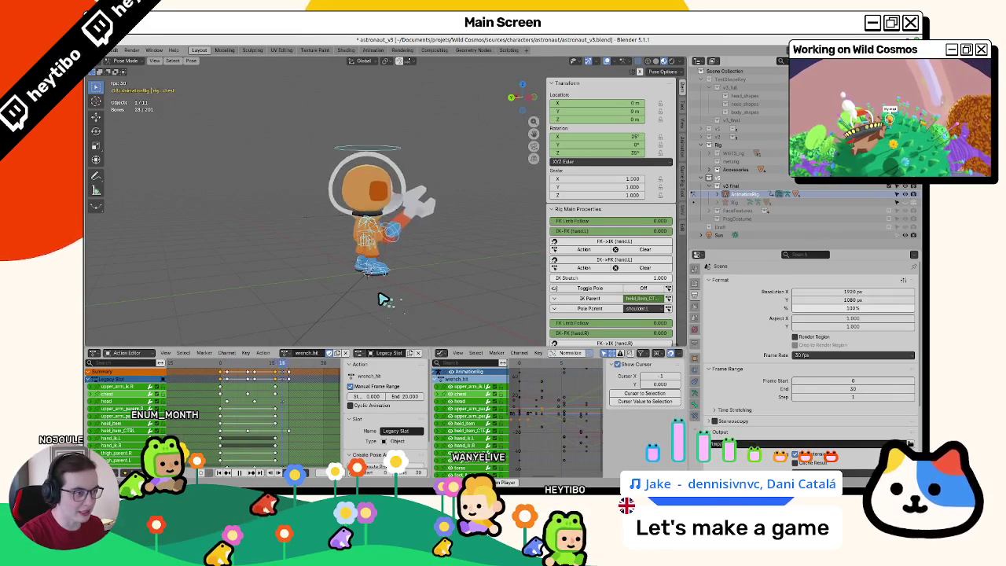
{"action": "key", "text": "space"}
{"action": "left_click", "coordinate": [299, 352]}
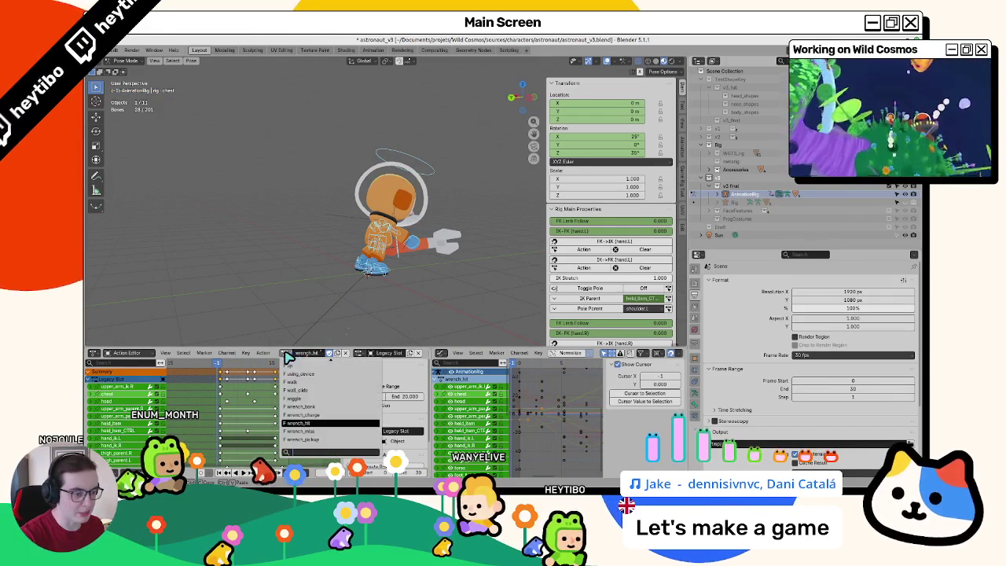
{"action": "left_click", "coordinate": [322, 432]}
{"action": "key", "text": "space"}
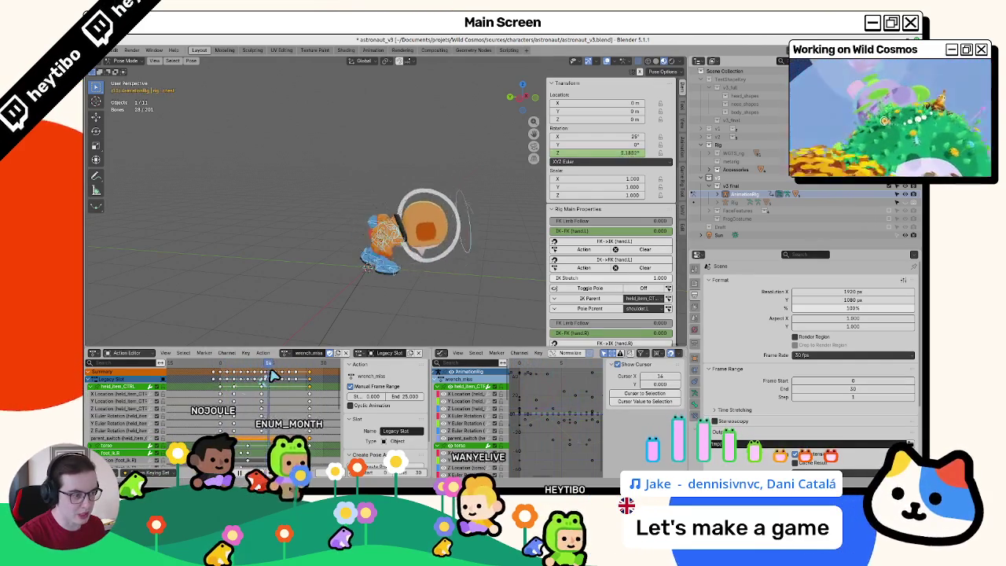
Step: Collapse the held_item_CTRL channel group and save astronaut_v3
{"action": "left_click", "coordinate": [91, 386]}
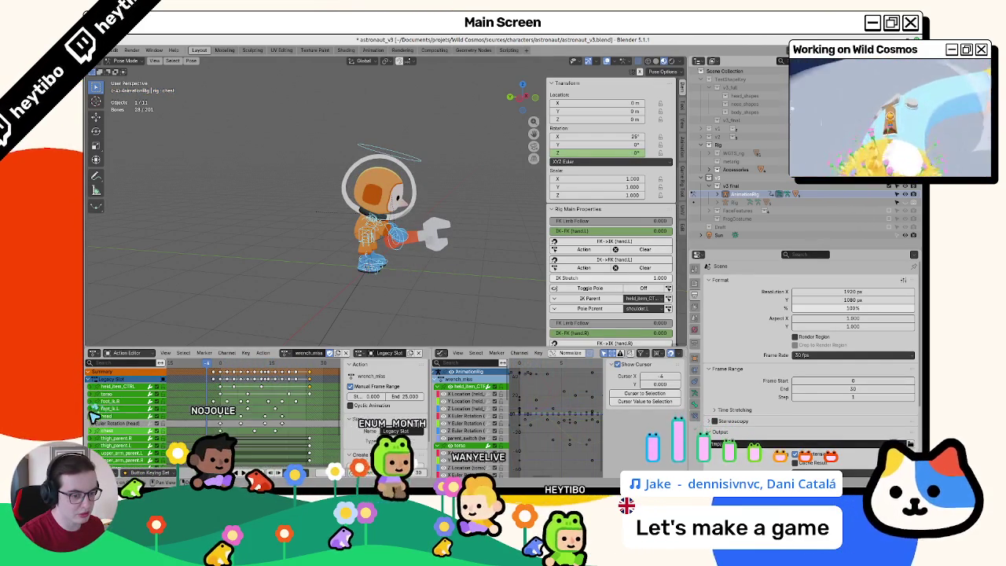
{"action": "key", "text": "a"}
{"action": "key", "text": "alt+a"}
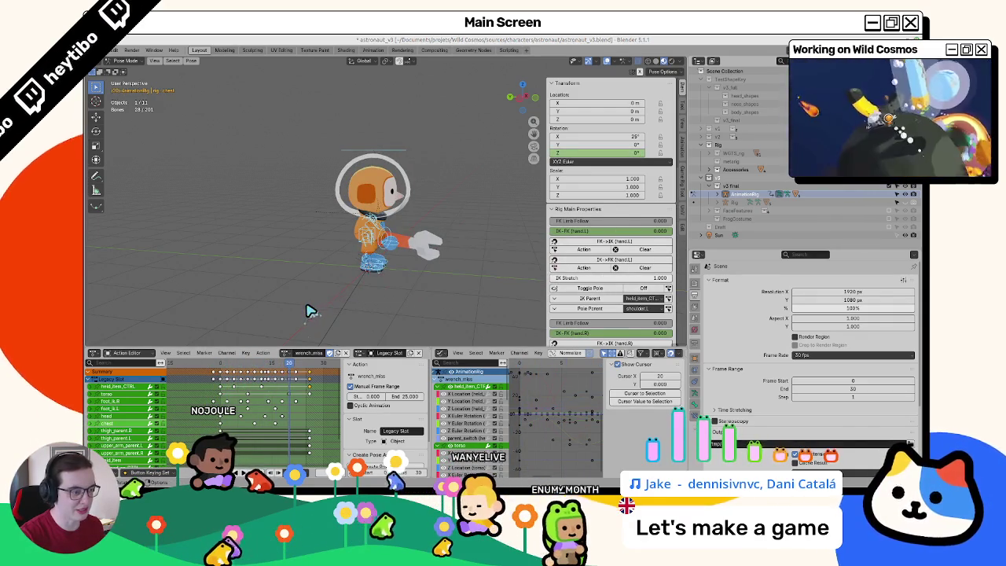
{"action": "key", "text": "ctrl+s"}
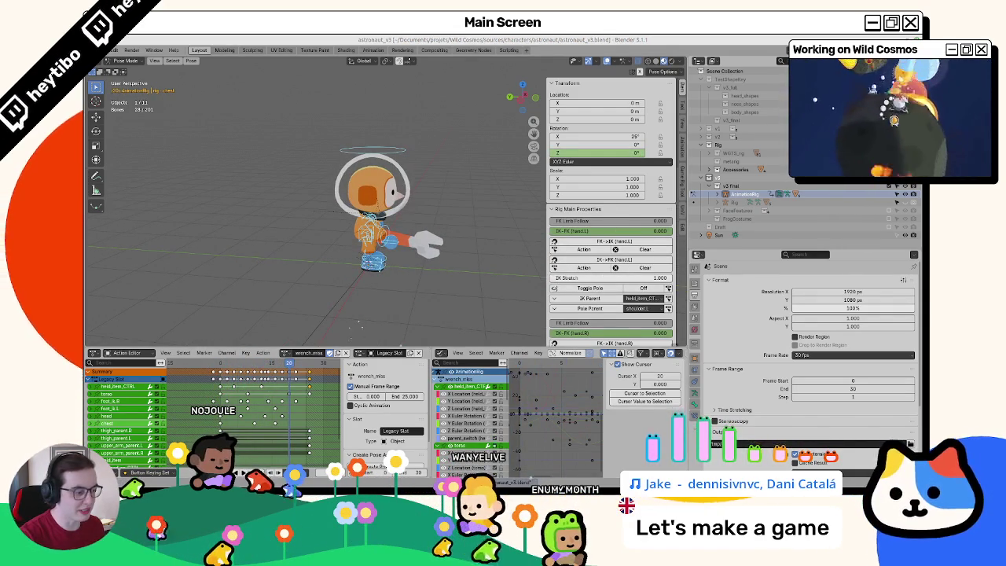
{"action": "key", "text": "alt+Tab"}
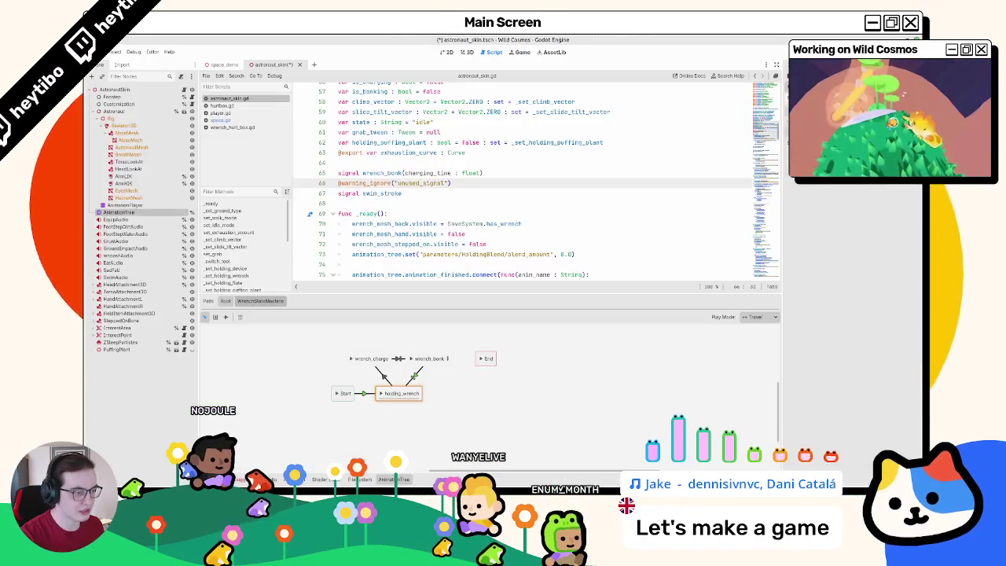
Step: In the 3D view, preview wrench_charge and inspect the holding_wrench to wrench_bonk transition
{"action": "left_click", "coordinate": [467, 53]}
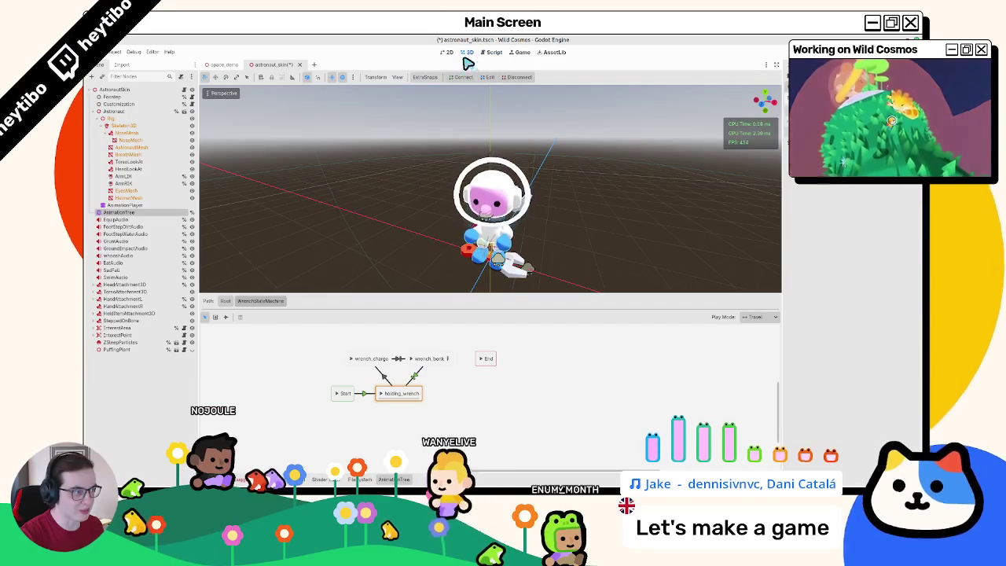
{"action": "left_click", "coordinate": [378, 361]}
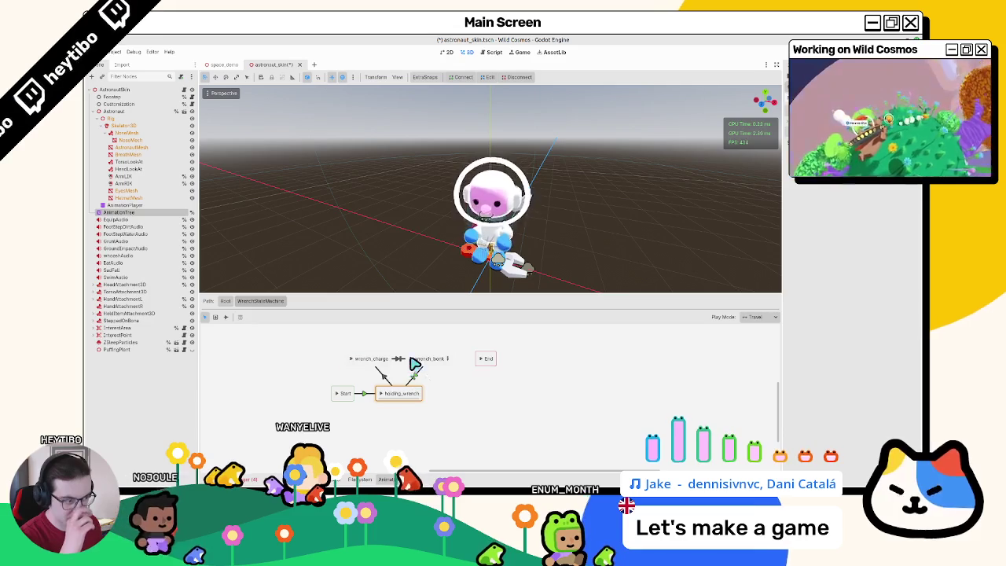
{"action": "left_click", "coordinate": [413, 371]}
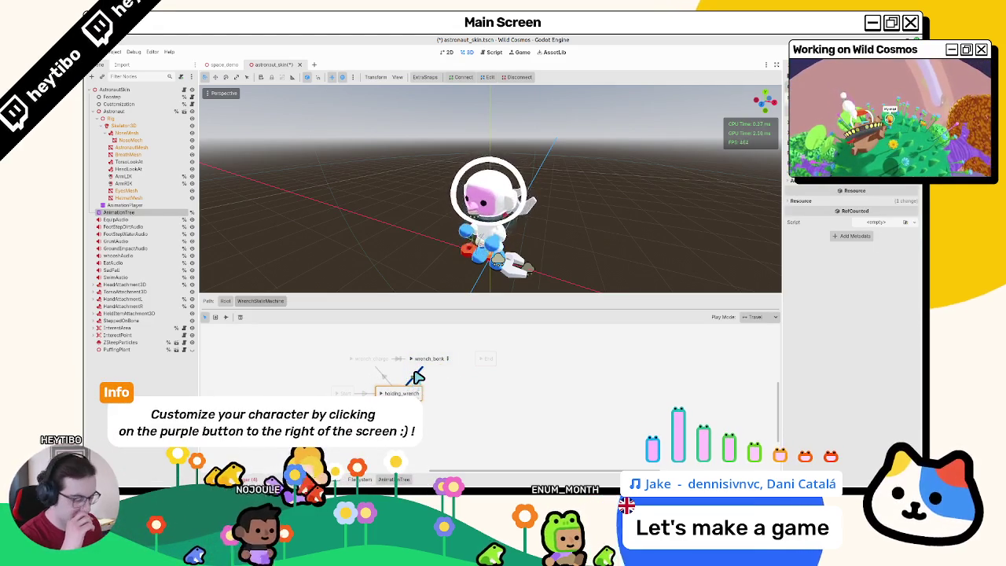
{"action": "double_click", "coordinate": [419, 360]}
{"action": "key", "text": "Return"}
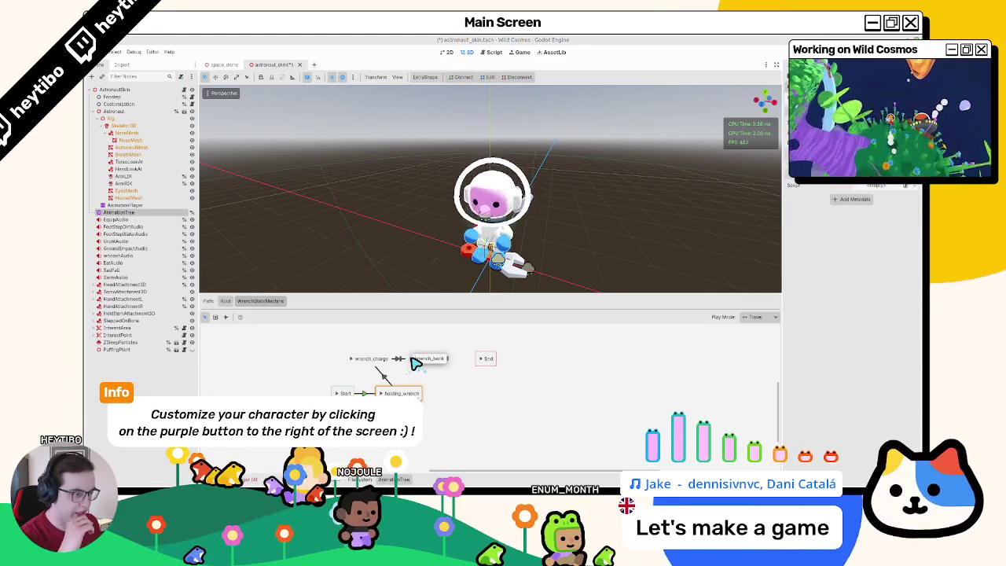
{"action": "left_click_drag", "start_coordinate": [487, 236], "coordinate": [460, 206]}
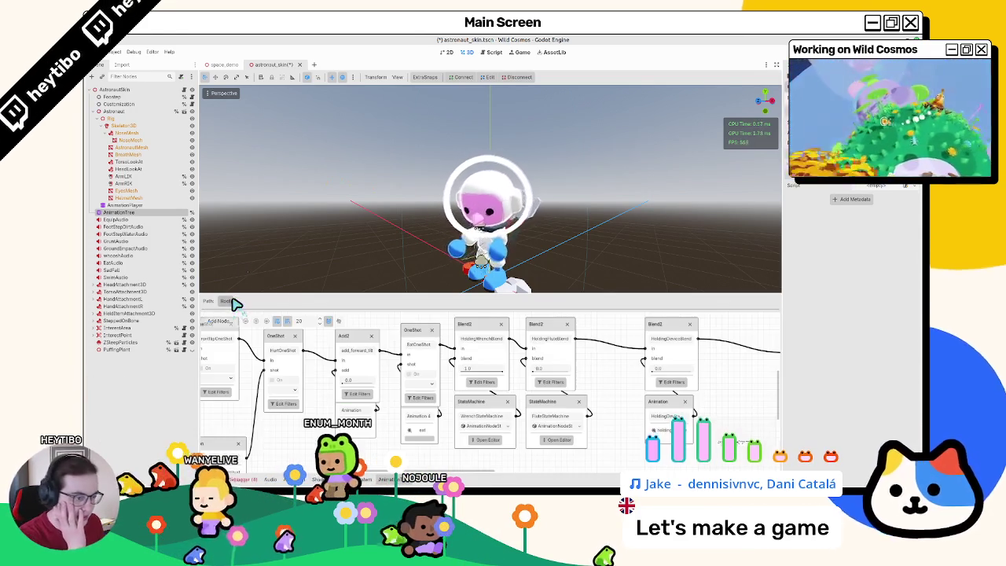
{"action": "left_click", "coordinate": [226, 301]}
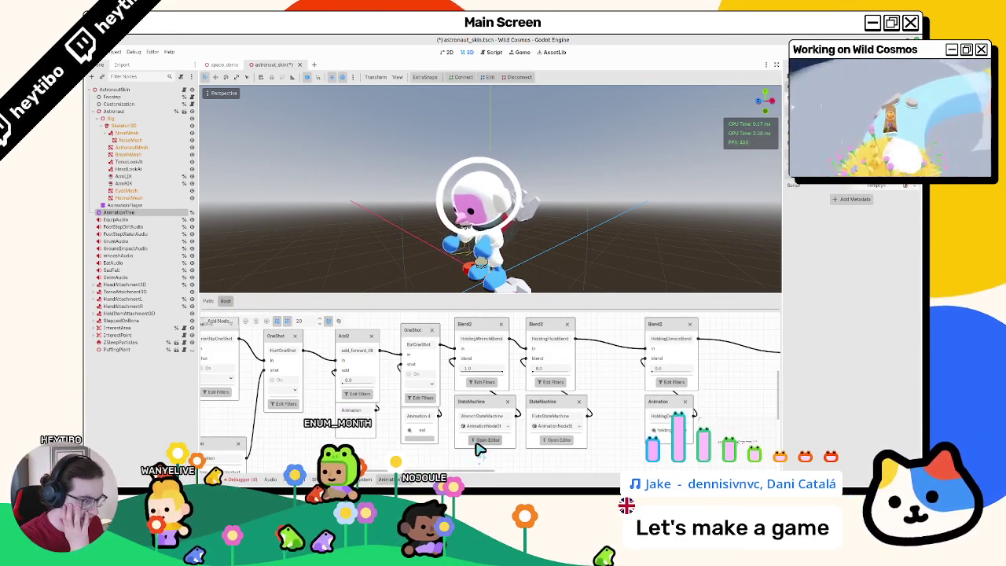
{"action": "left_click", "coordinate": [484, 383]}
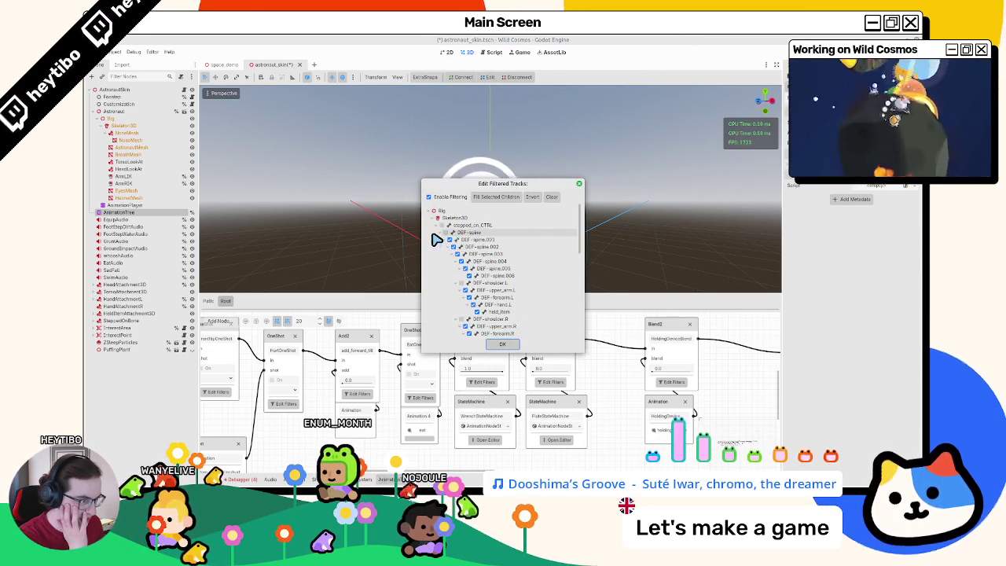
{"action": "left_click", "coordinate": [434, 234]}
{"action": "left_click", "coordinate": [435, 234]}
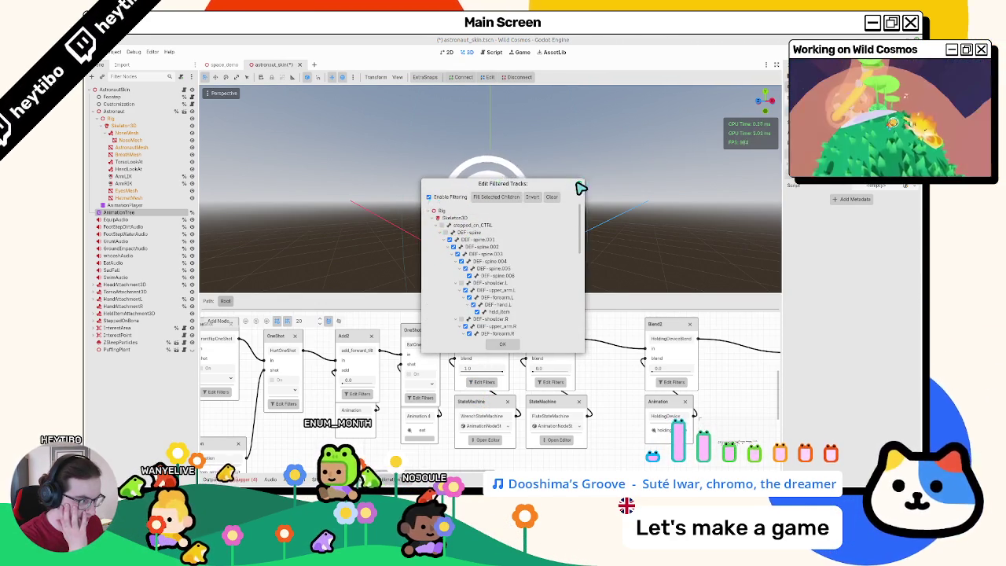
{"action": "left_click", "coordinate": [503, 343]}
{"action": "left_click", "coordinate": [487, 440]}
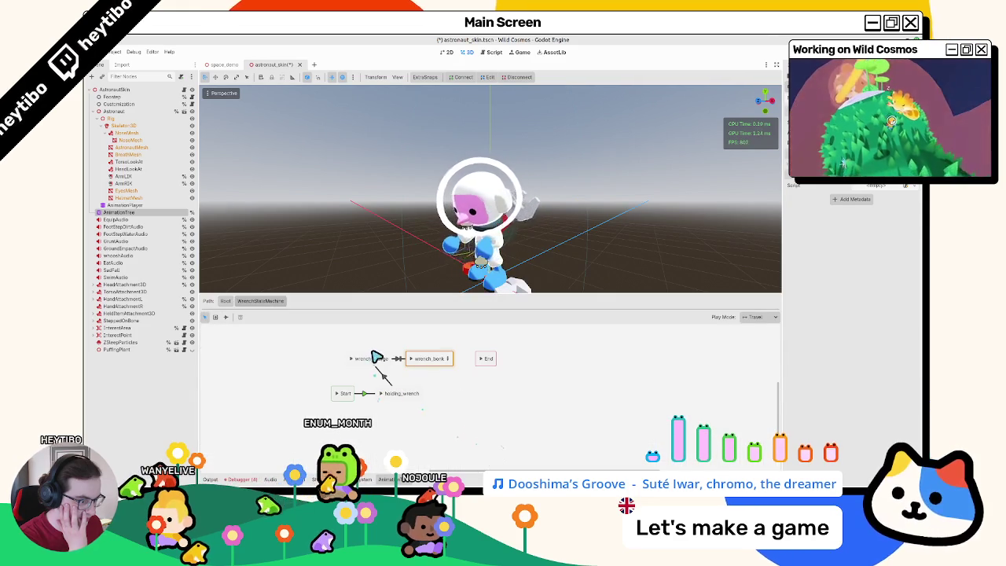
{"action": "left_click", "coordinate": [417, 364]}
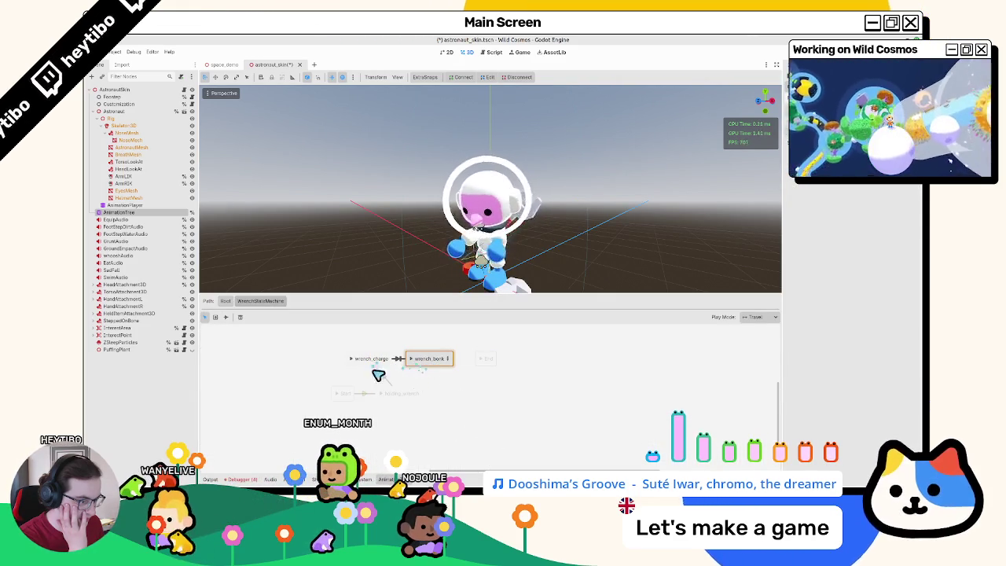
Step: Preview the holding_wrench, wrench_bonk and wrench_charge states on the astronaut
{"action": "left_click", "coordinate": [385, 397]}
{"action": "left_click", "coordinate": [431, 365]}
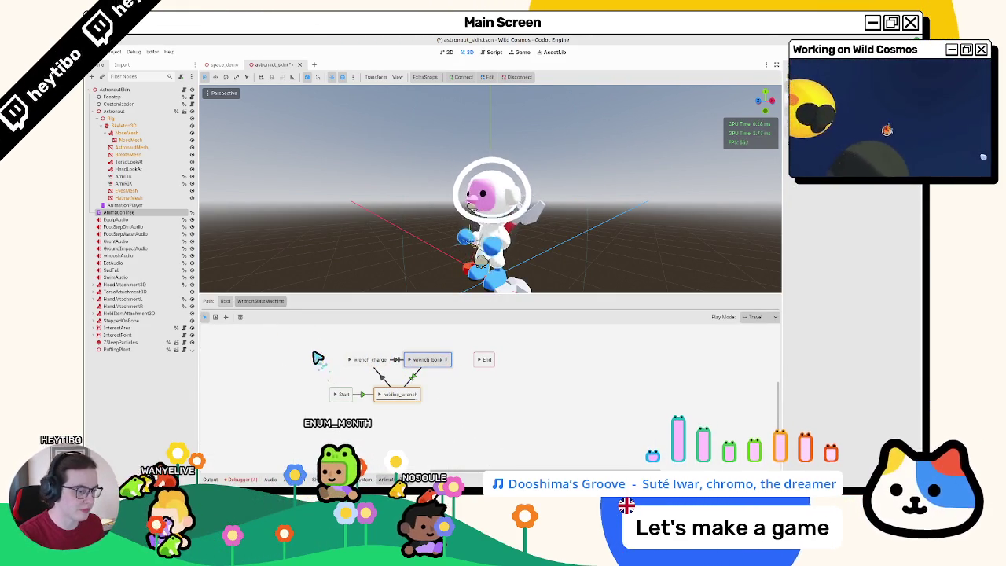
{"action": "left_click", "coordinate": [351, 363]}
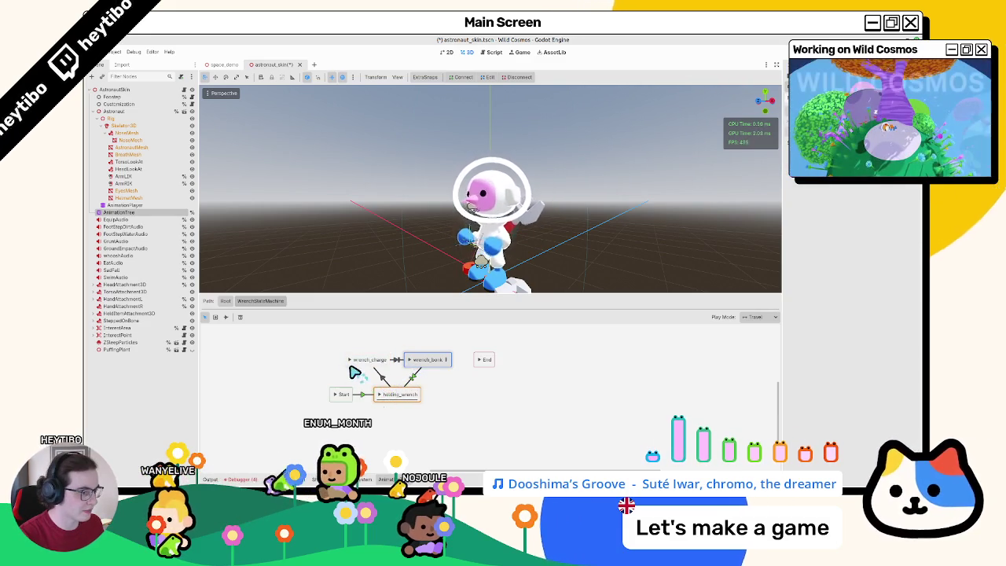
{"action": "left_click", "coordinate": [353, 364]}
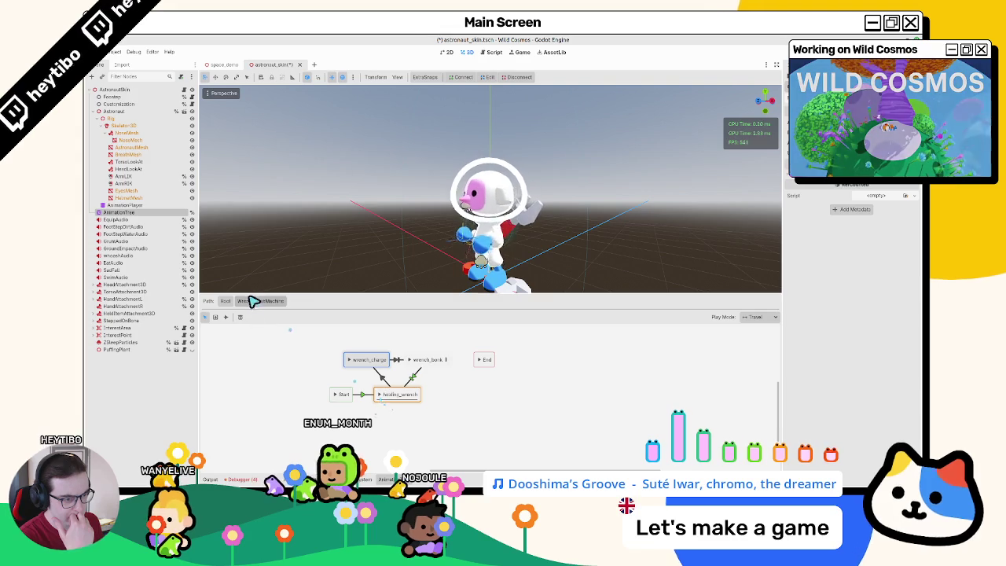
{"action": "left_click", "coordinate": [383, 397]}
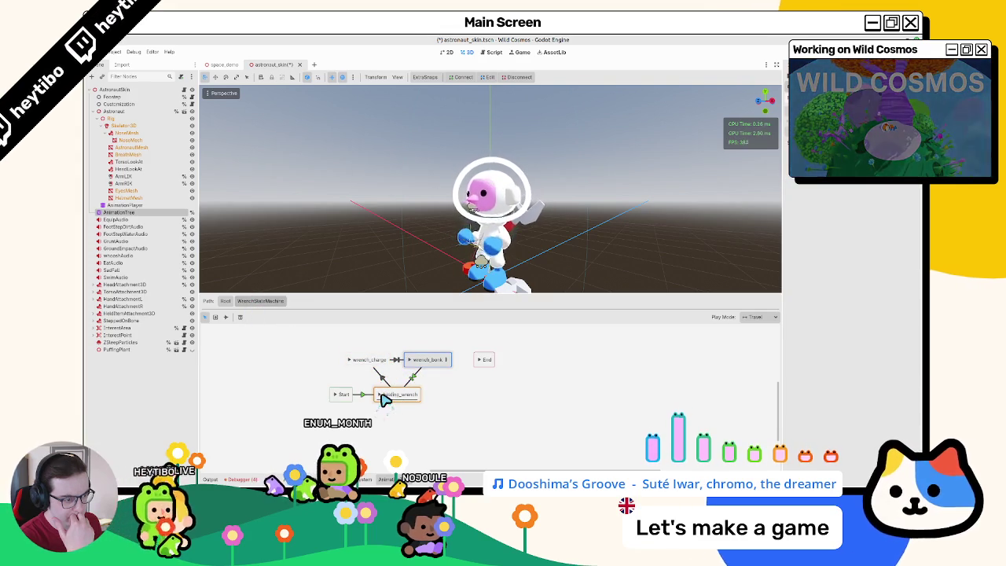
Step: Back in the Root blend tree, shift the Flute and HoldingDevice nodes further right
{"action": "left_click", "coordinate": [226, 301]}
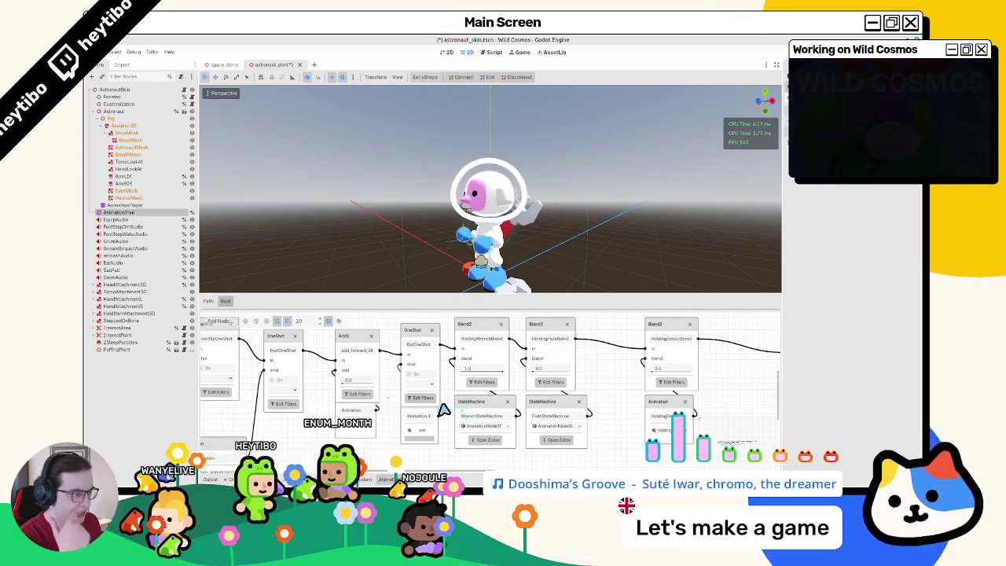
{"action": "scroll", "coordinate": [550, 378], "scroll_direction": "right", "scroll_amount": 5}
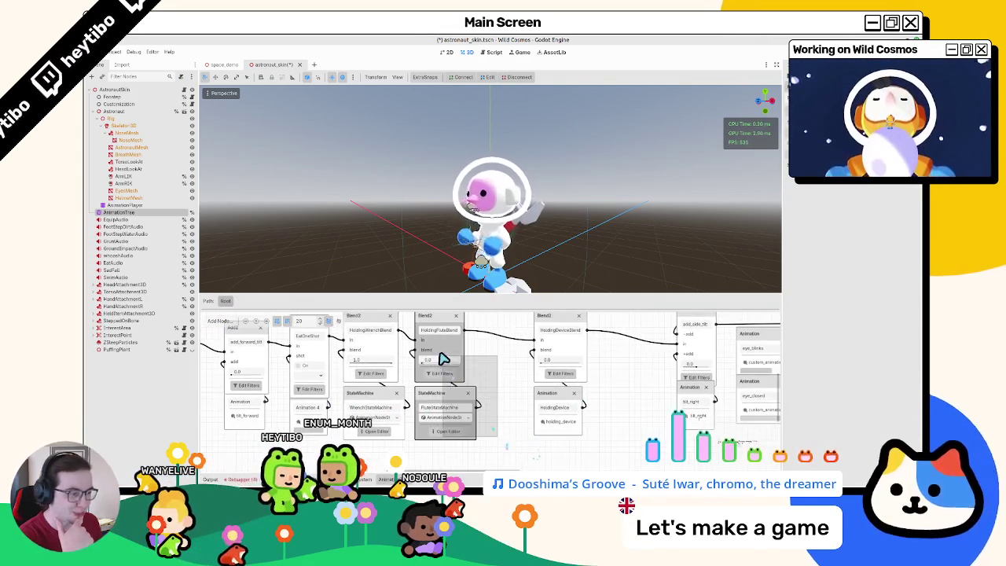
{"action": "left_click_drag", "start_coordinate": [404, 313], "coordinate": [471, 441]}
{"action": "left_click_drag", "start_coordinate": [449, 360], "coordinate": [511, 357]}
{"action": "mouse_move", "coordinate": [602, 393]}
{"action": "left_mouse_down"}
{"action": "mouse_move", "coordinate": [584, 402]}
{"action": "mouse_move", "coordinate": [573, 349]}
{"action": "mouse_move", "coordinate": [621, 354]}
{"action": "mouse_move", "coordinate": [550, 386]}
{"action": "mouse_move", "coordinate": [533, 433]}
{"action": "mouse_move", "coordinate": [566, 391]}
{"action": "left_mouse_up"}
{"action": "left_click_drag", "start_coordinate": [503, 464], "coordinate": [389, 338]}
{"action": "left_click_drag", "start_coordinate": [432, 422], "coordinate": [465, 422]}
{"action": "left_click", "coordinate": [407, 383]}
{"action": "key", "text": "alt+Tab"}
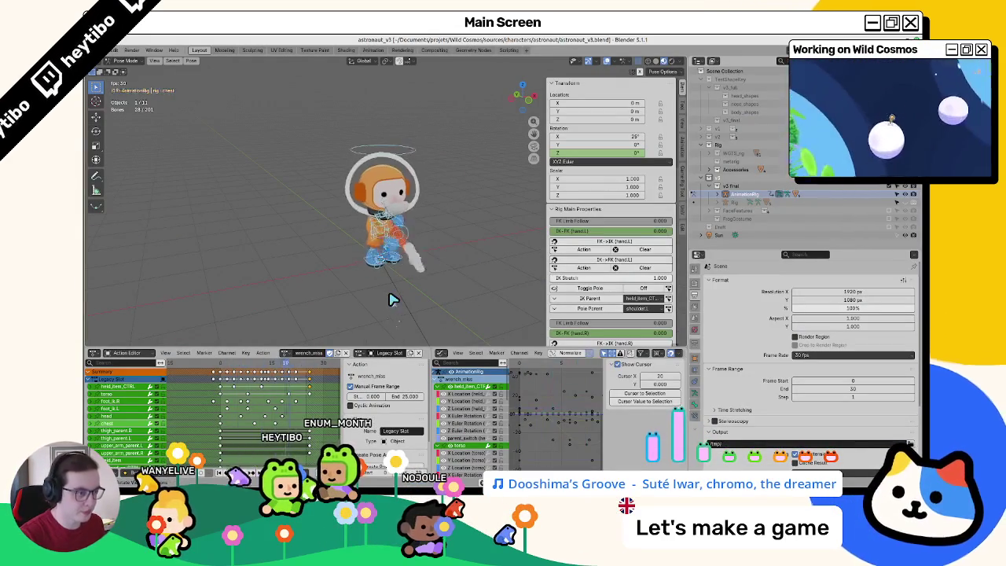
Step: Stop playback, scrub wrench_miss back to about frame 13, then unlink the action from the rig
{"action": "key", "text": "space"}
{"action": "left_click_drag", "start_coordinate": [228, 363], "coordinate": [305, 378]}
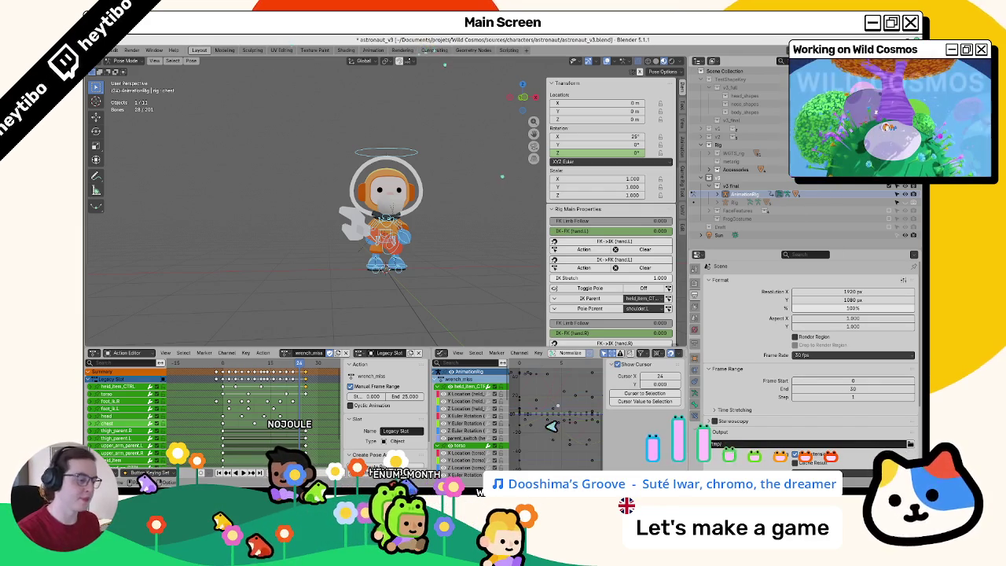
{"action": "left_click_drag", "start_coordinate": [306, 376], "coordinate": [226, 382]}
{"action": "left_click", "coordinate": [351, 353]}
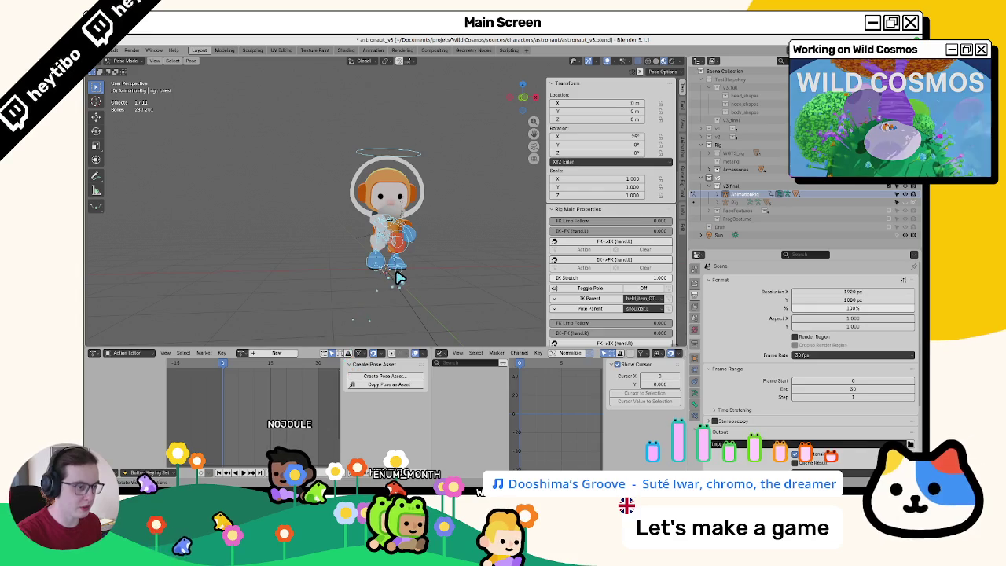
Step: Clear the astronaut's pose, save the file, and leave Pose Mode for Object Mode
{"action": "key", "text": "alt+r"}
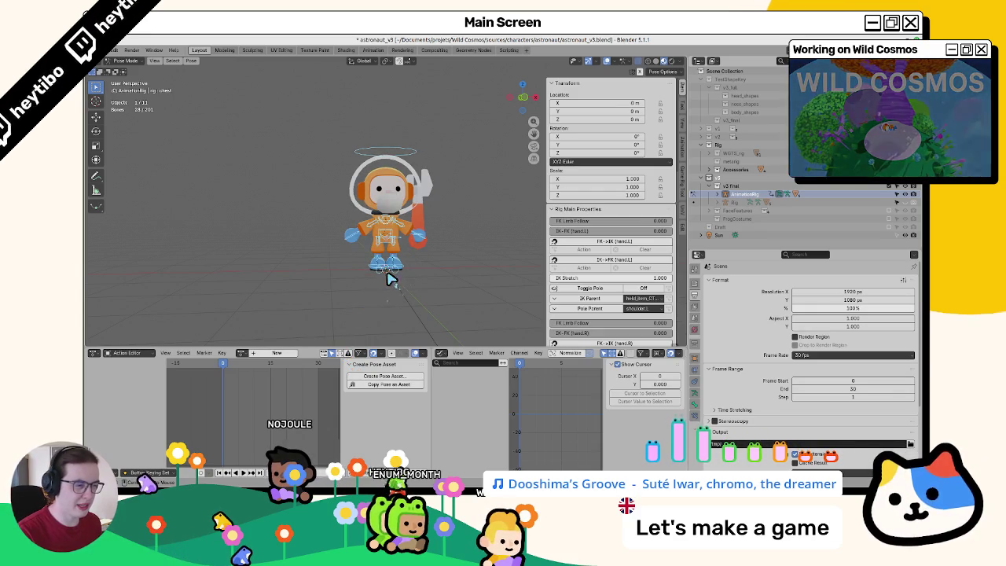
{"action": "key", "text": "ctrl+s"}
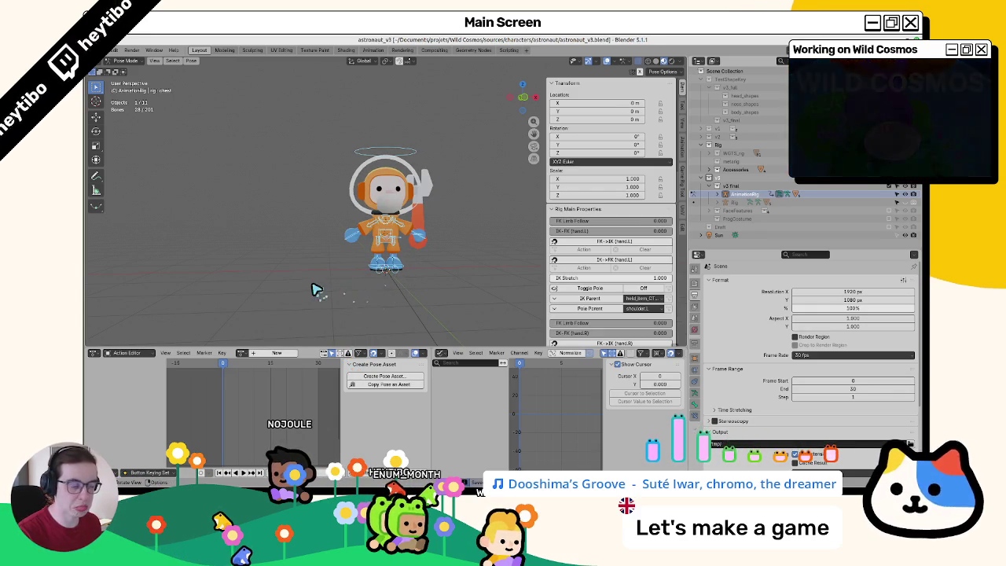
{"action": "key", "text": "ctrl+Tab"}
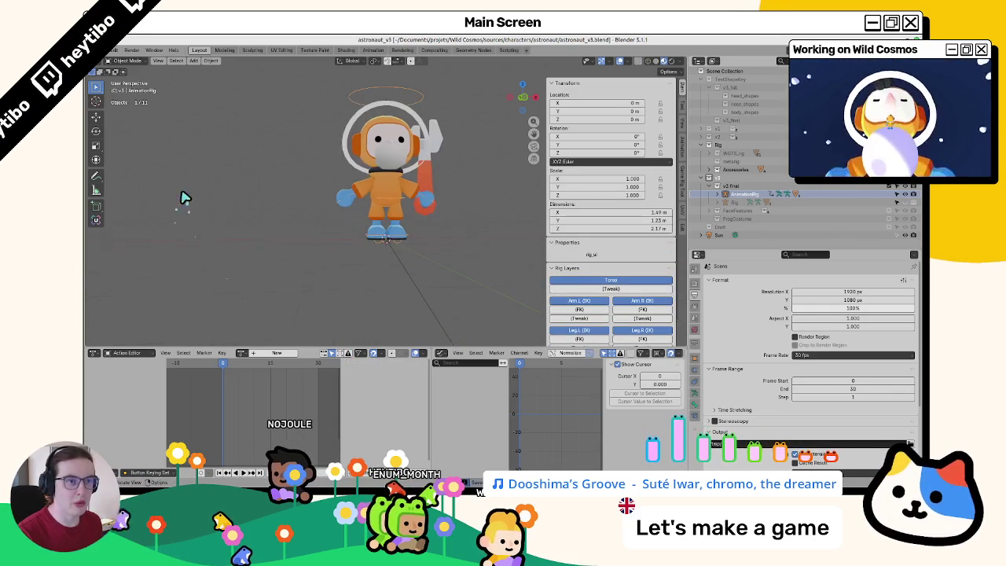
Step: Open astronaut_v3_export.blend, then load all actions into the Action Bakery and clear the list
{"action": "left_click", "coordinate": [113, 50]}
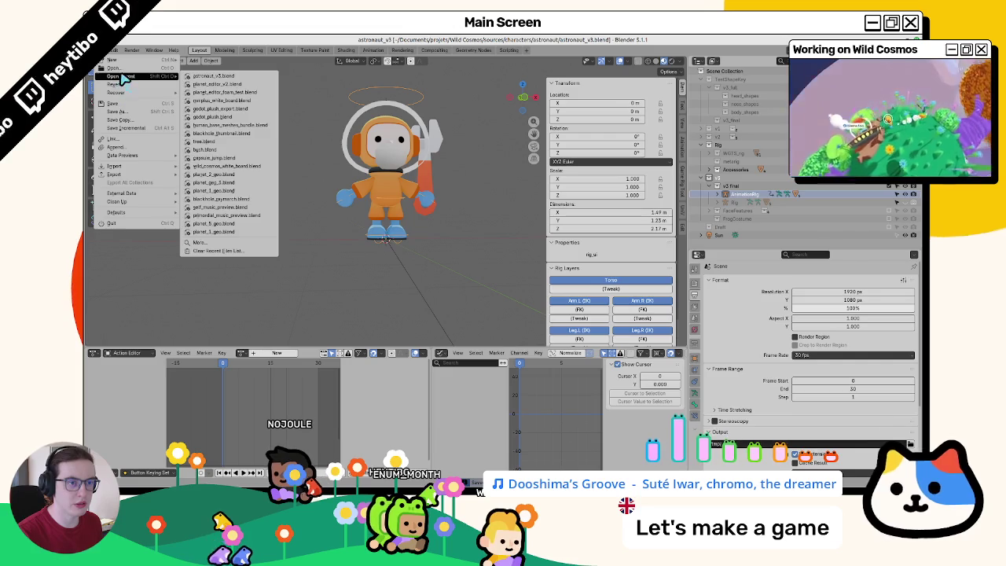
{"action": "left_click", "coordinate": [121, 69]}
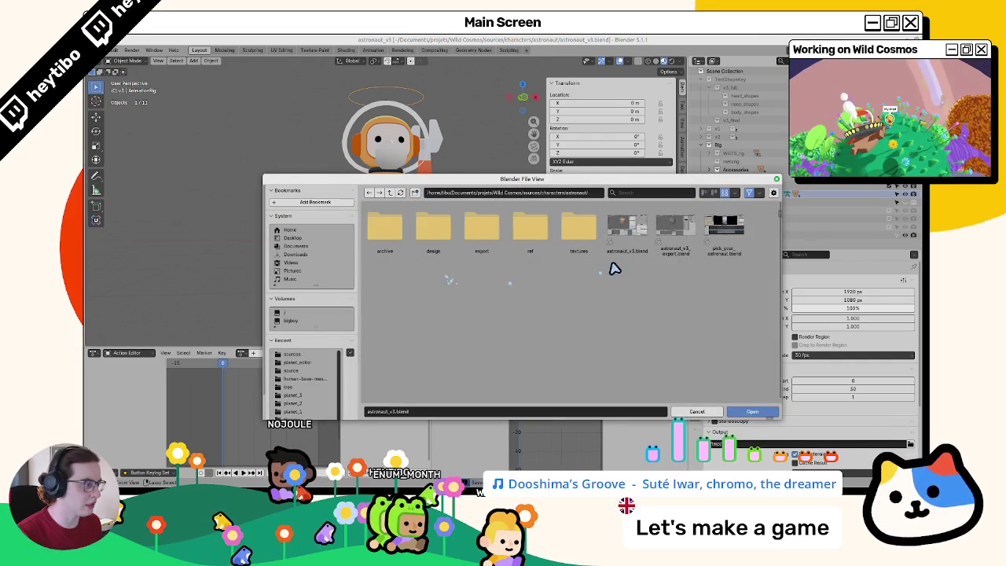
{"action": "double_click", "coordinate": [675, 244]}
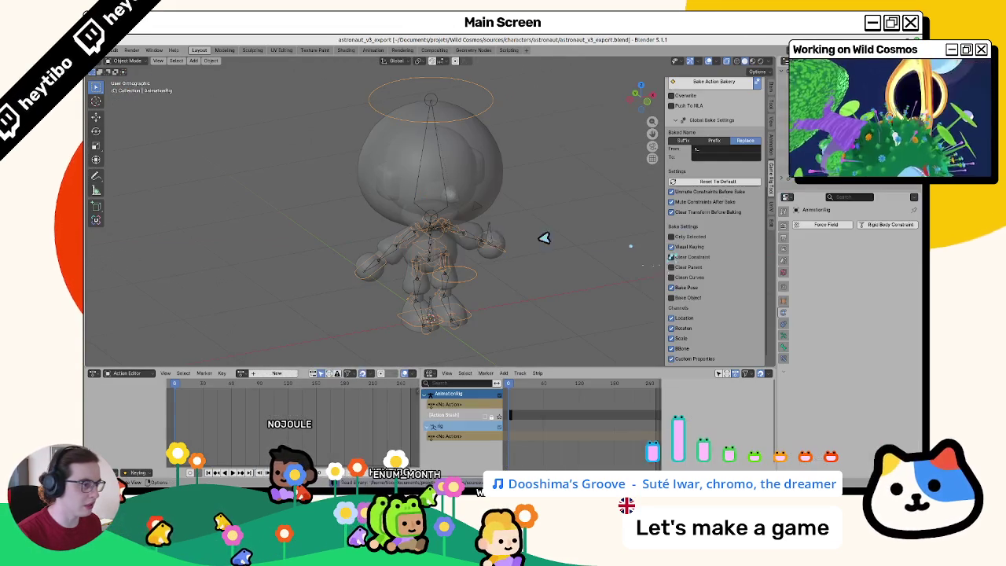
{"action": "left_click", "coordinate": [485, 281]}
{"action": "scroll", "coordinate": [719, 263], "scroll_direction": "up", "scroll_amount": 6}
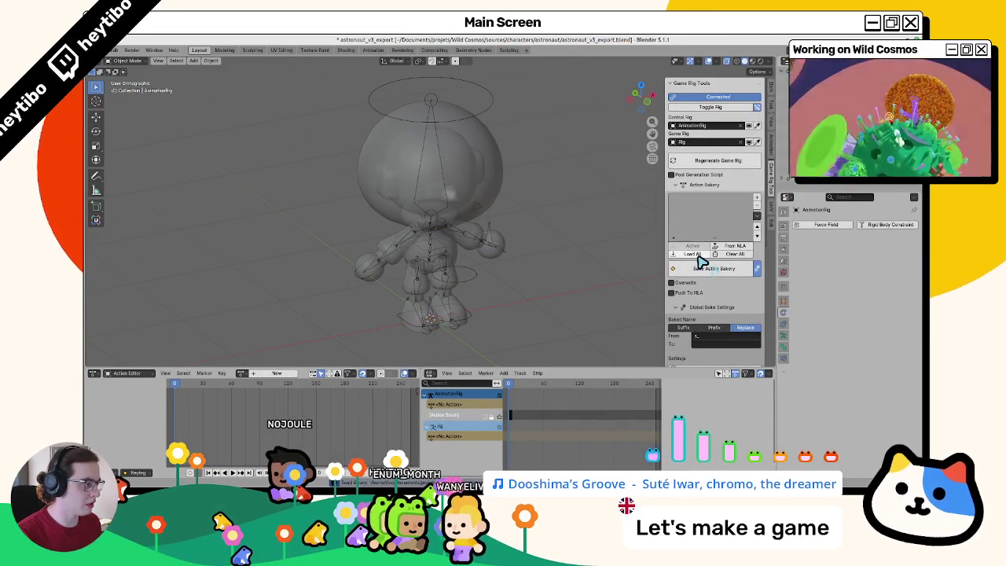
{"action": "left_click", "coordinate": [698, 256]}
{"action": "left_click", "coordinate": [757, 206]}
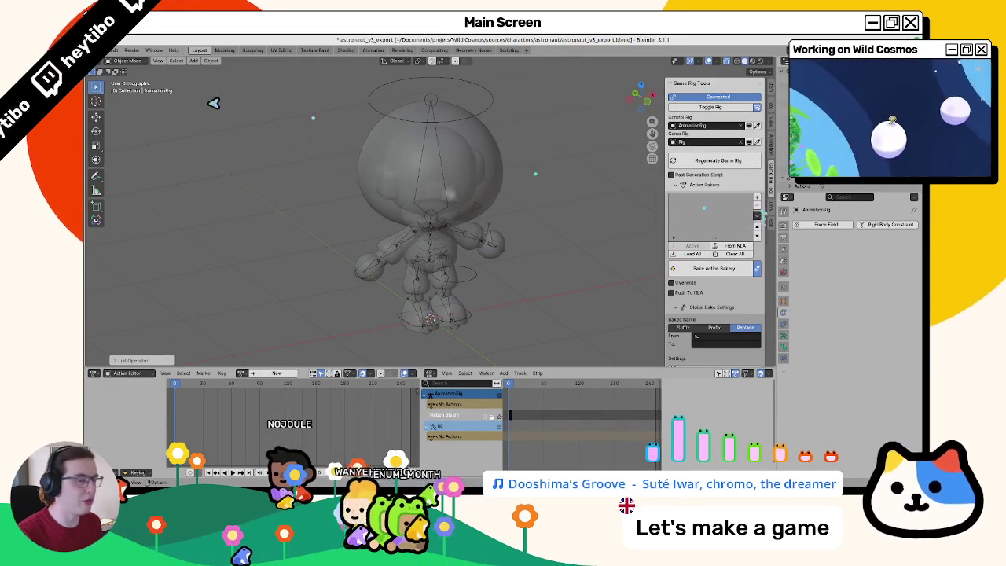
{"action": "left_click", "coordinate": [113, 50]}
Step: Reopen astronaut_v3.blend without saving and browse the wrench actions without assigning one
{"action": "mouse_move", "coordinate": [133, 78]}
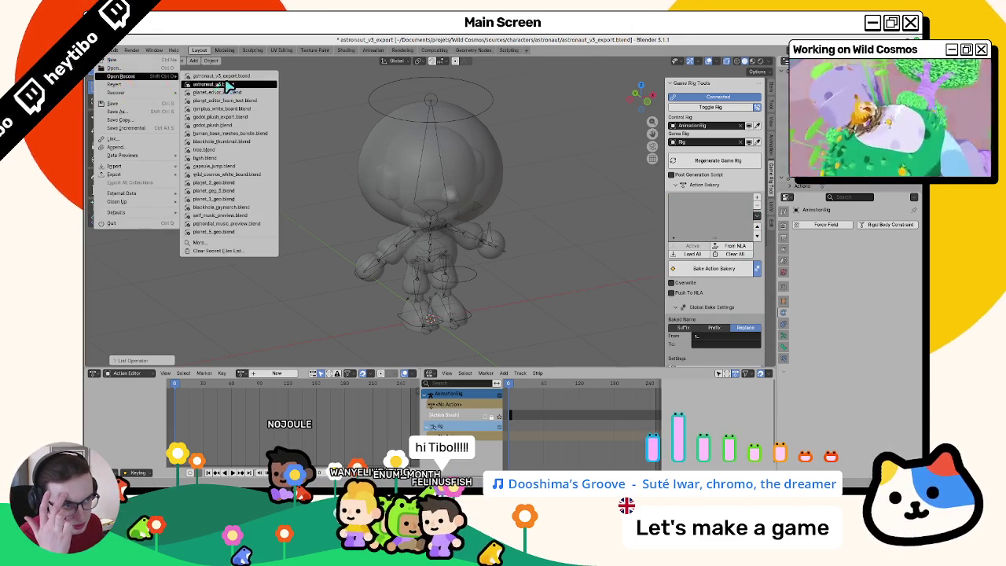
{"action": "left_click", "coordinate": [228, 90]}
{"action": "left_click", "coordinate": [461, 277]}
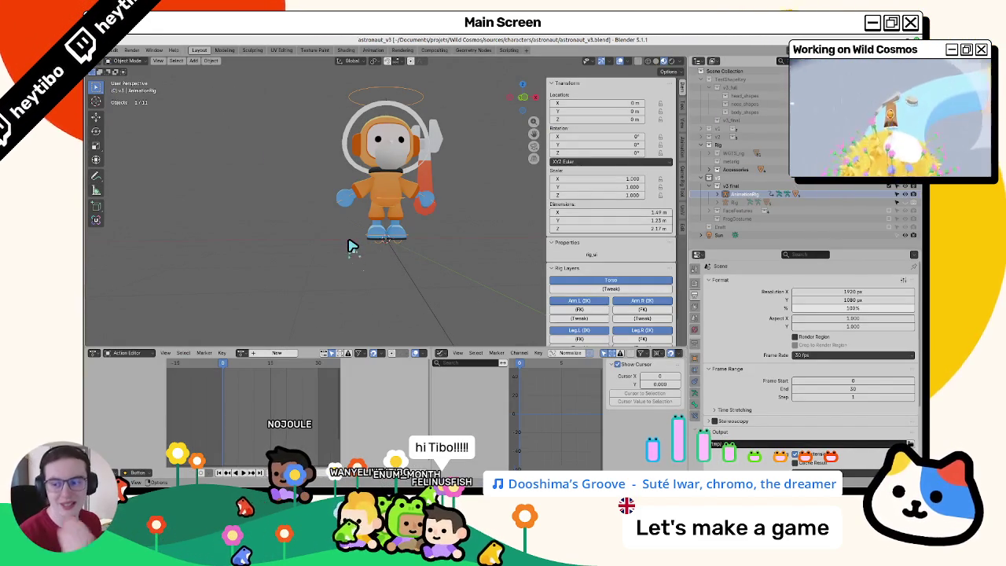
{"action": "left_click", "coordinate": [240, 355]}
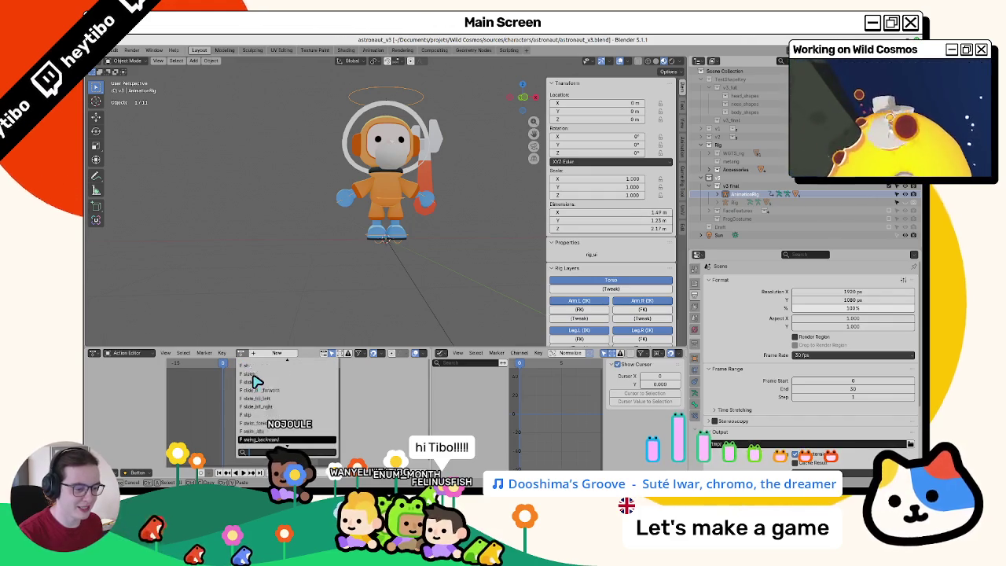
{"action": "scroll", "coordinate": [255, 381], "scroll_direction": "down", "scroll_amount": 5}
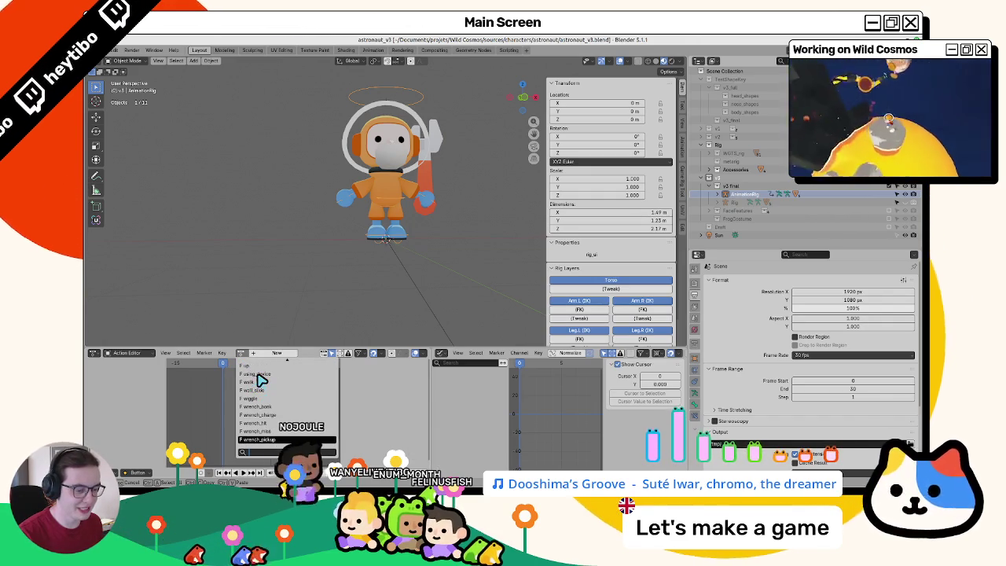
{"action": "type", "text": "wrench"}
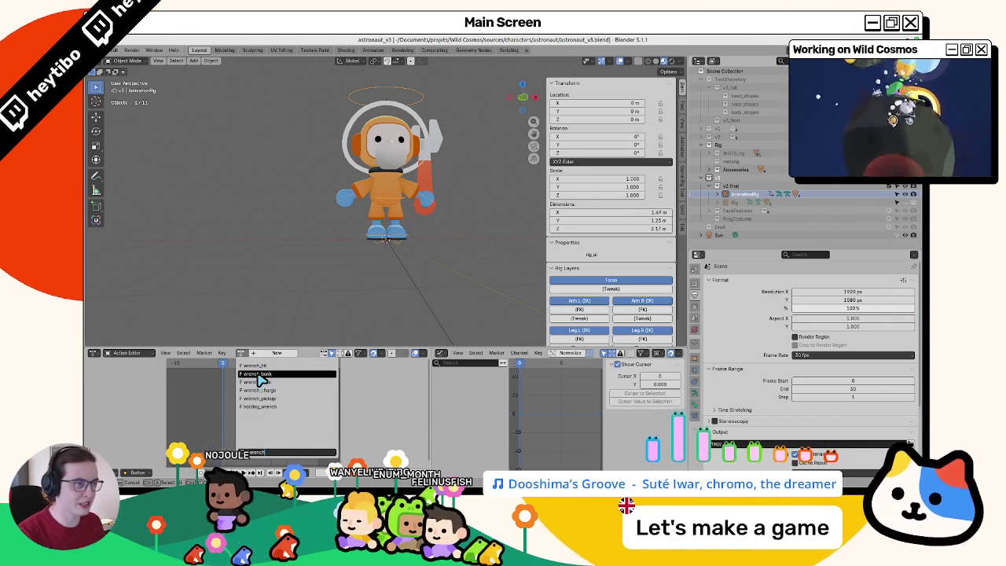
{"action": "key", "text": "Escape"}
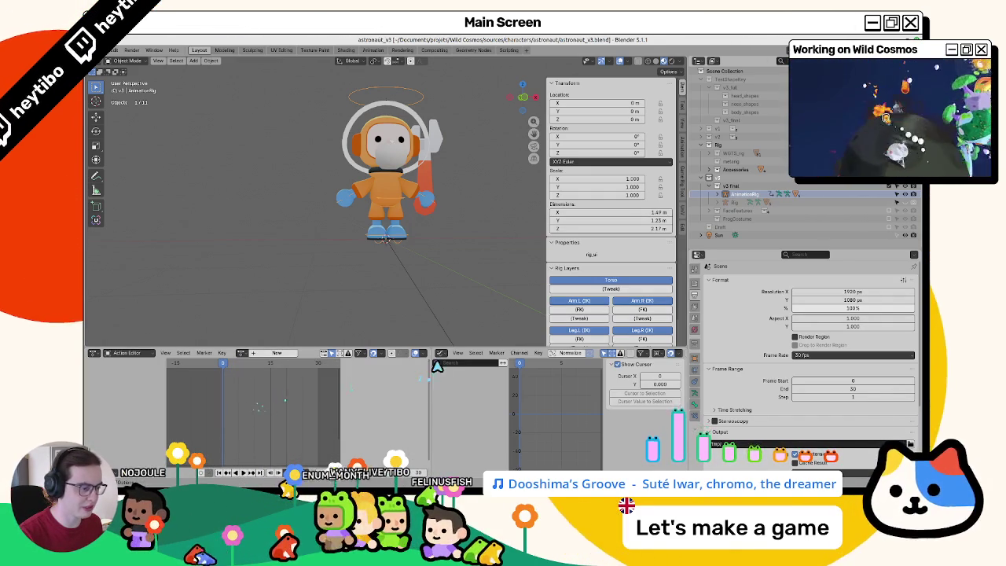
Step: Turn the right panel into the Nonlinear Animation editor, deselect the AnimationRig, and save
{"action": "left_click", "coordinate": [442, 353]}
{"action": "left_click", "coordinate": [535, 411]}
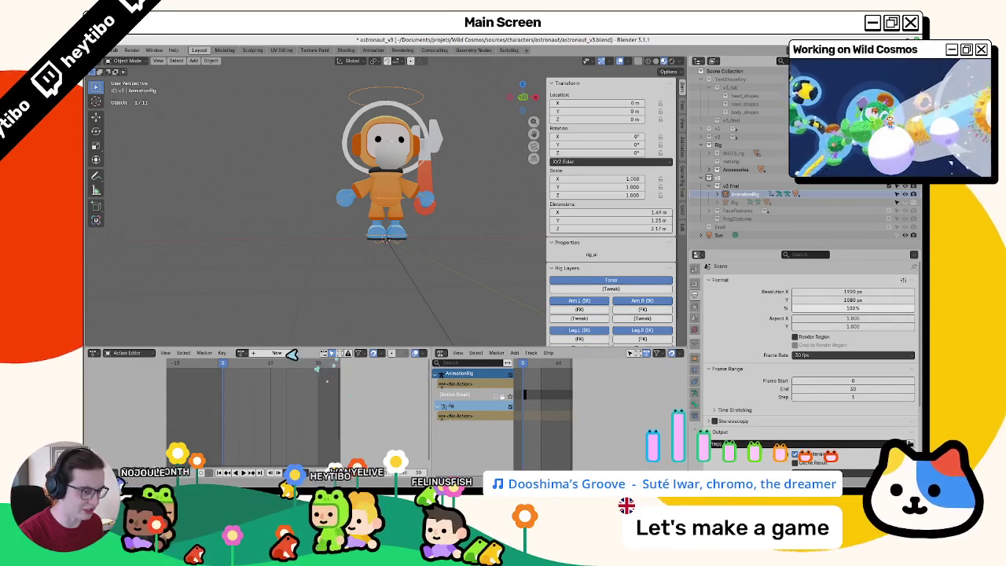
{"action": "left_click", "coordinate": [310, 357]}
{"action": "left_click", "coordinate": [322, 272]}
{"action": "key", "text": "ctrl+s"}
{"action": "mouse_move", "coordinate": [325, 271]}
{"action": "left_mouse_down"}
{"action": "mouse_move", "coordinate": [341, 283]}
{"action": "mouse_move", "coordinate": [330, 309]}
{"action": "left_mouse_up"}
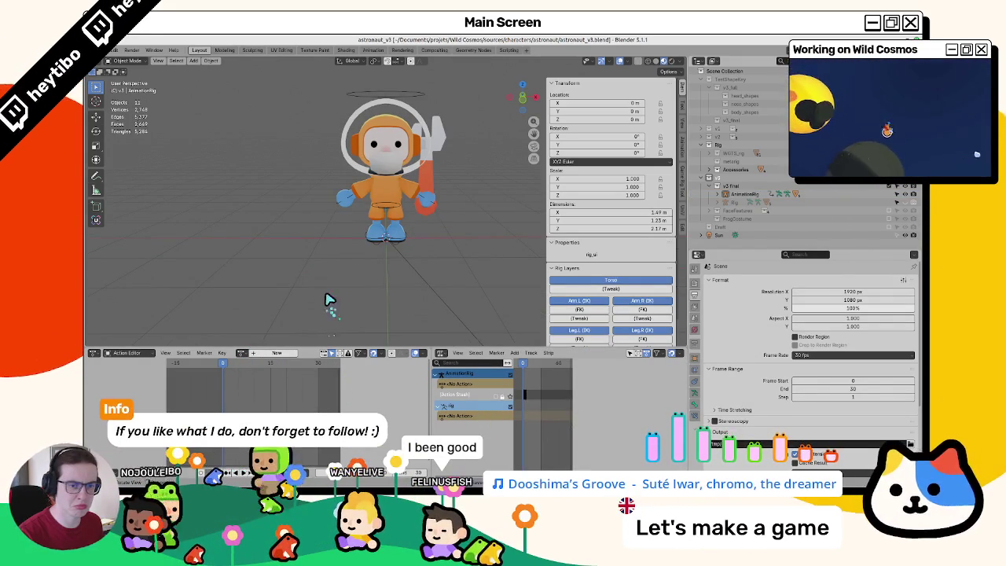
{"action": "left_click", "coordinate": [105, 52]}
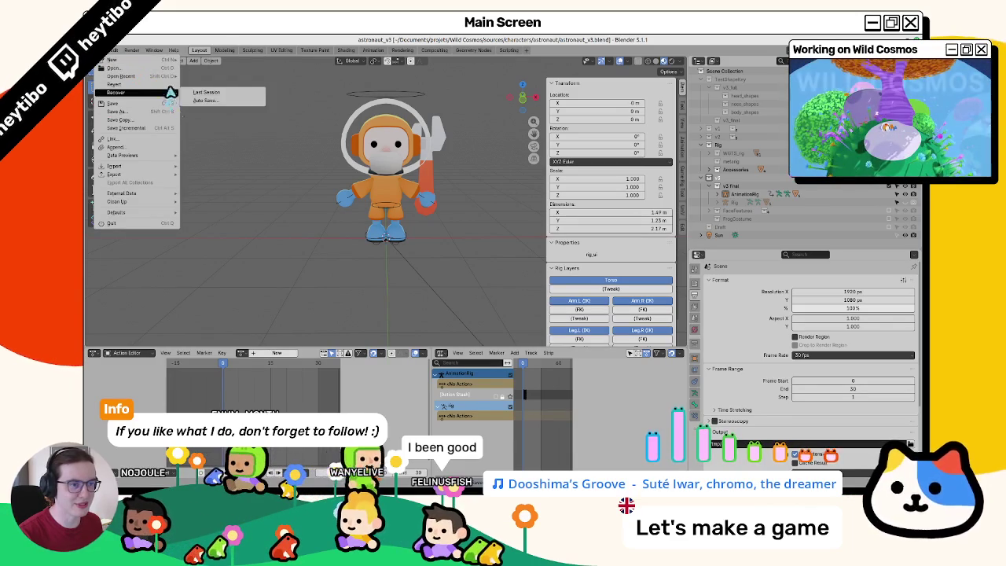
Step: Reopen astronaut_v3_export.blend from the recent files
{"action": "mouse_move", "coordinate": [141, 68]}
{"action": "left_click", "coordinate": [213, 89]}
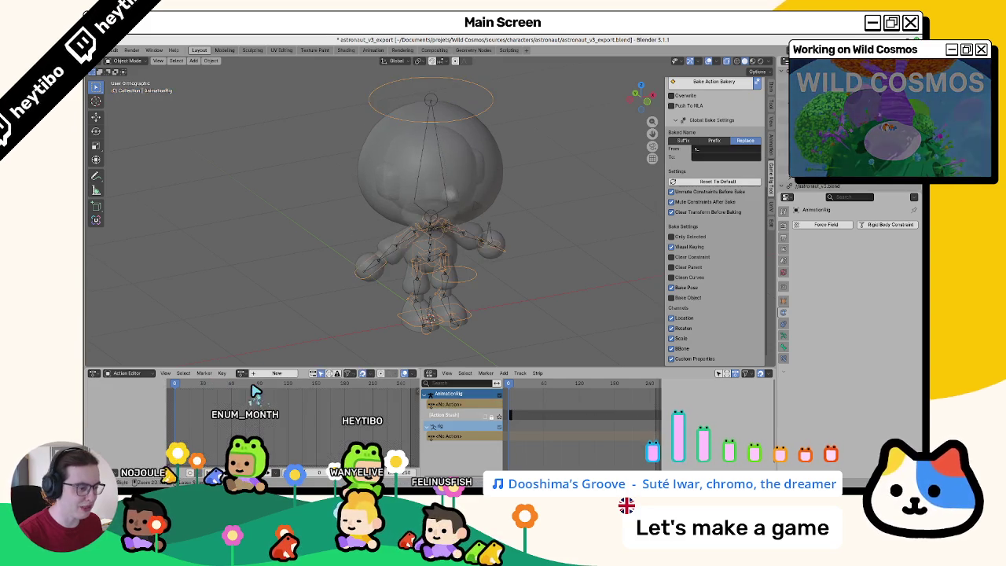
{"action": "scroll", "coordinate": [676, 216], "scroll_direction": "up", "scroll_amount": 6}
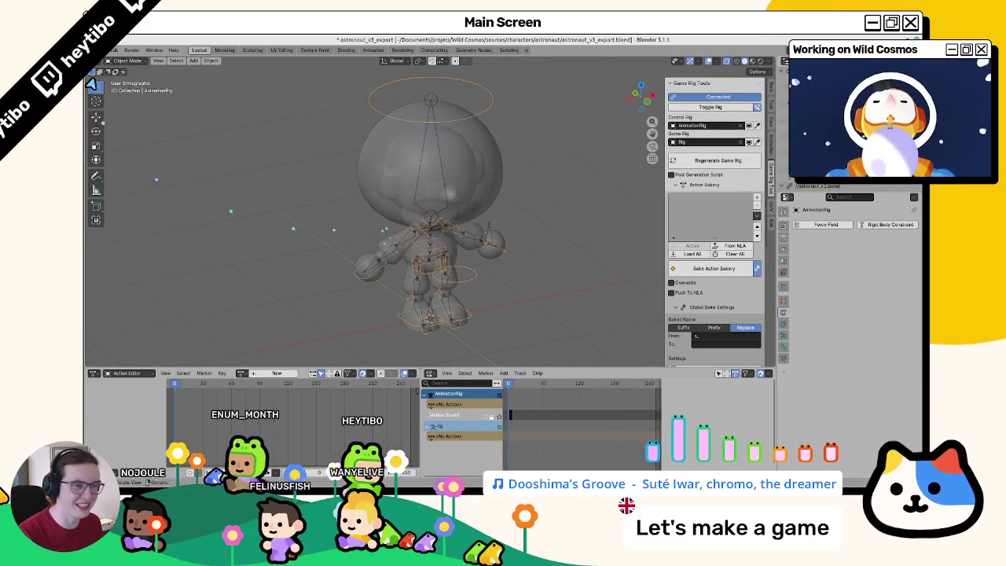
Step: Append every action from astronaut_v3.blend's Action folder into this file
{"action": "left_click", "coordinate": [112, 50]}
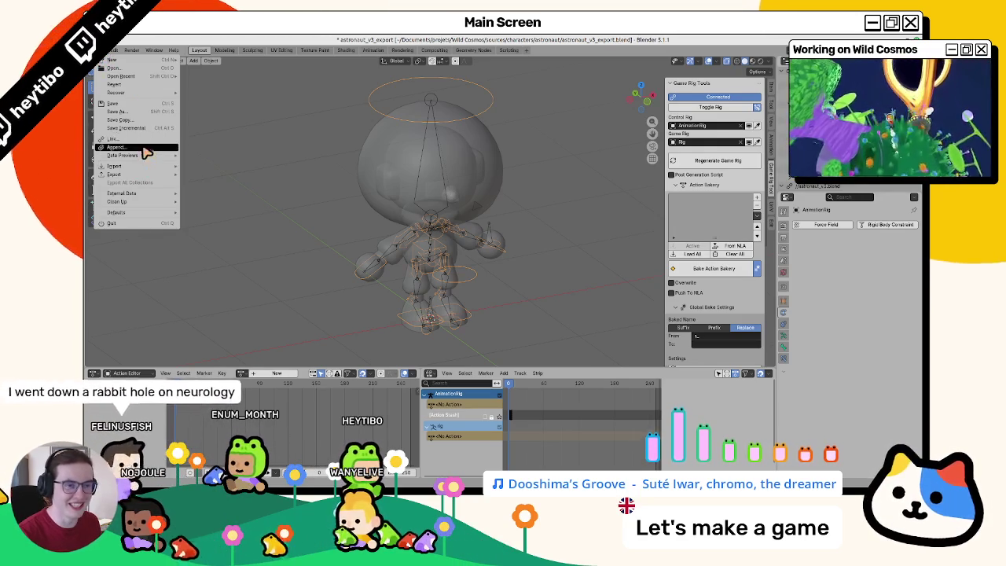
{"action": "left_click", "coordinate": [144, 149]}
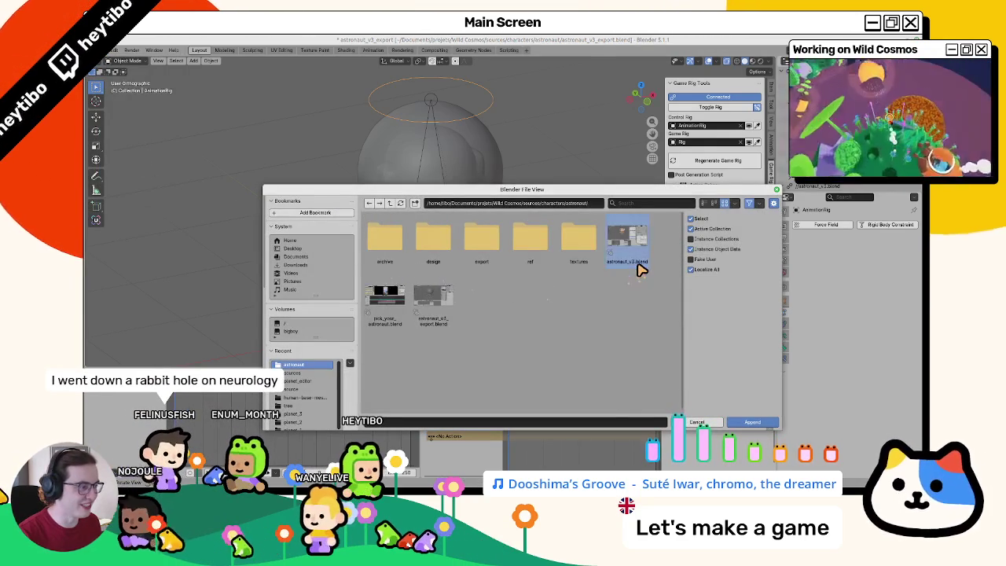
{"action": "double_click", "coordinate": [638, 262]}
{"action": "double_click", "coordinate": [393, 259]}
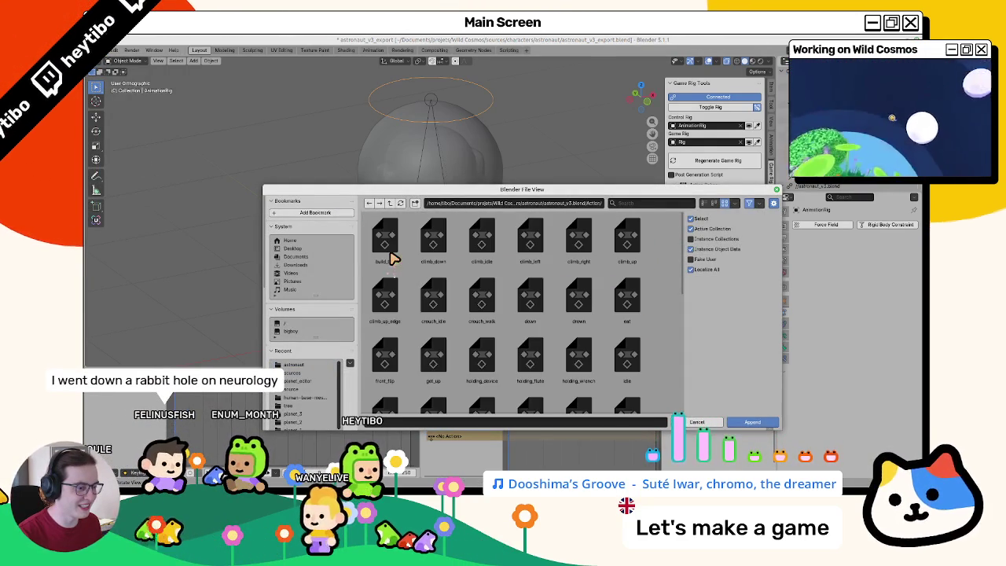
{"action": "scroll", "coordinate": [442, 333], "scroll_direction": "down", "scroll_amount": 10}
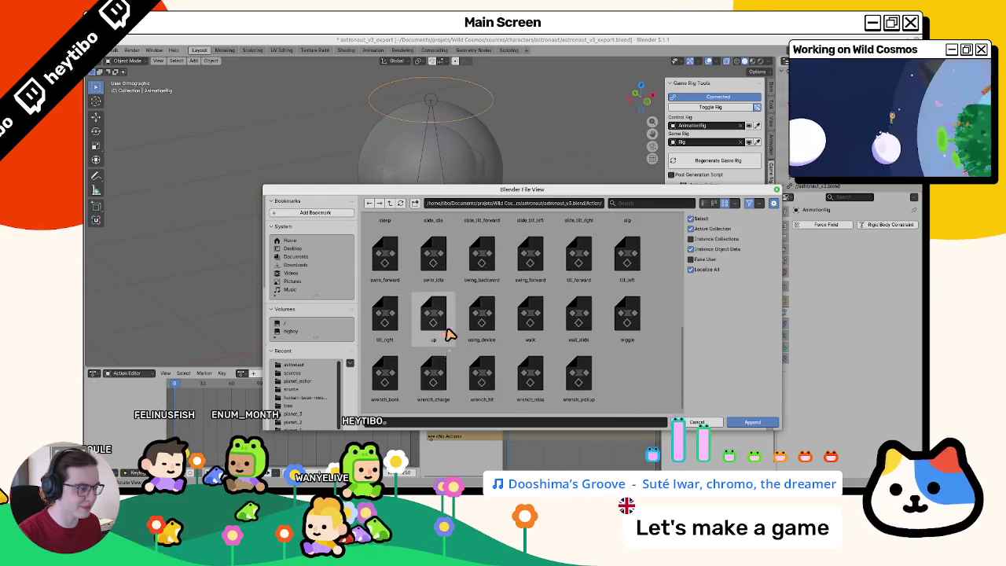
{"action": "left_click", "coordinate": [573, 382], "text": "shift"}
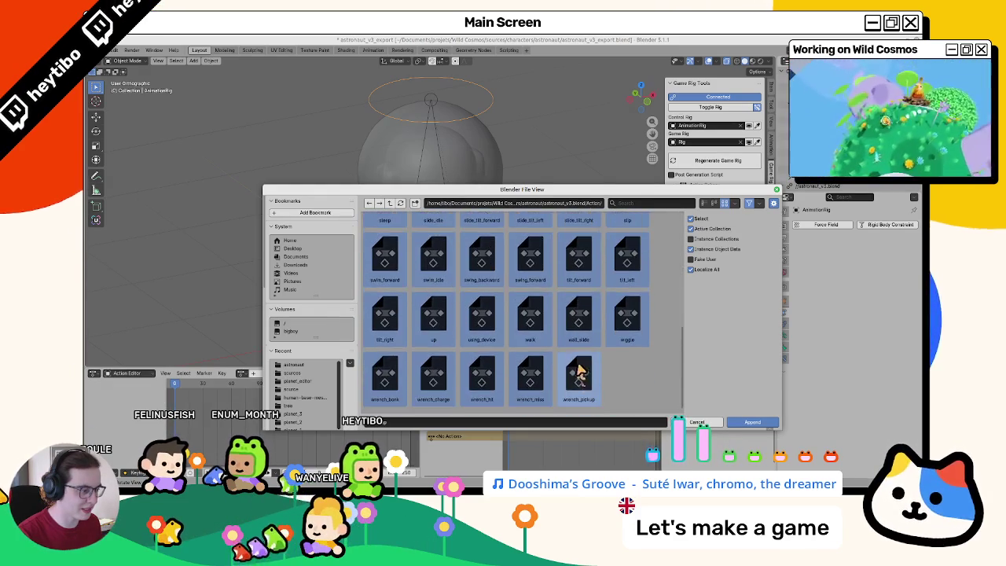
{"action": "key", "text": "Return"}
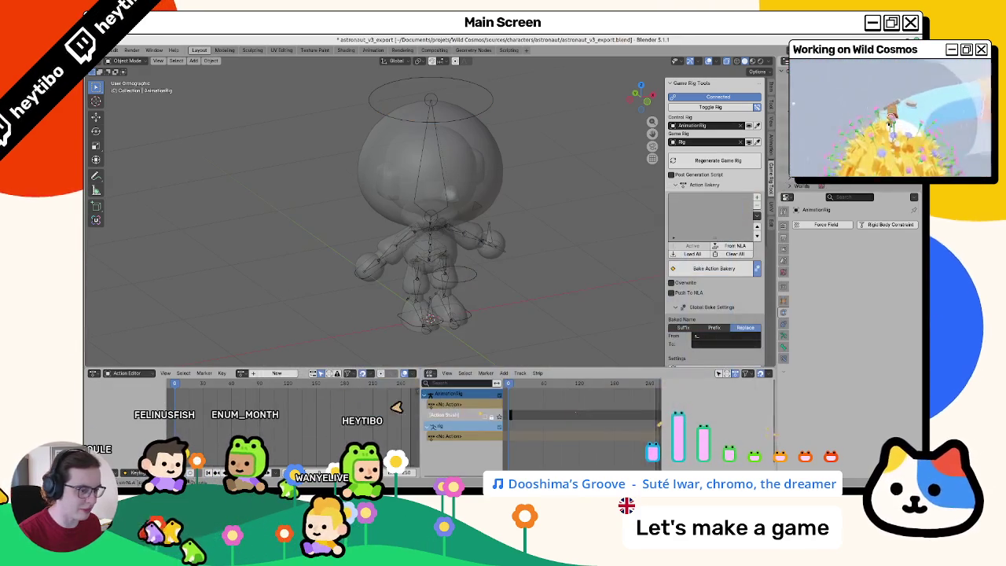
Step: Load all the wrench actions into the Action Bakery and remove the greyed-out entry
{"action": "left_click", "coordinate": [692, 253]}
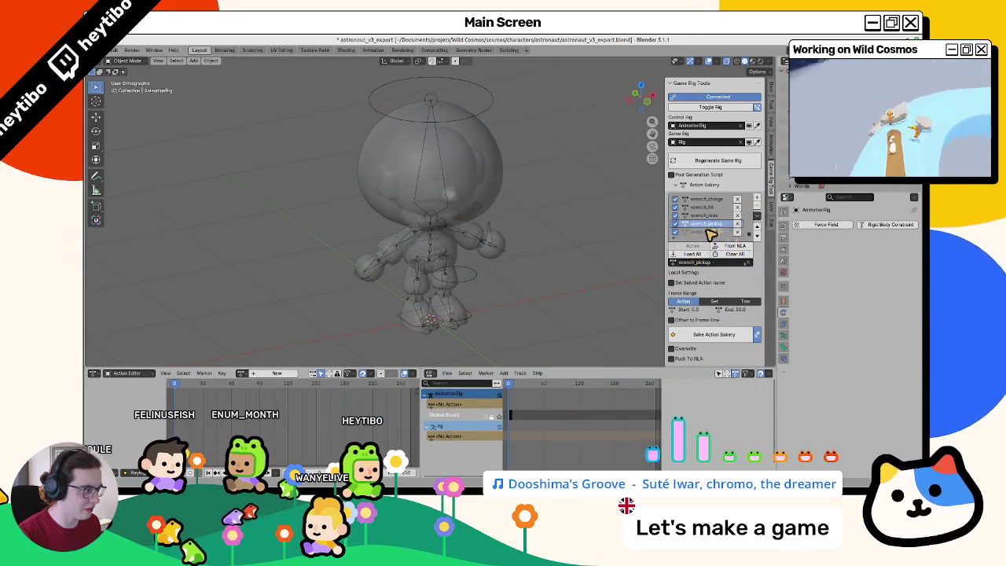
{"action": "left_click", "coordinate": [757, 208]}
{"action": "scroll", "coordinate": [692, 222], "scroll_direction": "up", "scroll_amount": 5}
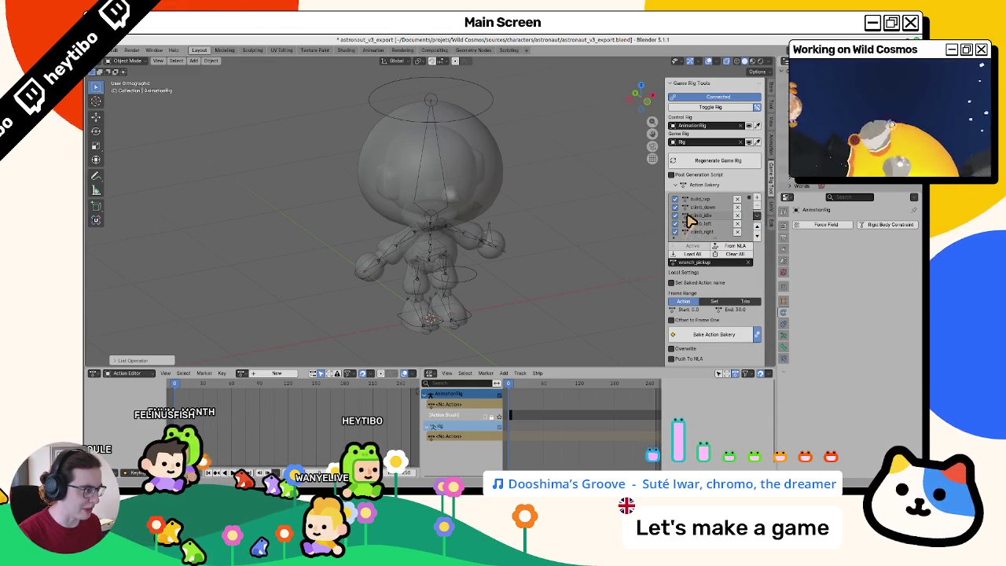
{"action": "scroll", "coordinate": [709, 313], "scroll_direction": "down", "scroll_amount": 4}
{"action": "scroll", "coordinate": [698, 271], "scroll_direction": "up", "scroll_amount": 3}
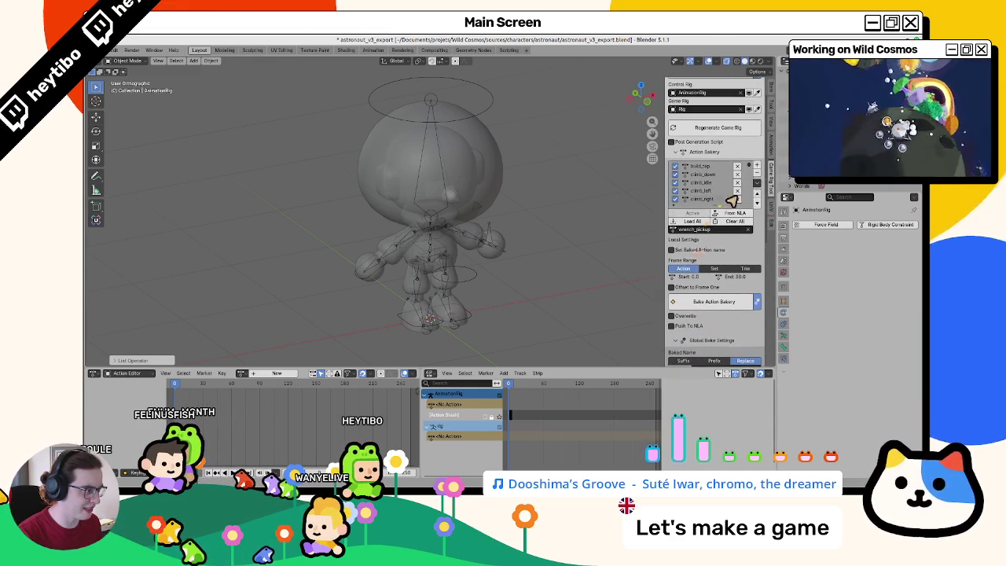
Step: Batch rename all listed actions with the prefix s_
{"action": "left_click", "coordinate": [758, 182]}
{"action": "left_click", "coordinate": [778, 220]}
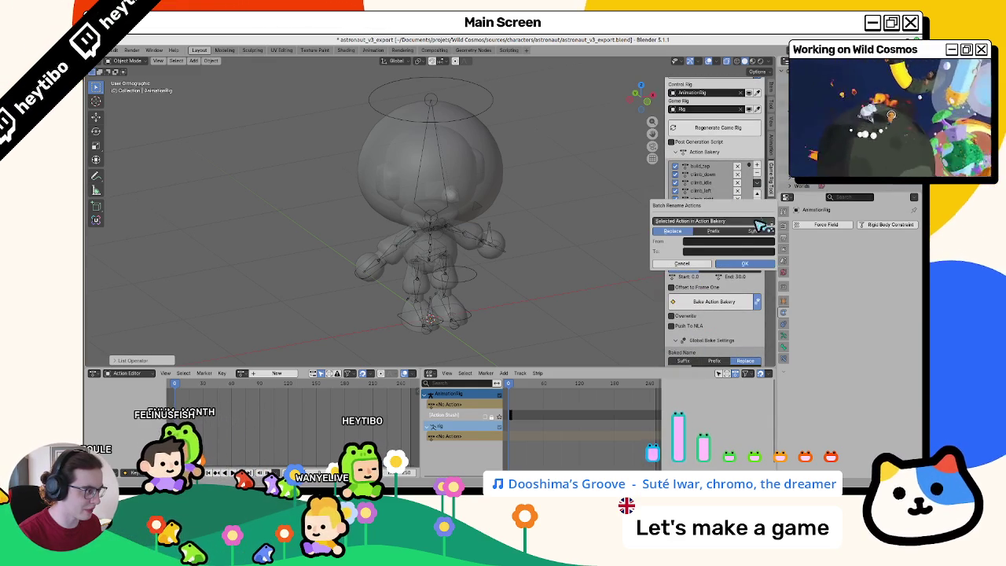
{"action": "left_click", "coordinate": [715, 232]}
{"action": "left_click", "coordinate": [719, 241]}
{"action": "type", "text": "a_"}
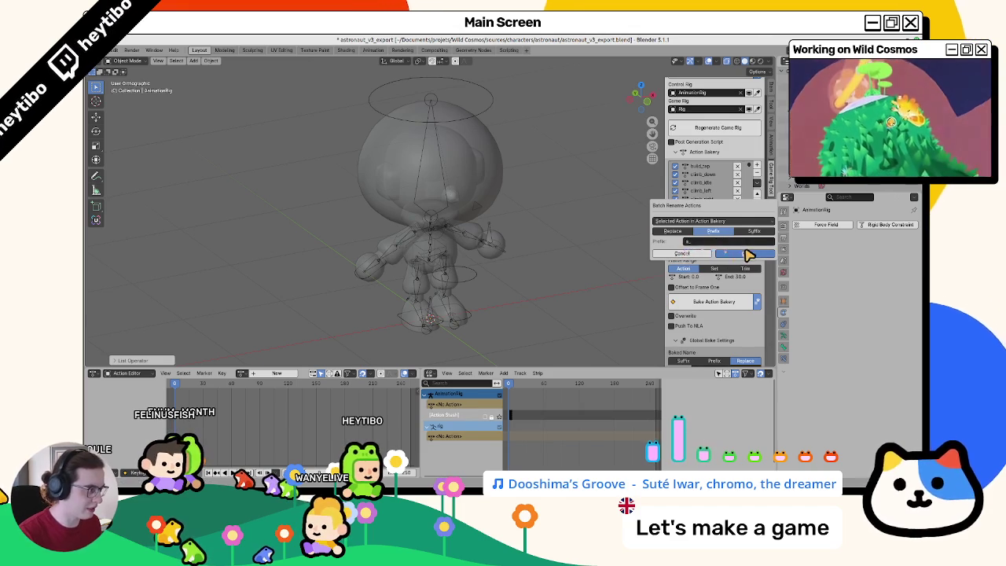
{"action": "left_click", "coordinate": [743, 252]}
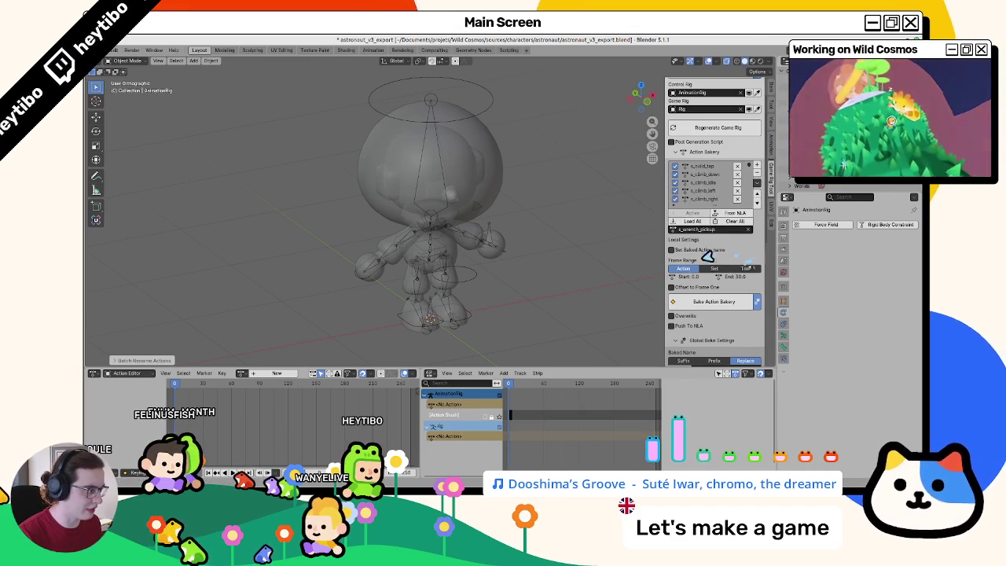
Step: Bake the Action Bakery actions onto the game rig and select the Rig object
{"action": "left_click", "coordinate": [709, 307]}
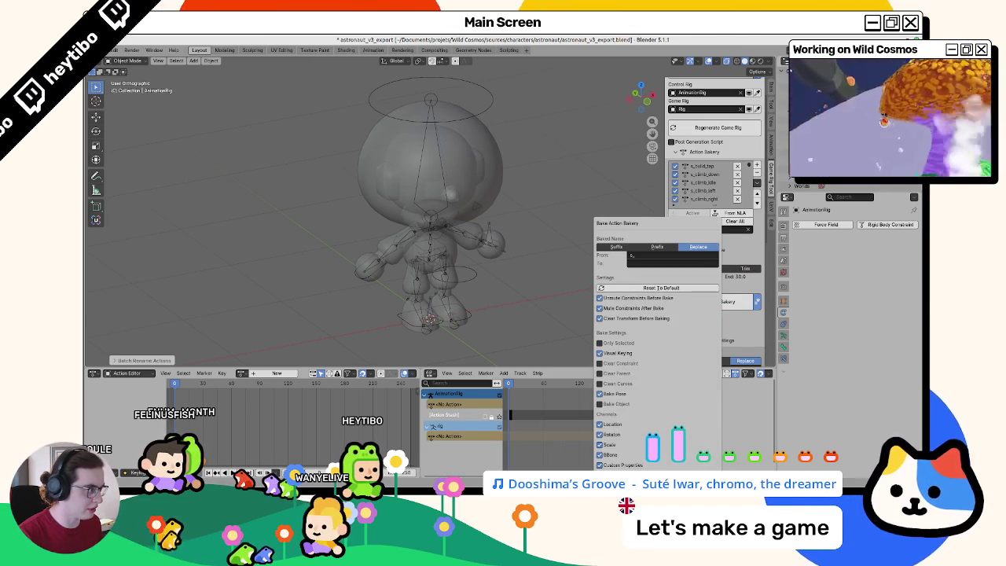
{"action": "left_click", "coordinate": [709, 465]}
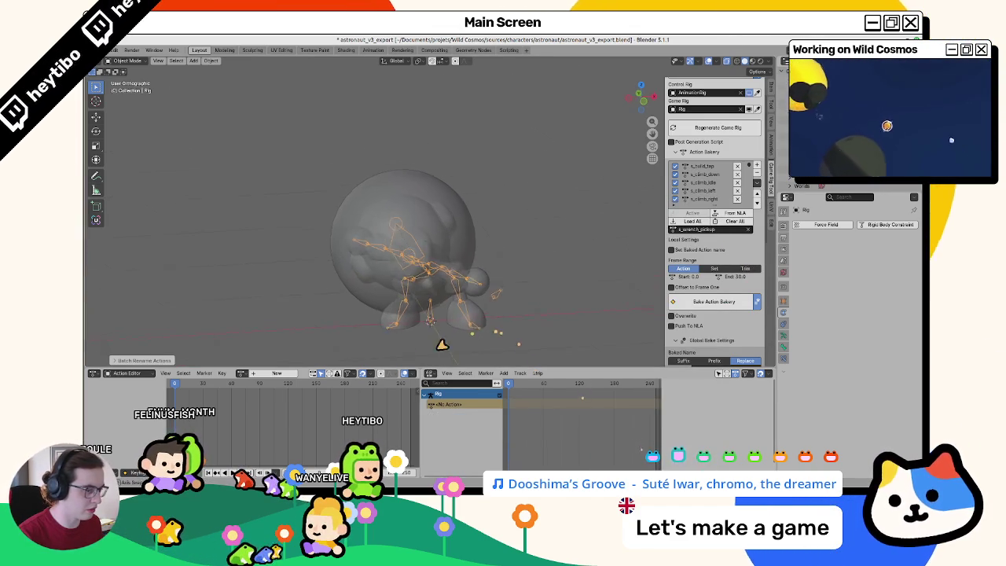
{"action": "left_click", "coordinate": [432, 321]}
{"action": "left_click", "coordinate": [242, 374]}
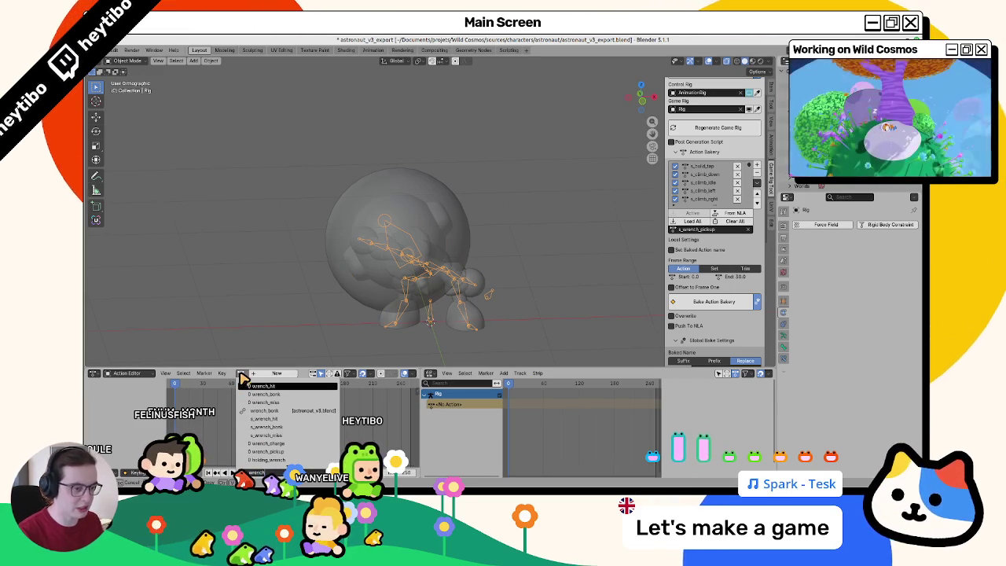
Step: Assign wrench_miss to the Rig and play it back, viewing from the front
{"action": "type", "text": "wrench"}
{"action": "left_click", "coordinate": [264, 404]}
{"action": "key", "text": "space"}
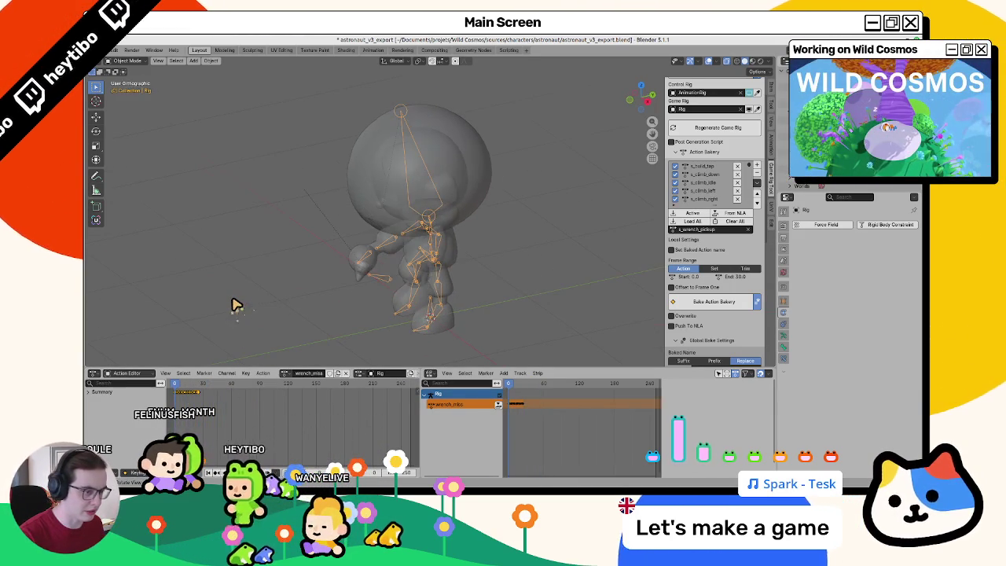
{"action": "key", "text": "KP_1"}
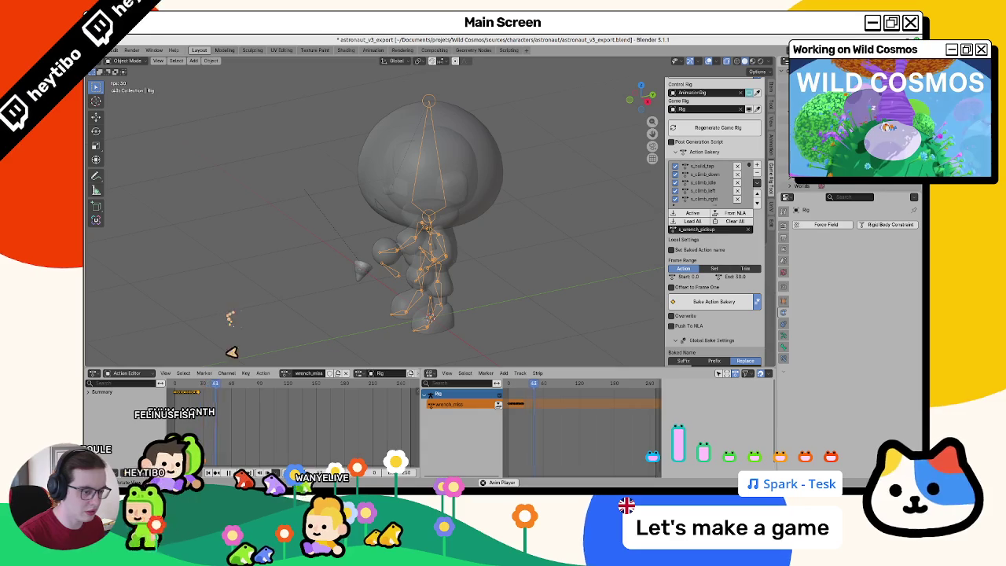
{"action": "key", "text": "Escape"}
Step: Switch the Rig to wrench_hit and play it back from an angled side view
{"action": "left_click", "coordinate": [286, 374]}
{"action": "key", "text": "Up"}
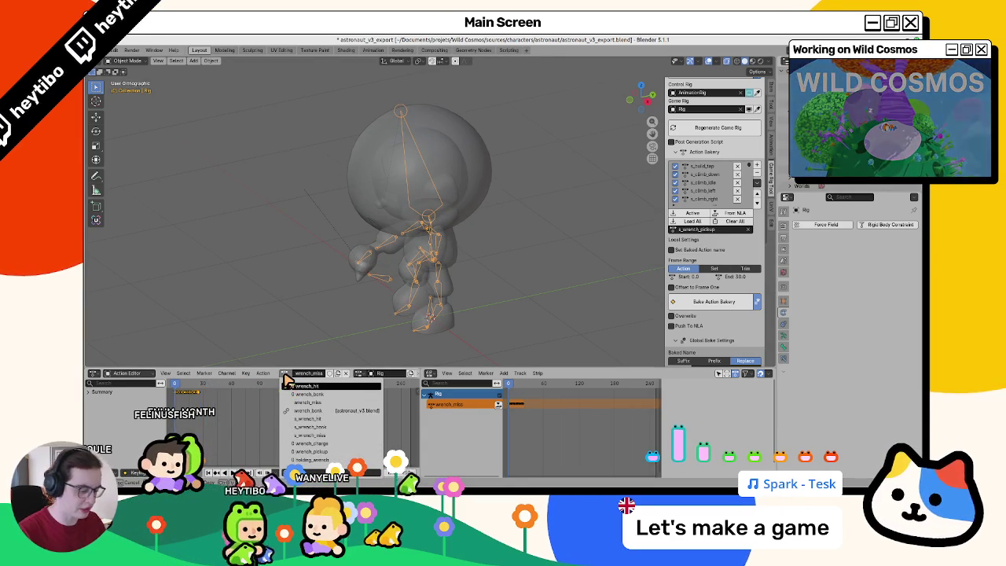
{"action": "key", "text": "Return"}
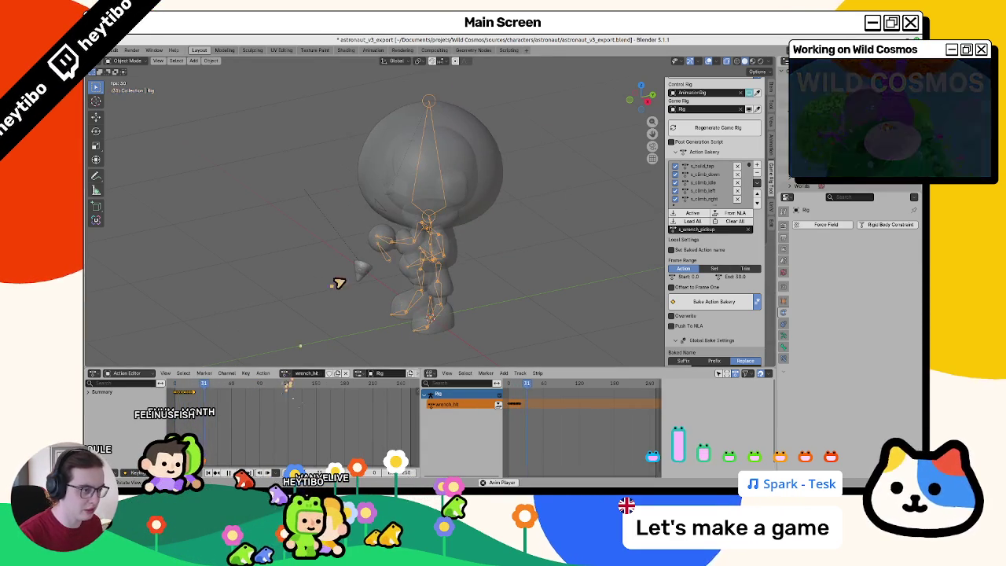
{"action": "key", "text": "Escape"}
{"action": "key", "text": "space"}
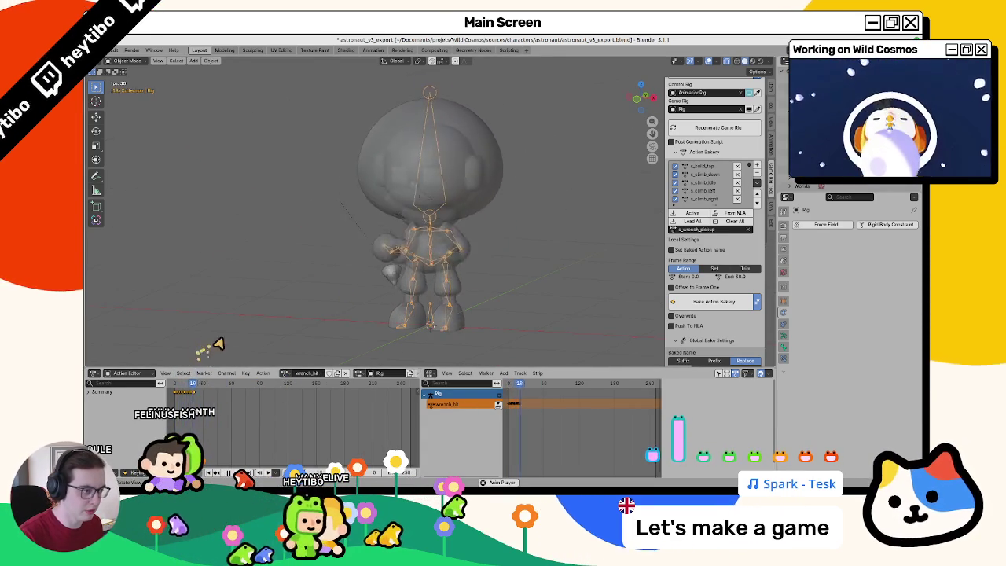
{"action": "left_click_drag", "start_coordinate": [205, 343], "coordinate": [341, 341]}
{"action": "key", "text": "Escape"}
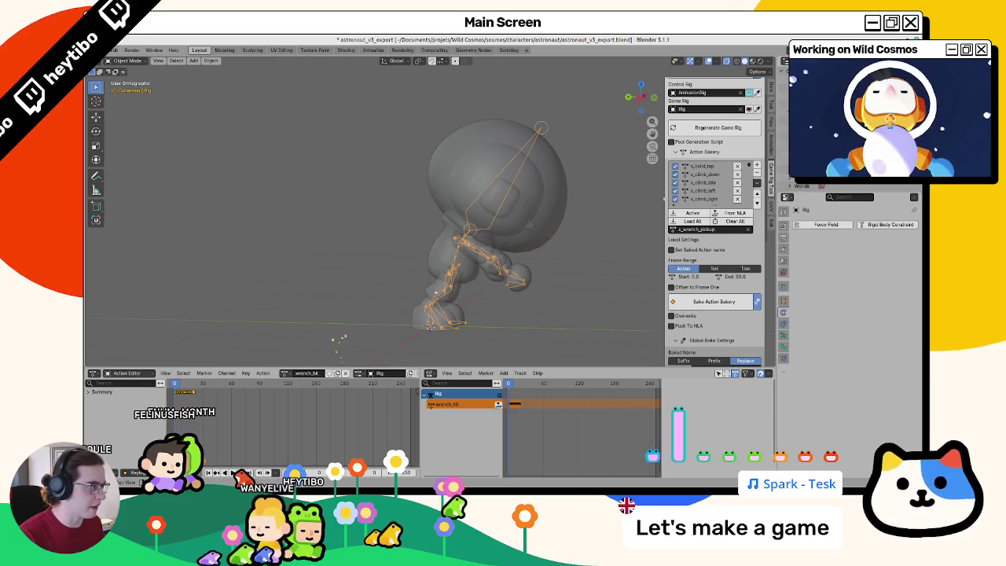
Step: Unlink the wrench_hit action from the rig and check its pose from the front view
{"action": "left_click", "coordinate": [347, 373]}
{"action": "key", "text": "ctrl+Tab"}
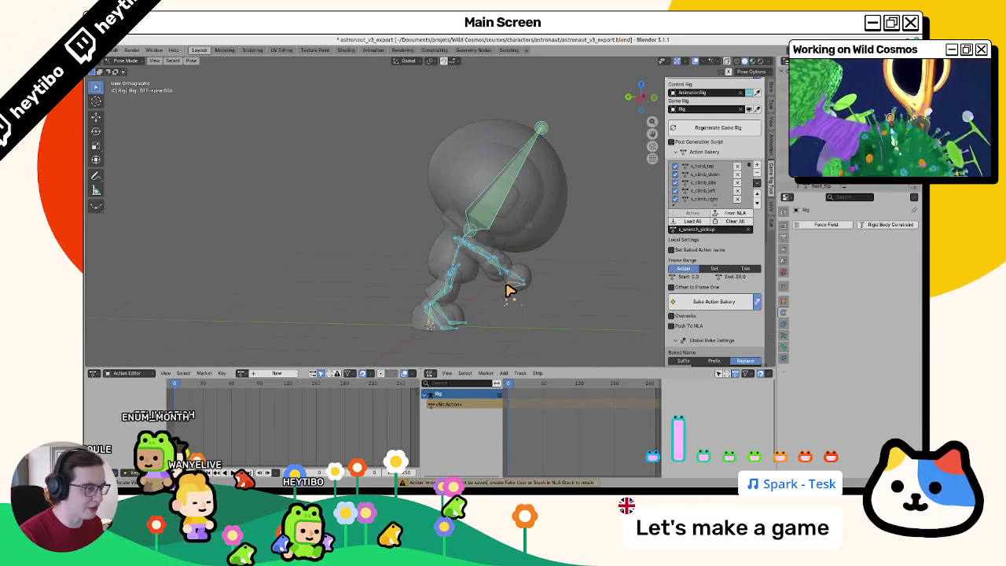
{"action": "key", "text": "KP_1"}
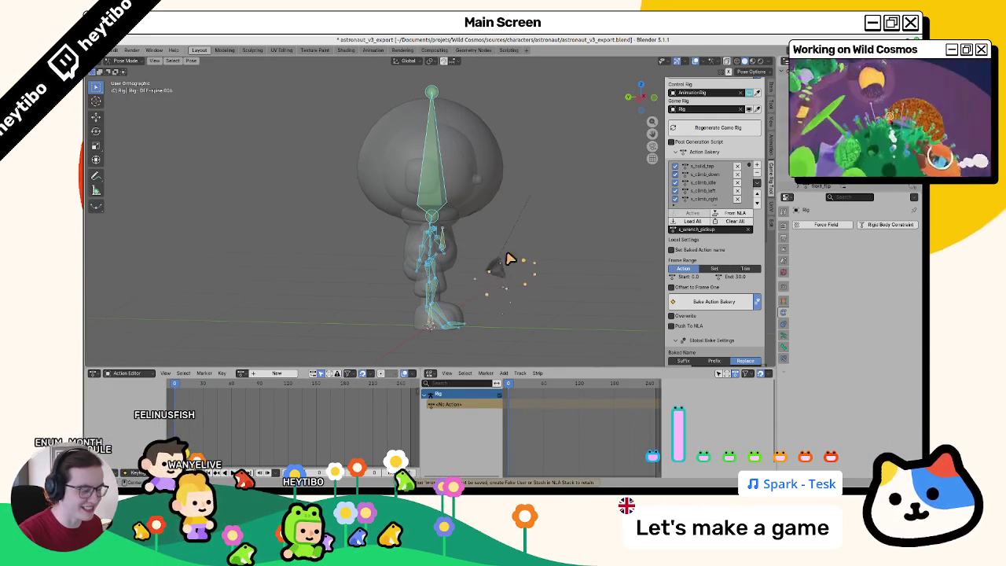
{"action": "key", "text": "ctrl+Tab"}
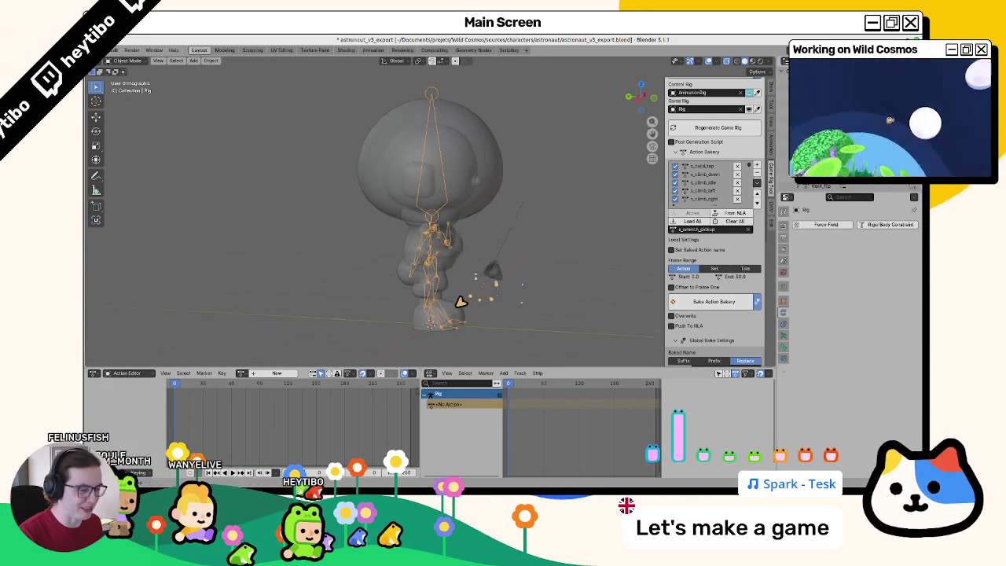
{"action": "left_click_drag", "start_coordinate": [489, 299], "coordinate": [508, 228]}
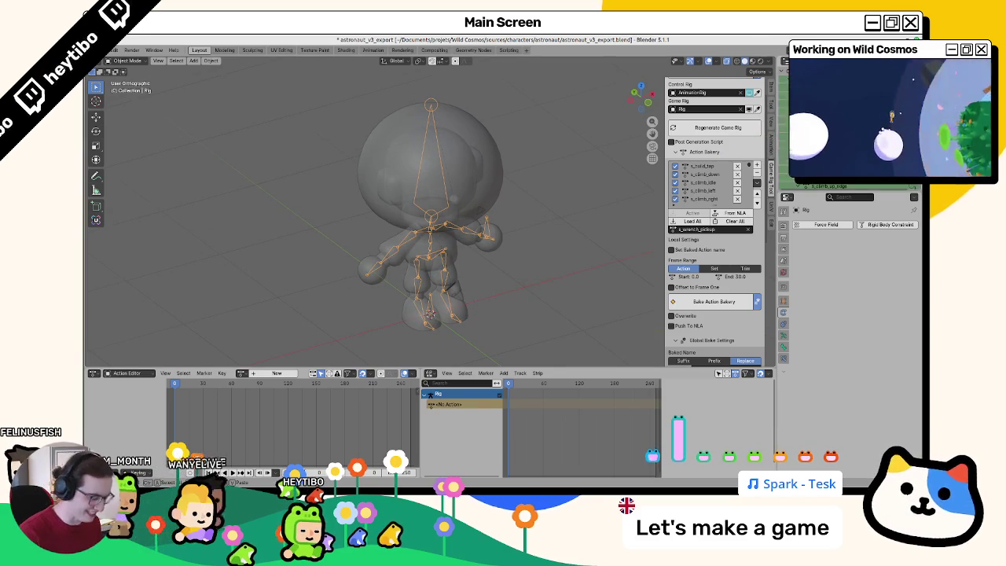
Step: Enlarge the Outliner, delete the selected s_ actions, and bring up the file manager
{"action": "left_click_drag", "start_coordinate": [825, 191], "coordinate": [825, 316]}
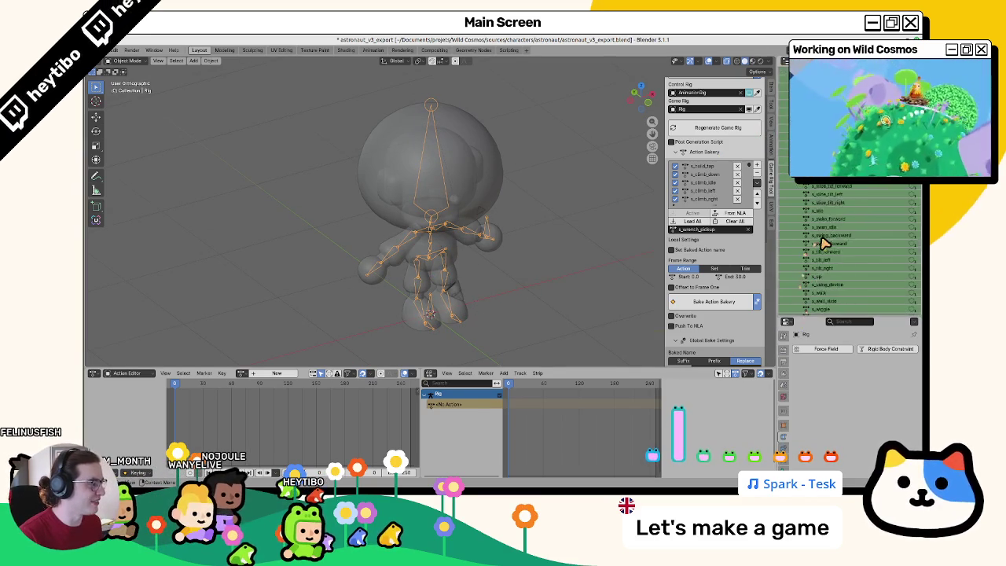
{"action": "scroll", "coordinate": [818, 192], "scroll_direction": "up", "scroll_amount": 8}
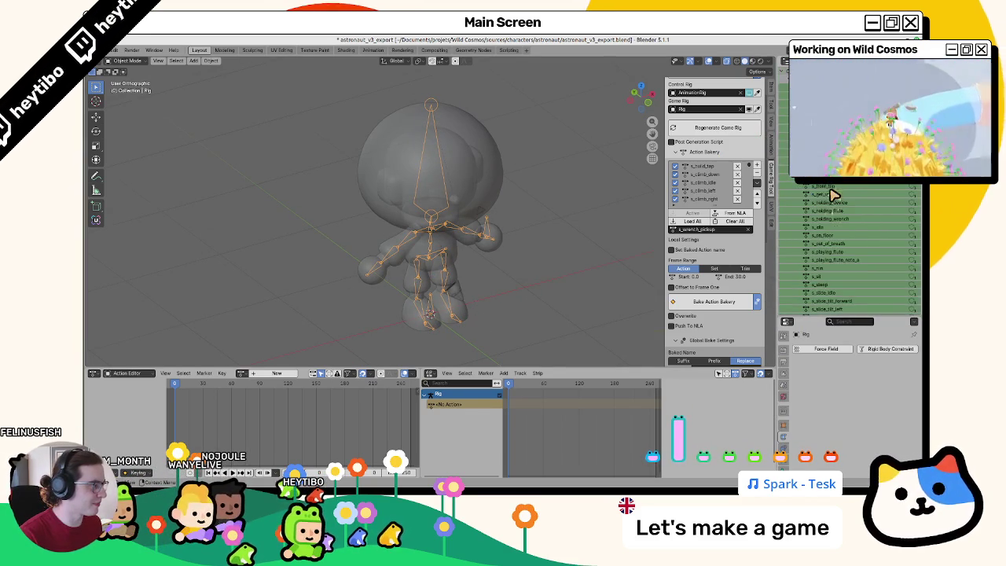
{"action": "right_click", "coordinate": [799, 197]}
{"action": "left_click", "coordinate": [786, 220]}
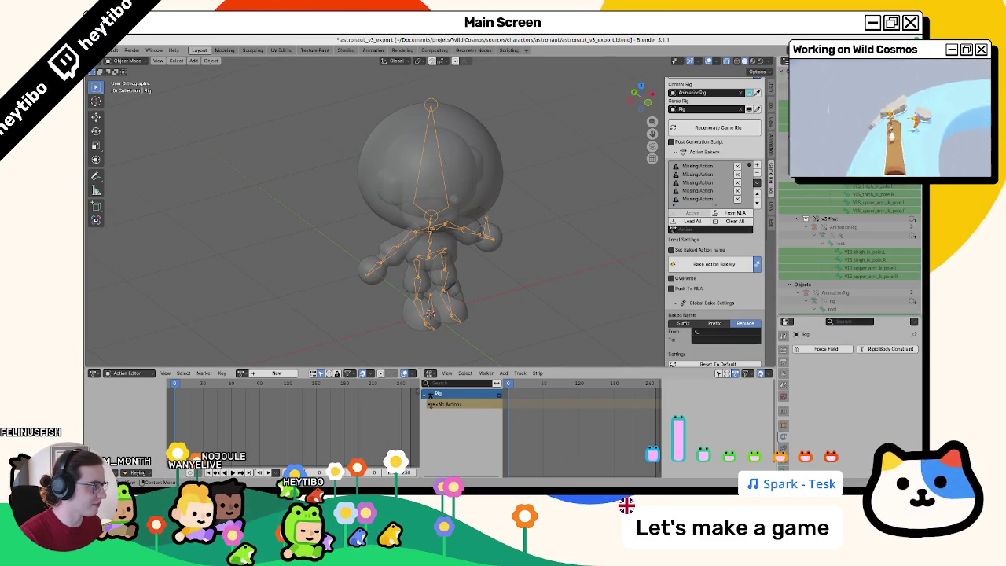
{"action": "scroll", "coordinate": [837, 201], "scroll_direction": "up", "scroll_amount": 10}
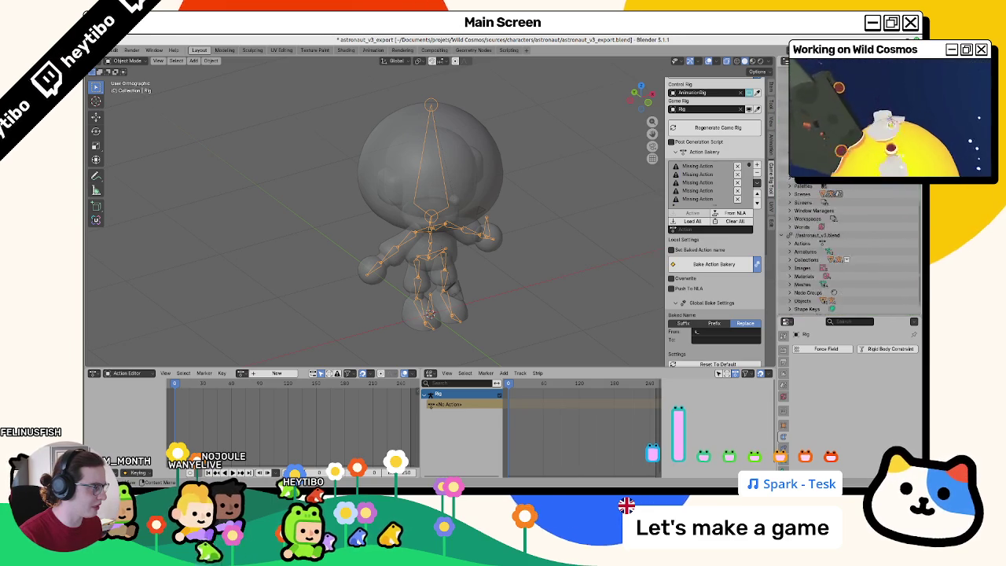
{"action": "scroll", "coordinate": [837, 202], "scroll_direction": "up", "scroll_amount": 5}
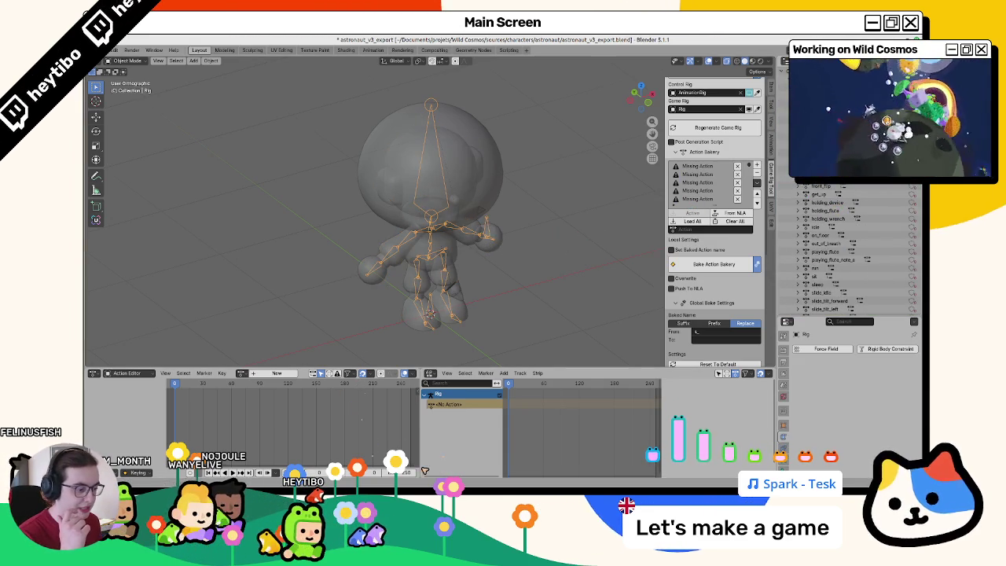
{"action": "key", "text": "super+e"}
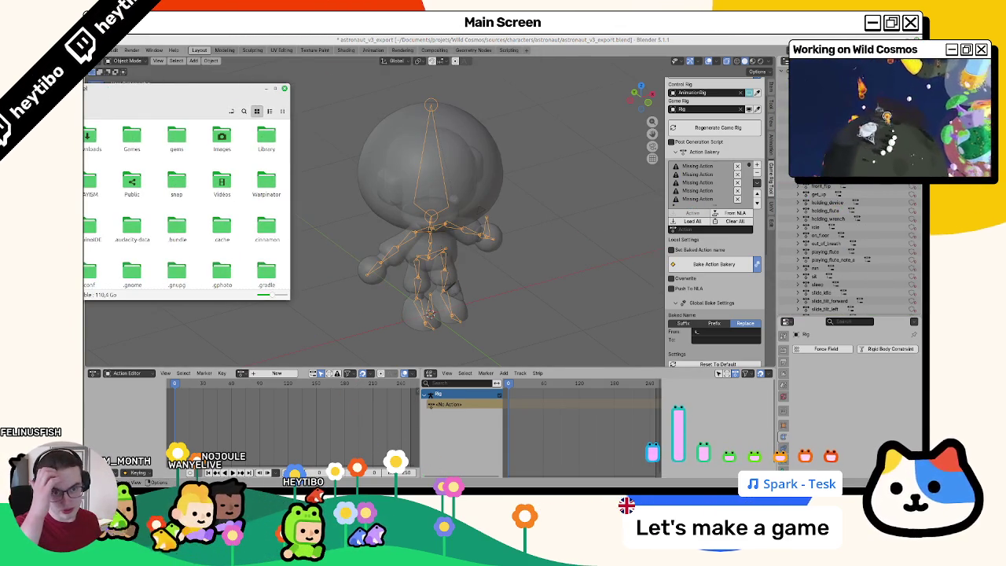
Step: Move the file manager window lower on the screen
{"action": "mouse_move", "coordinate": [85, 88]}
{"action": "left_mouse_down"}
{"action": "mouse_move", "coordinate": [152, 164]}
{"action": "mouse_move", "coordinate": [115, 168]}
{"action": "mouse_move", "coordinate": [84, 147]}
{"action": "mouse_move", "coordinate": [85, 166]}
{"action": "mouse_move", "coordinate": [0, 167]}
{"action": "left_mouse_up"}
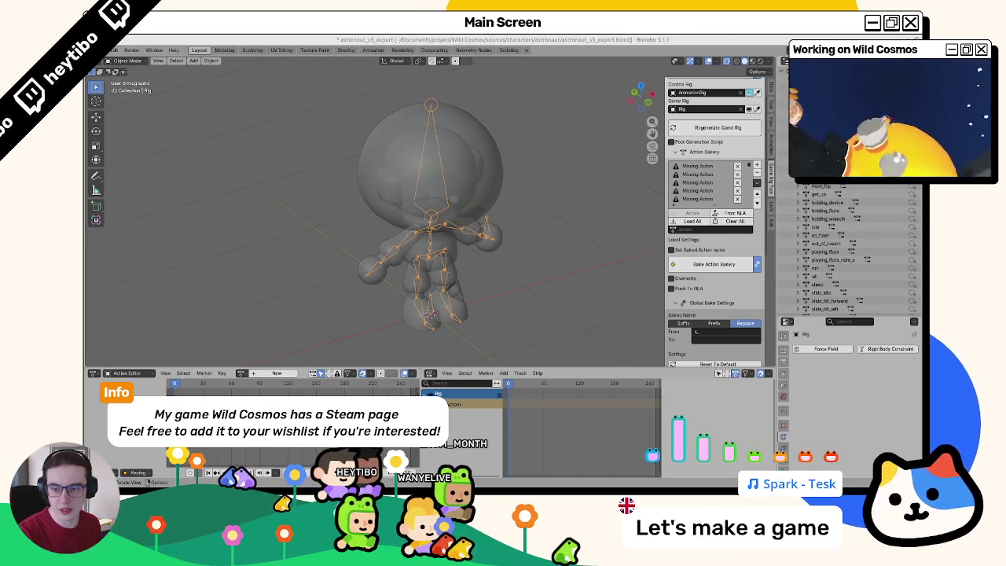
Step: Open the glTF 2.0 export dialog and pick animations.glb in the astronaut export folder
{"action": "left_click", "coordinate": [149, 51]}
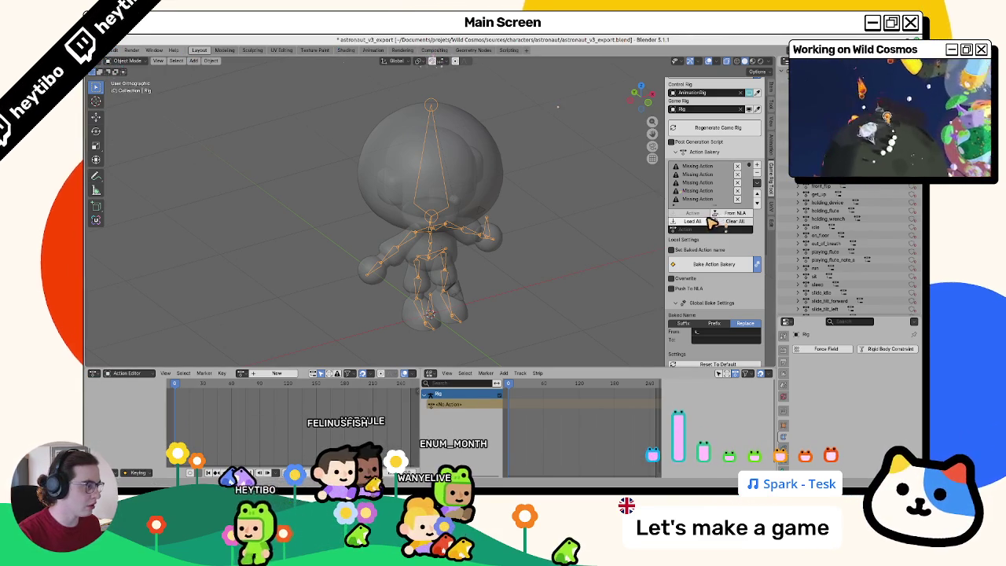
{"action": "scroll", "coordinate": [711, 222], "scroll_direction": "down", "scroll_amount": 5}
{"action": "left_click", "coordinate": [116, 50]}
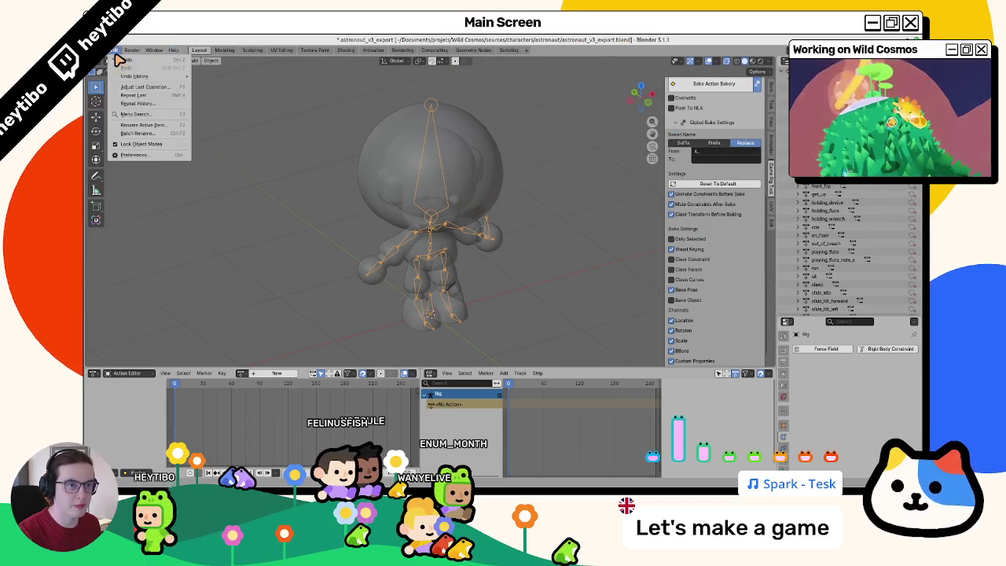
{"action": "mouse_move", "coordinate": [104, 50]}
{"action": "mouse_move", "coordinate": [130, 170]}
{"action": "left_click", "coordinate": [236, 249]}
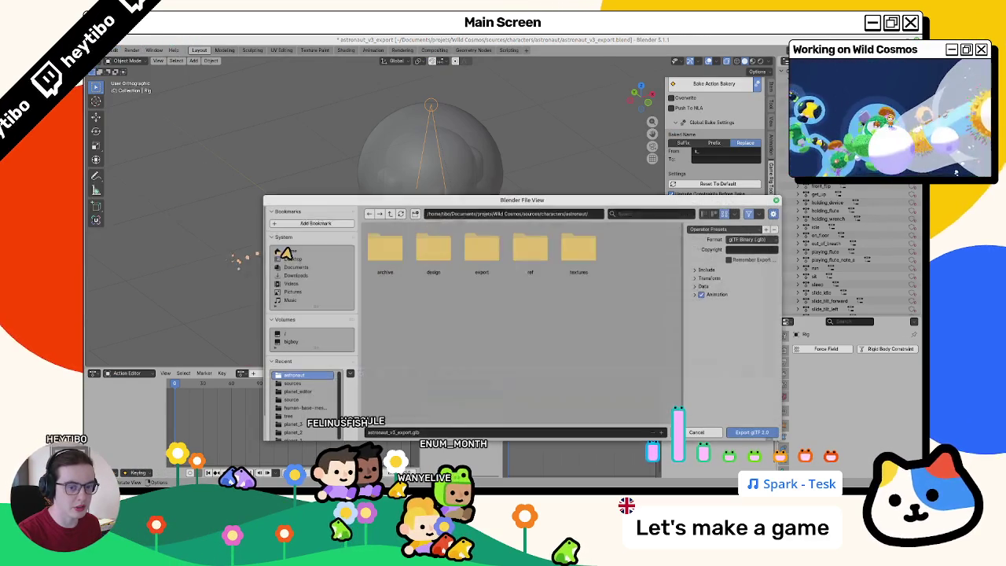
{"action": "double_click", "coordinate": [482, 250]}
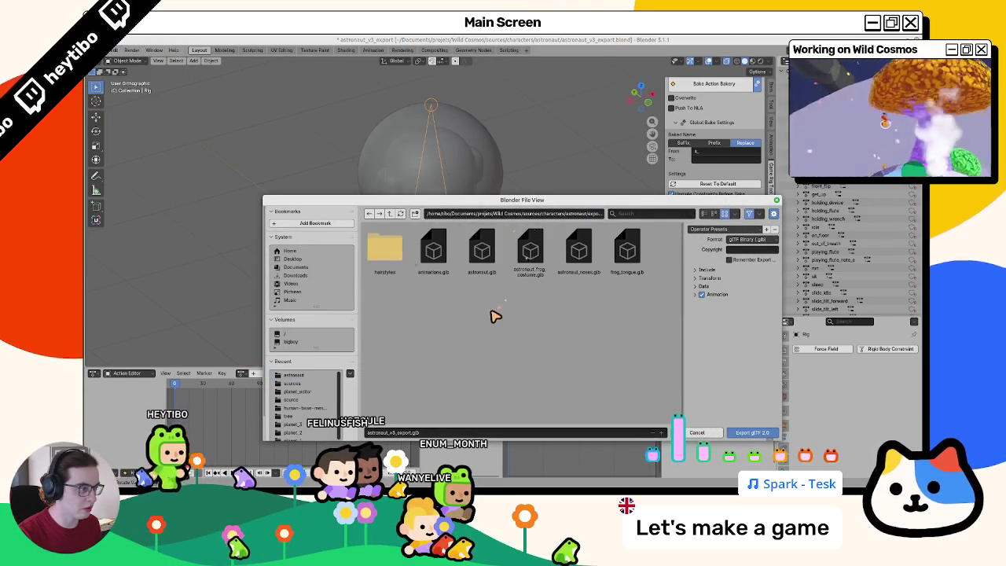
{"action": "left_click", "coordinate": [433, 263]}
{"action": "left_click", "coordinate": [731, 270]}
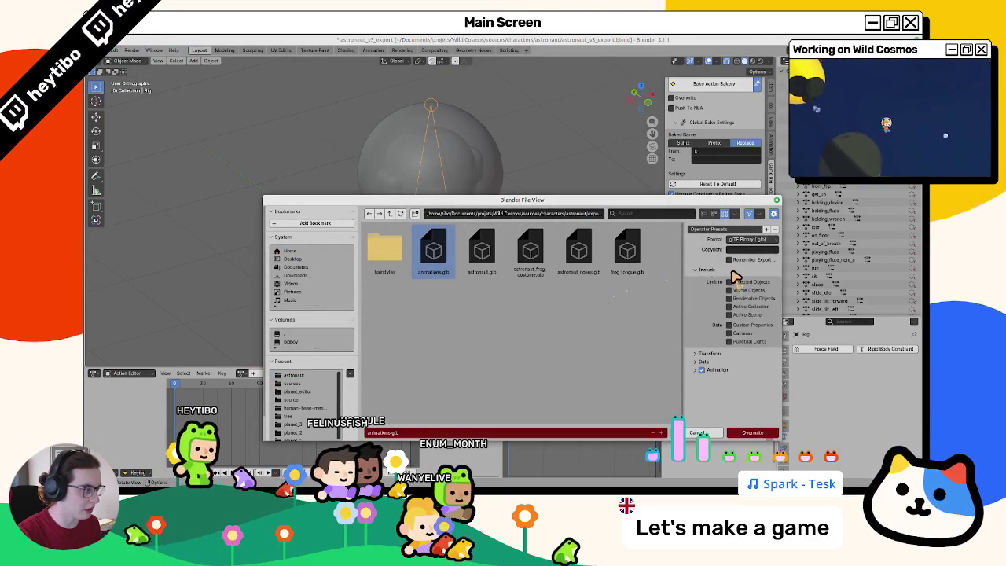
Step: Tick Remember Export, review Data, Material, Mesh and Armature options, and overwrite animations.glb
{"action": "left_click", "coordinate": [731, 272]}
{"action": "left_click", "coordinate": [731, 272]}
{"action": "left_click", "coordinate": [707, 272]}
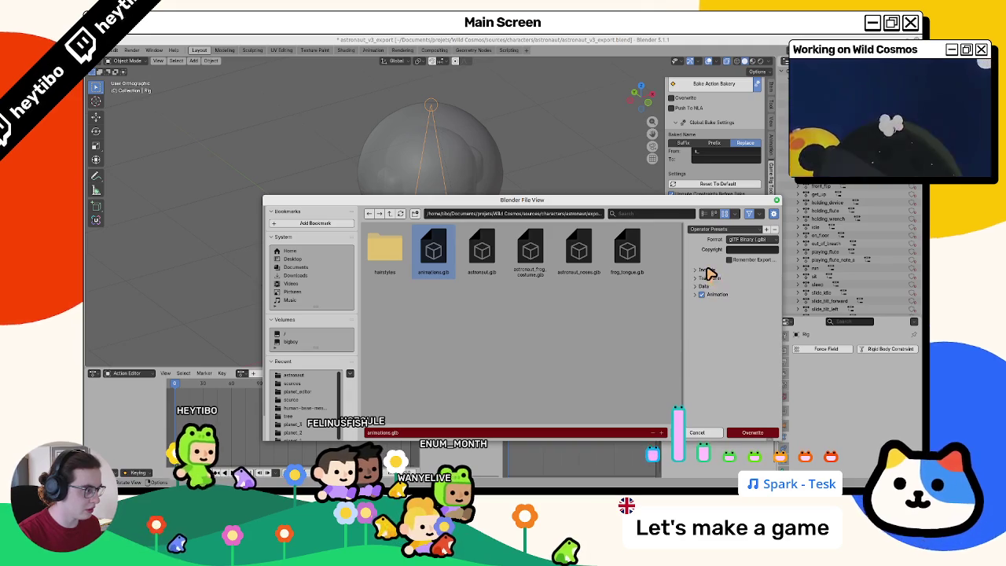
{"action": "left_click", "coordinate": [705, 286]}
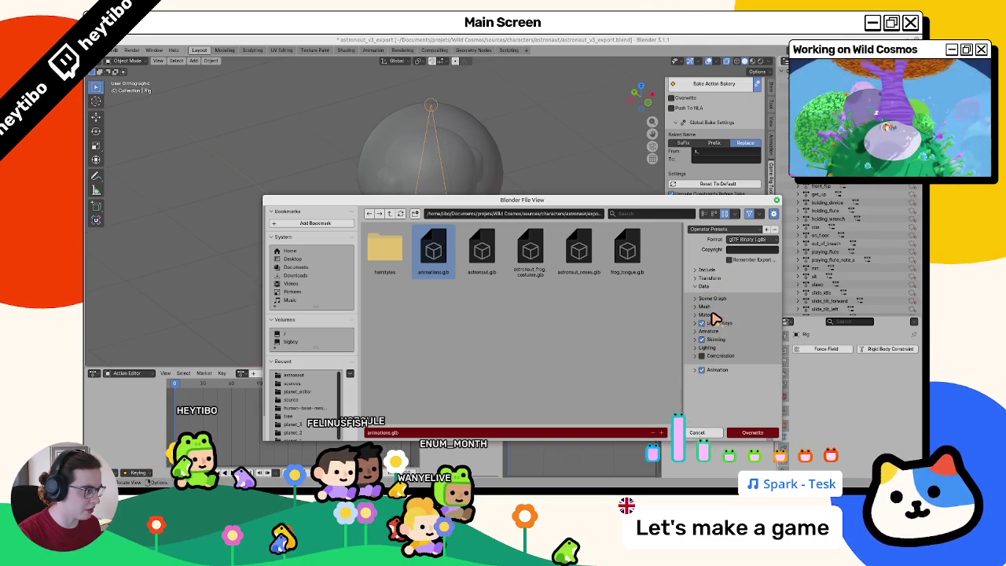
{"action": "left_click", "coordinate": [717, 315]}
{"action": "left_click", "coordinate": [719, 314]}
{"action": "left_click", "coordinate": [717, 315]}
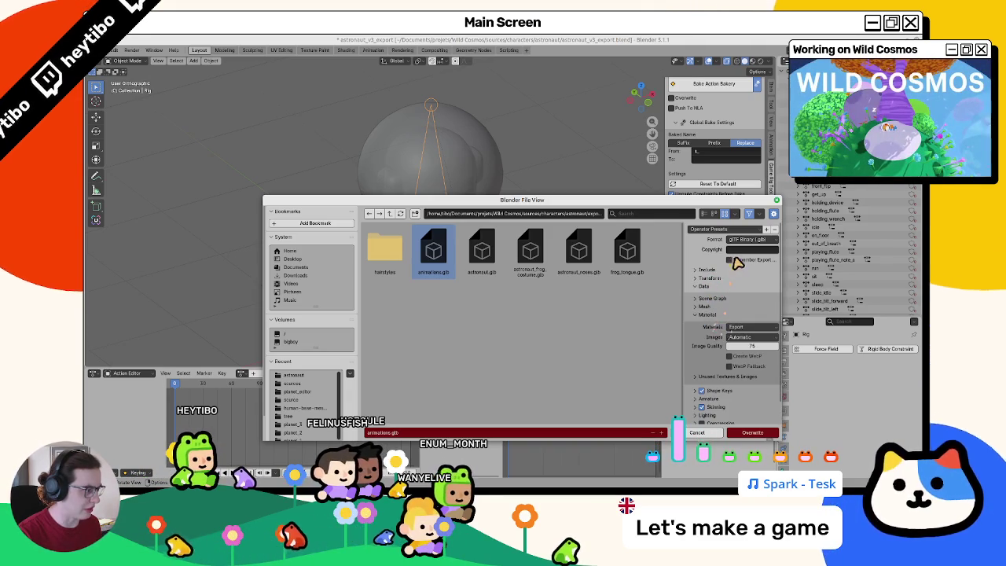
{"action": "left_click", "coordinate": [737, 262]}
{"action": "left_click", "coordinate": [718, 316]}
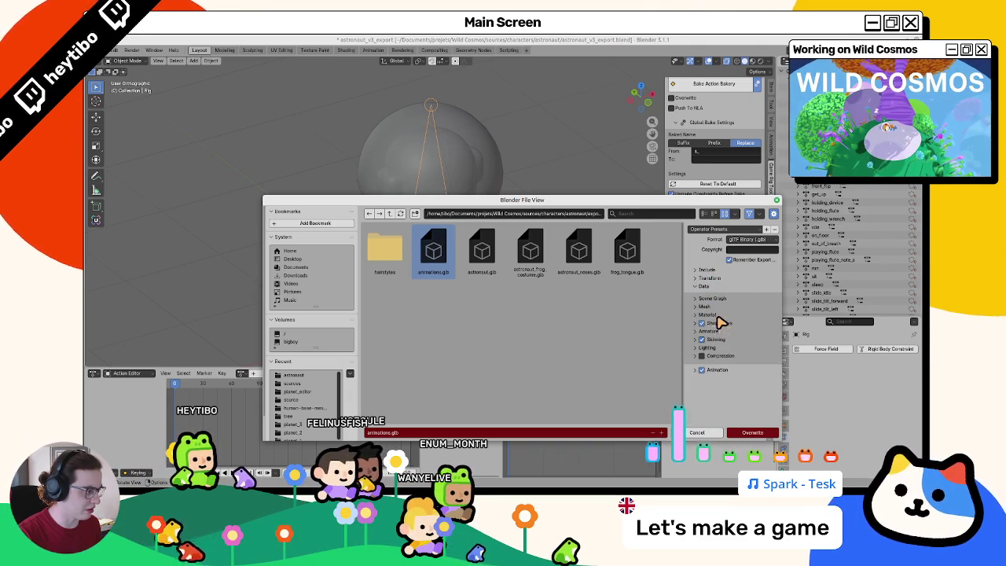
{"action": "left_click", "coordinate": [712, 308]}
{"action": "left_click", "coordinate": [712, 307]}
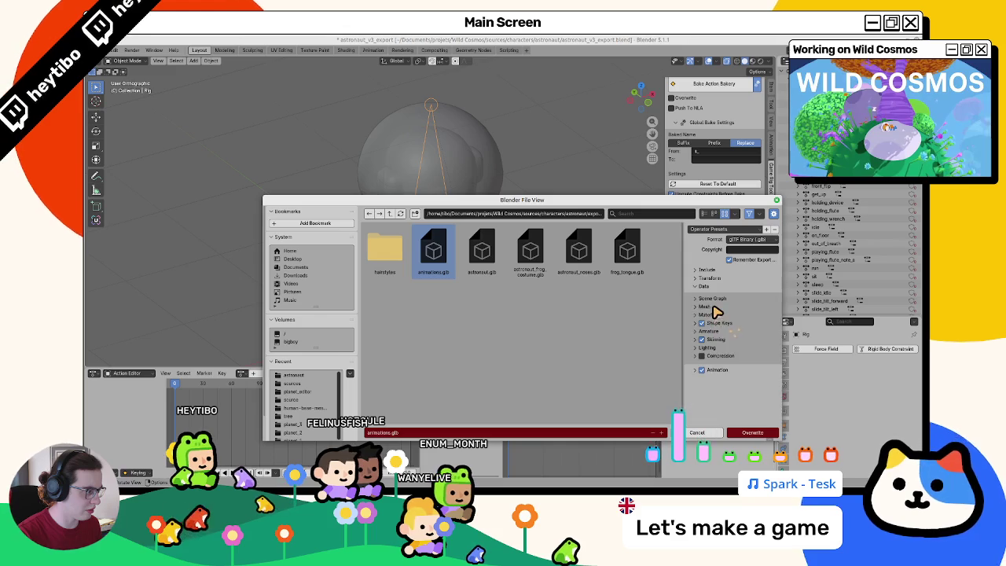
{"action": "left_click", "coordinate": [718, 330]}
{"action": "left_click", "coordinate": [717, 331]}
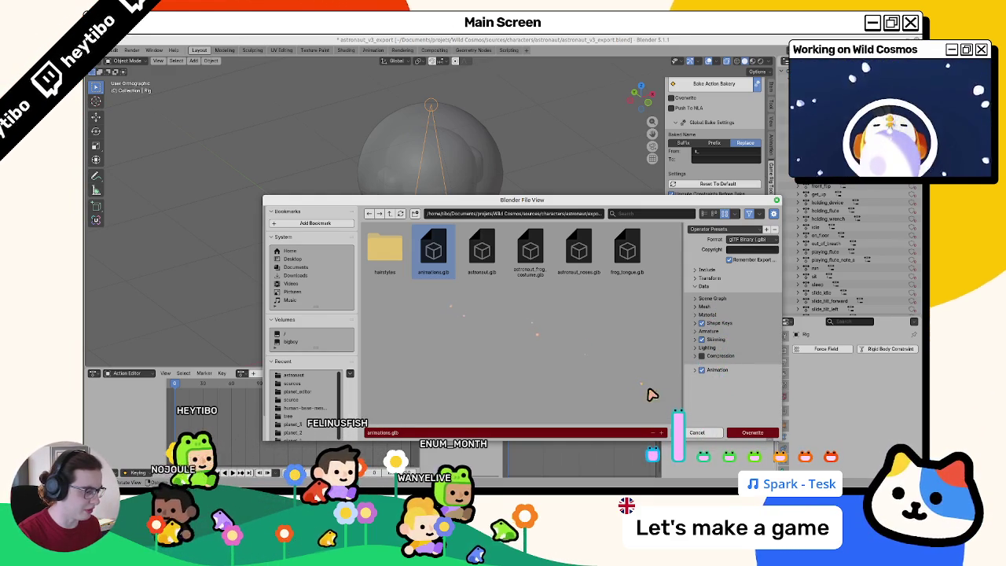
{"action": "left_click", "coordinate": [736, 436]}
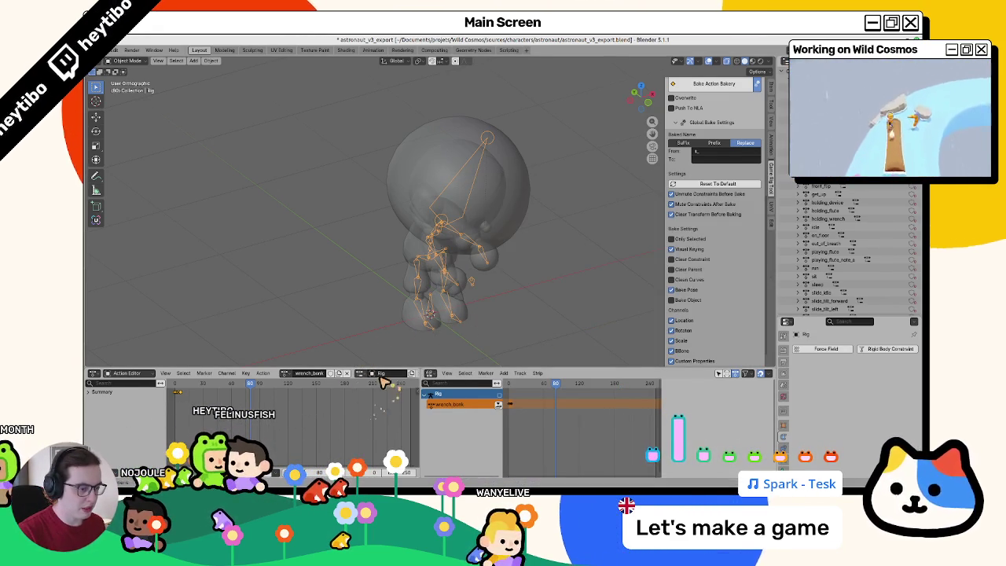
Step: Unlink the wrench_bonk action from the Rig in the Action Editor
{"action": "left_click", "coordinate": [283, 374]}
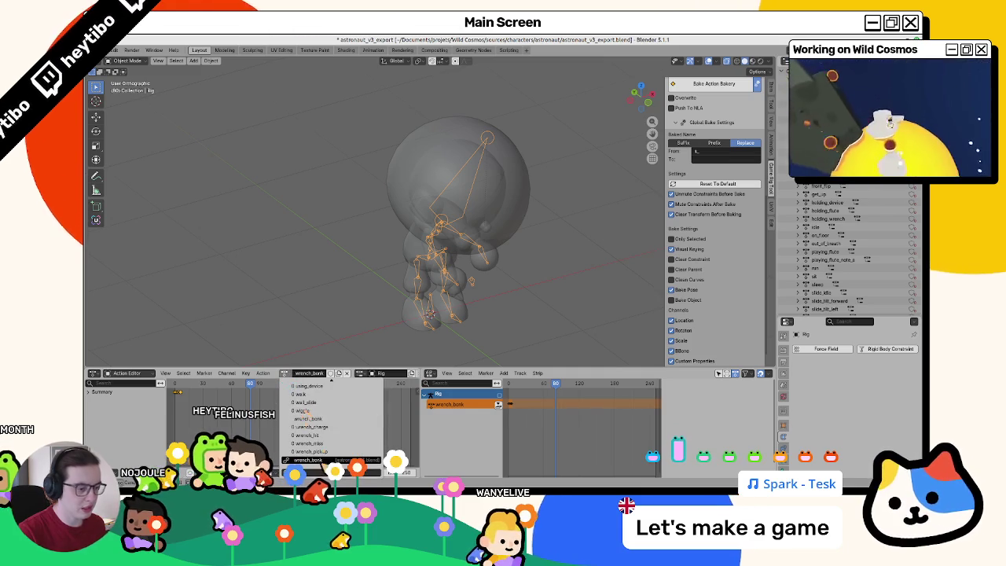
{"action": "left_click", "coordinate": [346, 373]}
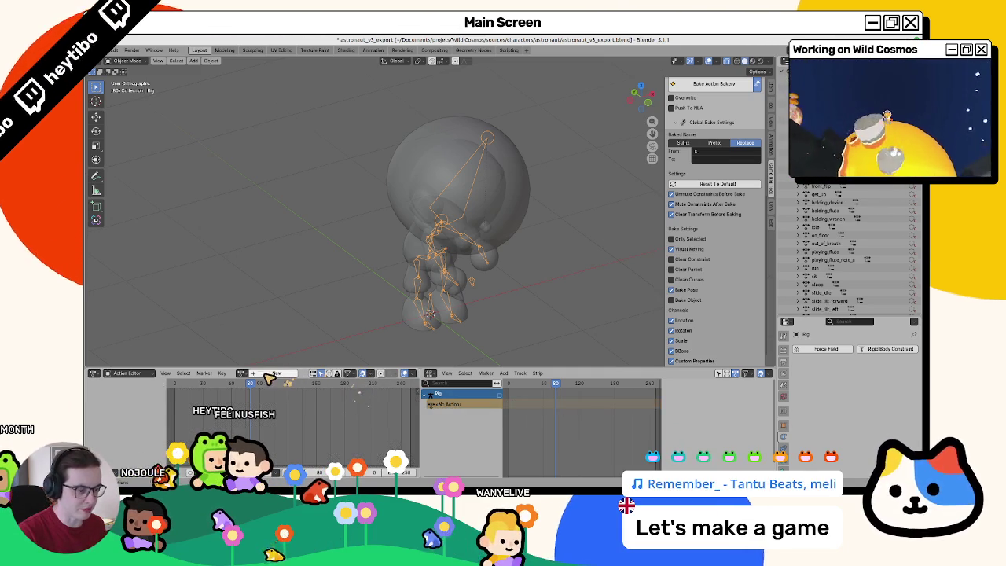
{"action": "scroll", "coordinate": [849, 251], "scroll_direction": "down", "scroll_amount": 5}
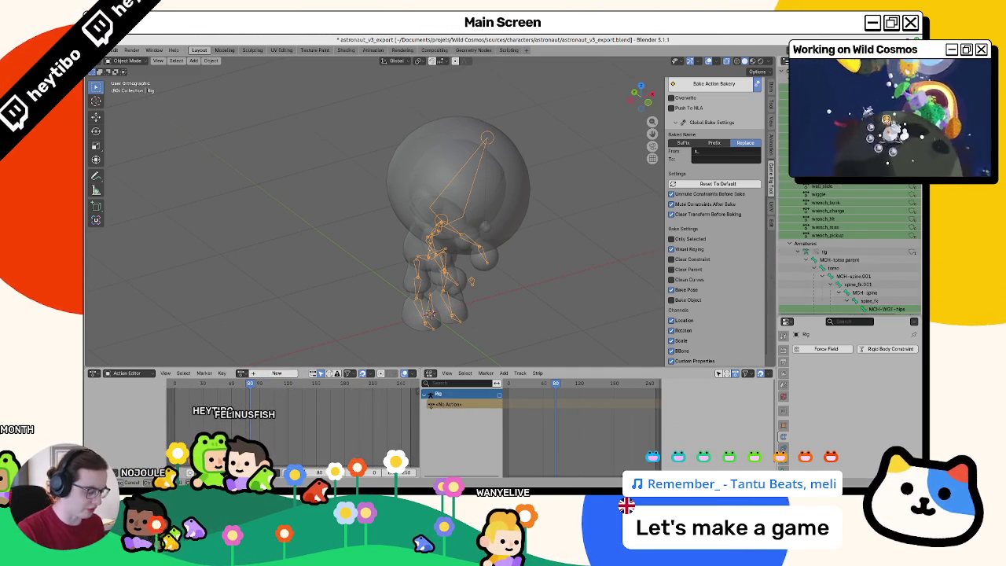
{"action": "scroll", "coordinate": [849, 251], "scroll_direction": "down", "scroll_amount": 3}
{"action": "scroll", "coordinate": [849, 251], "scroll_direction": "down", "scroll_amount": 3}
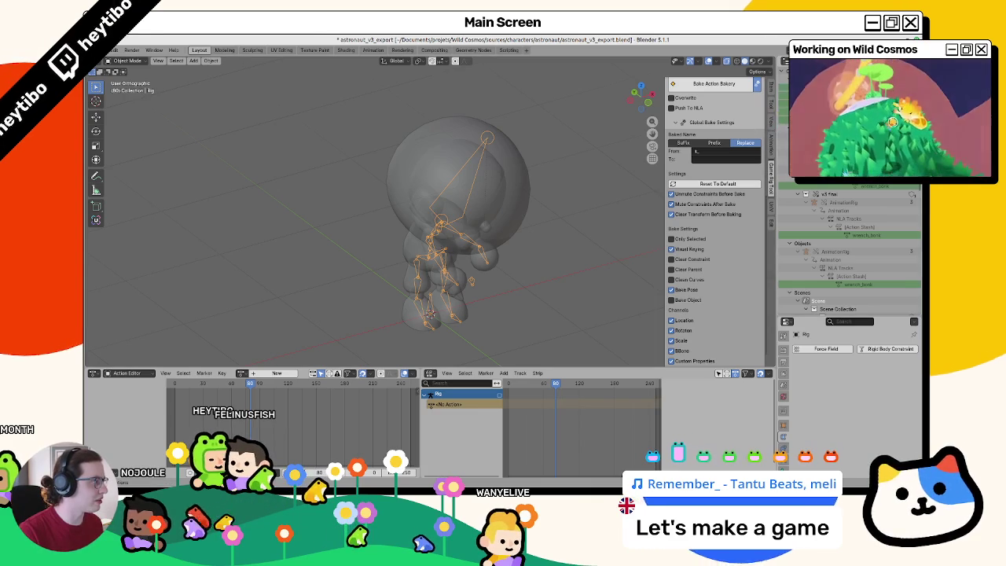
Step: Make AnimationRig the active object from the outliner
{"action": "left_click", "coordinate": [875, 187]}
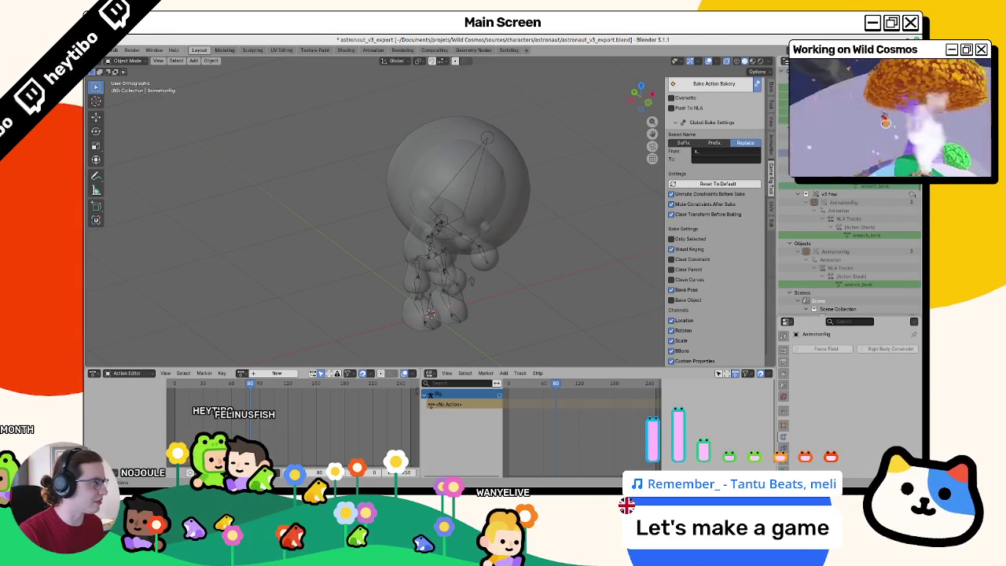
{"action": "scroll", "coordinate": [849, 252], "scroll_direction": "up", "scroll_amount": 5}
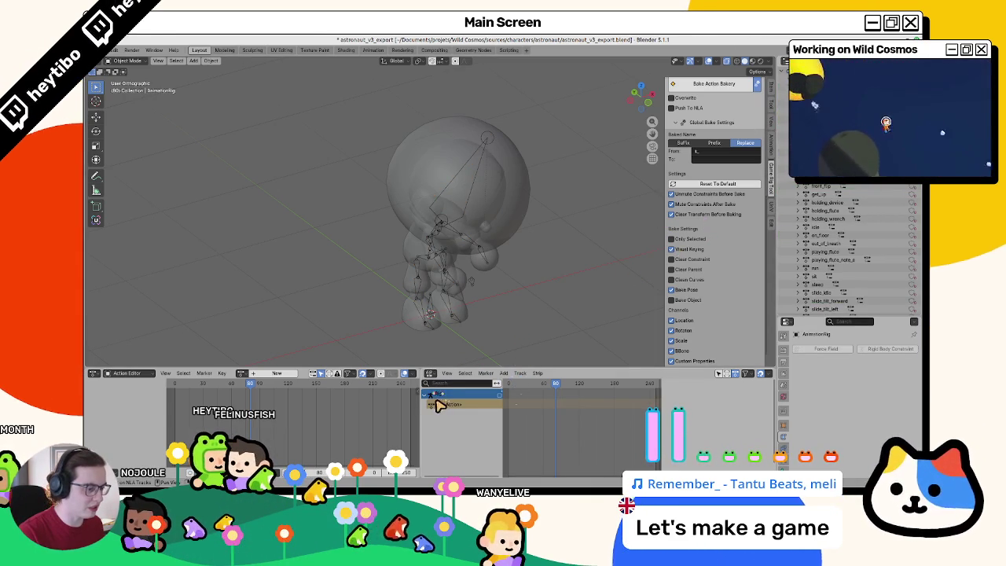
{"action": "left_click", "coordinate": [445, 317]}
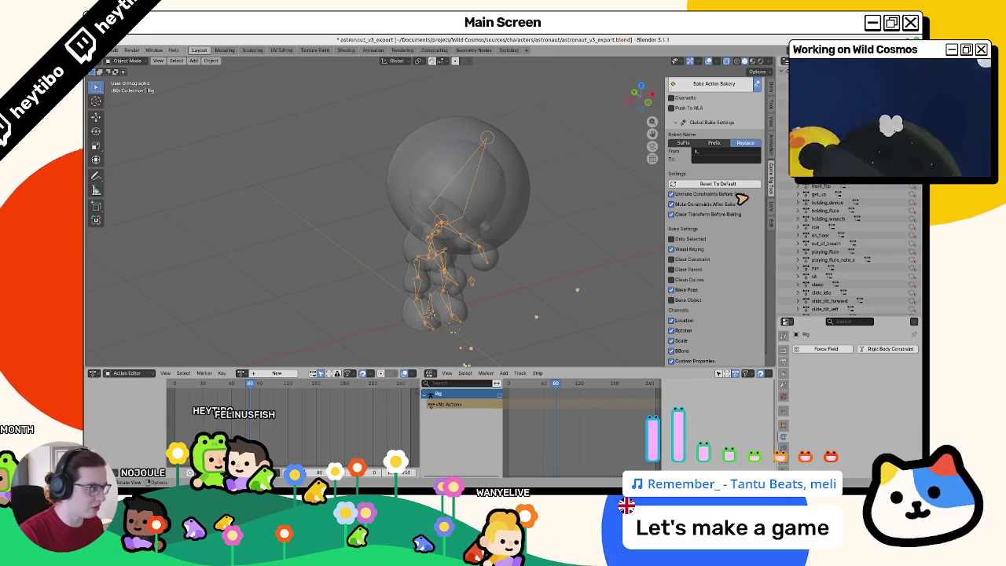
{"action": "left_click", "coordinate": [794, 62]}
{"action": "left_click", "coordinate": [551, 95]}
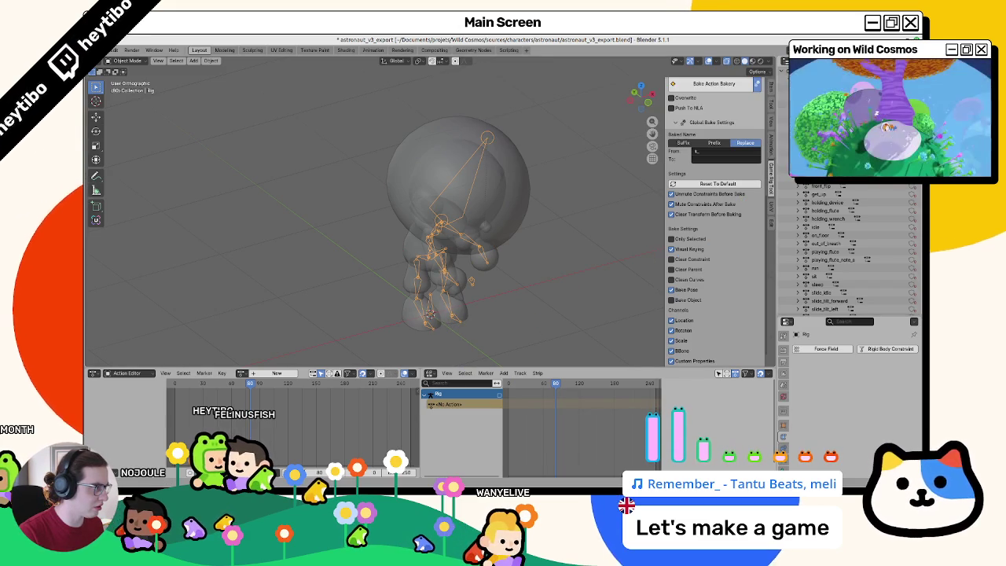
{"action": "key", "text": "alt+a"}
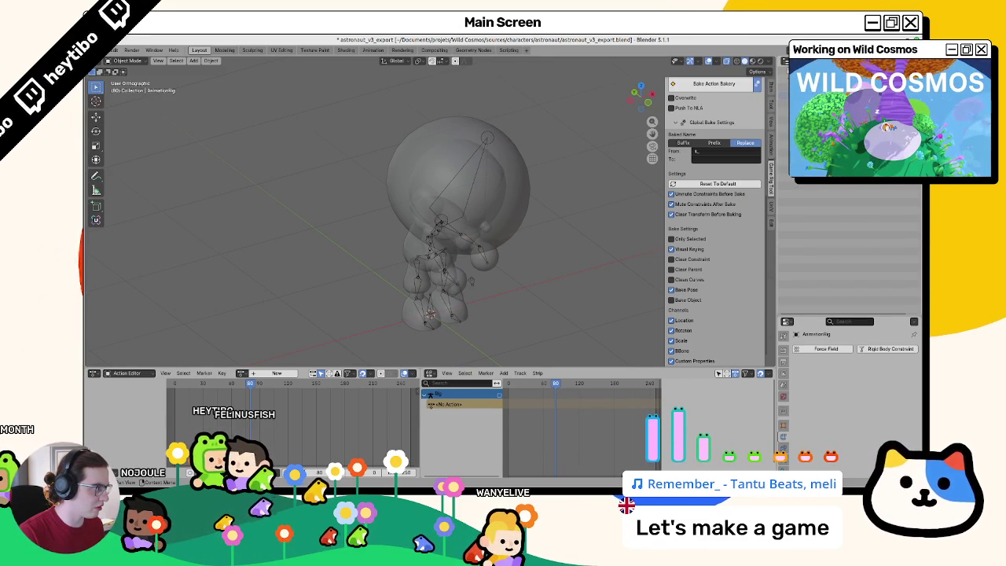
{"action": "key", "text": "ctrl+z"}
{"action": "key", "text": "ctrl+z"}
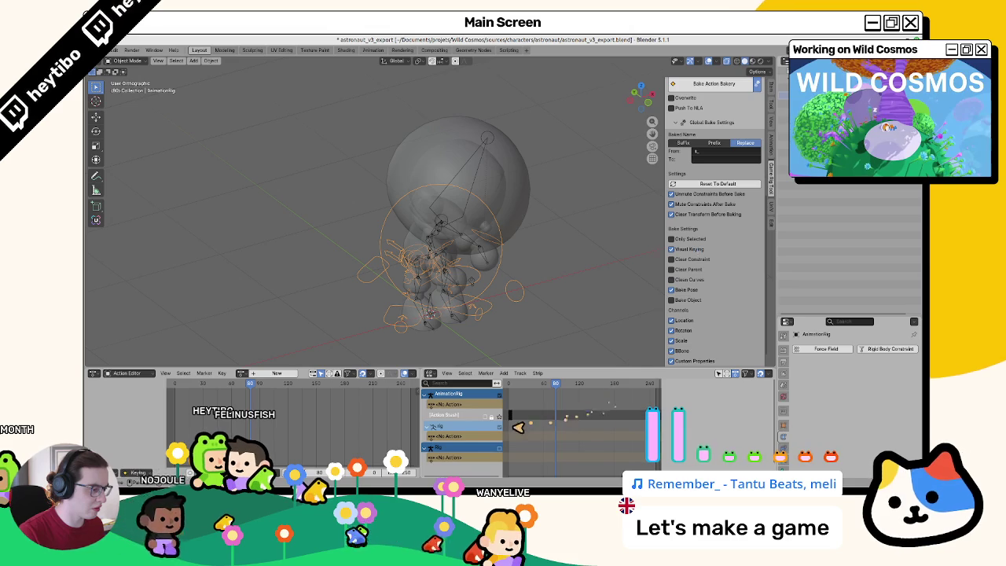
Step: Select the wrench_bonk NLA strip and show its properties in the sidebar
{"action": "left_click", "coordinate": [511, 417]}
{"action": "key", "text": "n"}
{"action": "left_click_drag", "start_coordinate": [511, 424], "coordinate": [562, 421]}
{"action": "right_click", "coordinate": [535, 416]}
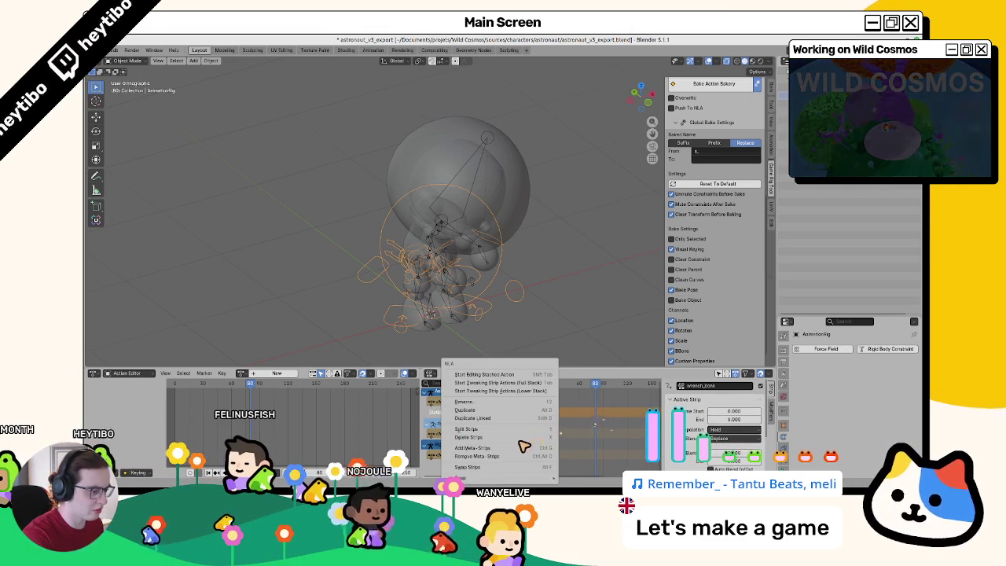
{"action": "key", "text": "Escape"}
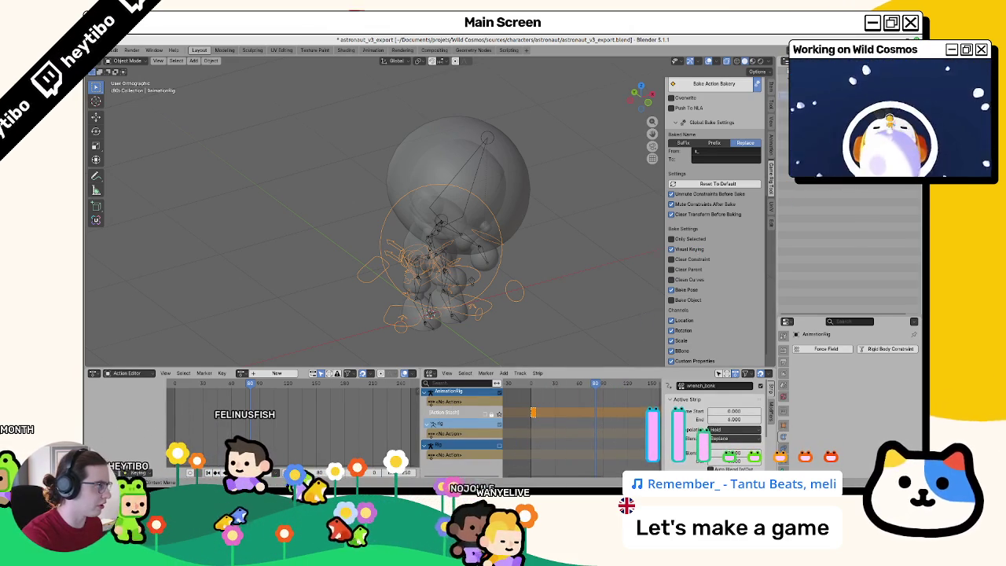
Step: Make a Library Override of the rig with Selected & Content
{"action": "right_click", "coordinate": [782, 133]}
{"action": "mouse_move", "coordinate": [809, 221]}
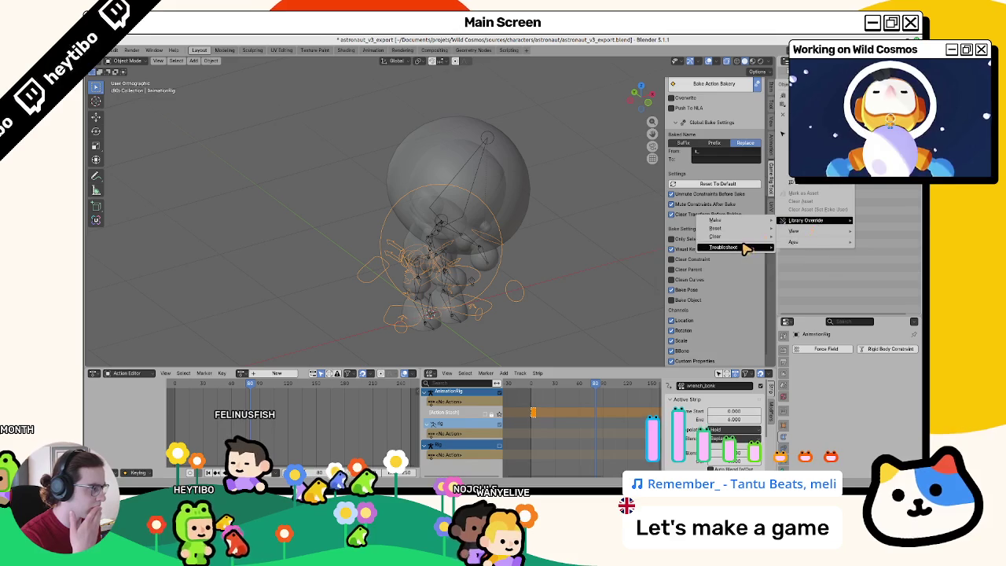
{"action": "mouse_move", "coordinate": [739, 247]}
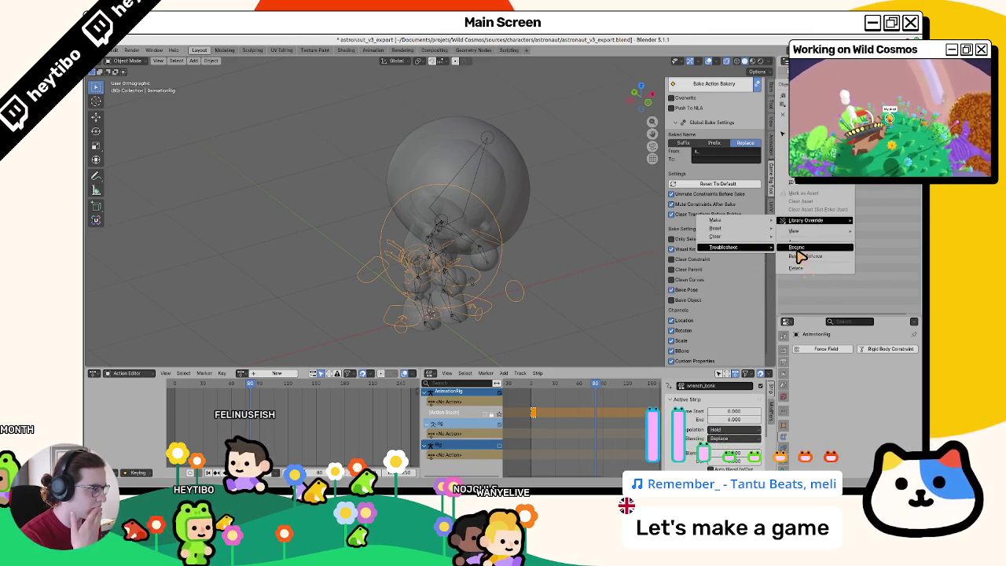
{"action": "mouse_move", "coordinate": [735, 222]}
{"action": "left_click", "coordinate": [810, 239]}
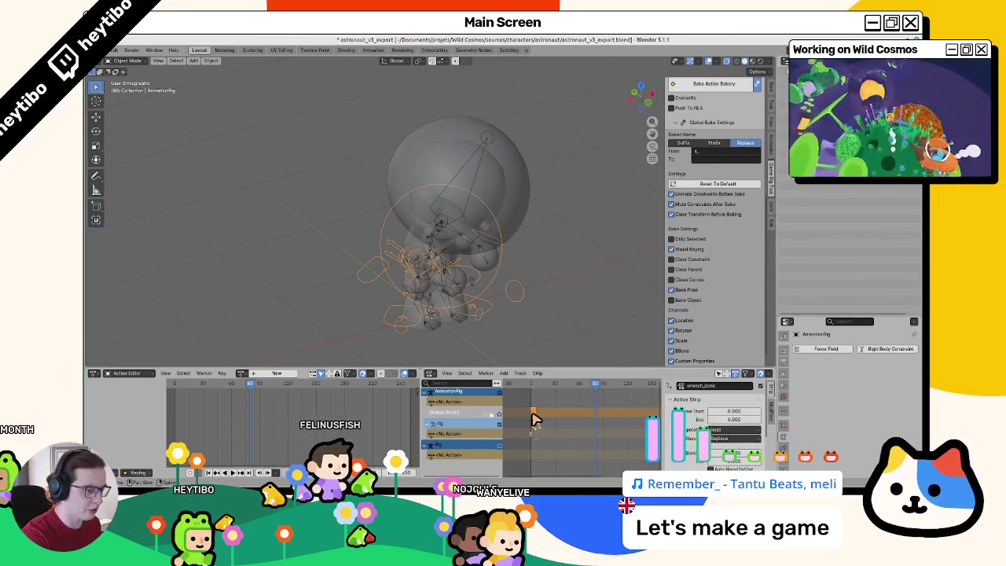
Step: Zoom the NLA onto the wrench_bonk strip and set the playhead to frame 2
{"action": "left_click", "coordinate": [405, 311]}
{"action": "left_click", "coordinate": [402, 310]}
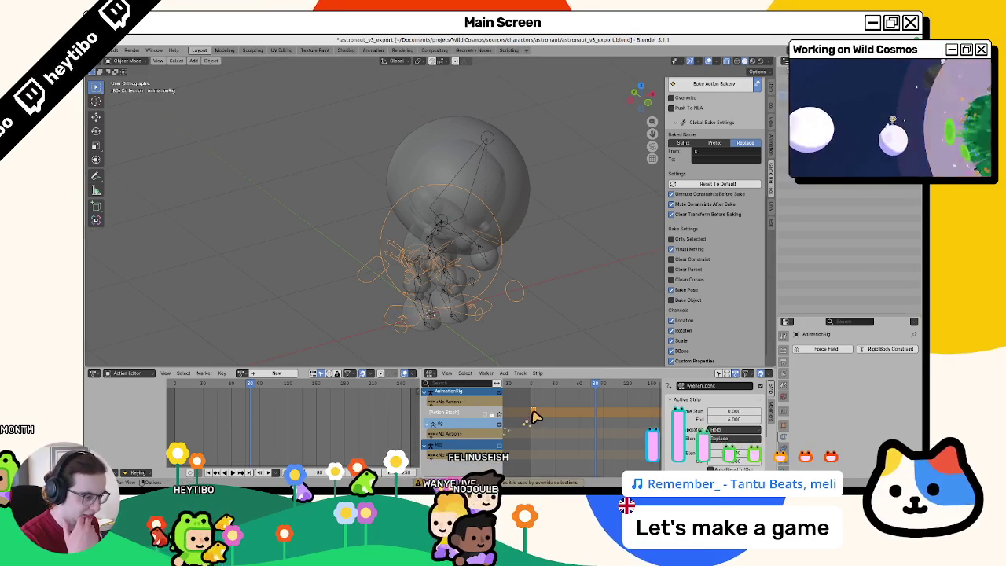
{"action": "scroll", "coordinate": [535, 419], "scroll_direction": "up", "scroll_amount": 3}
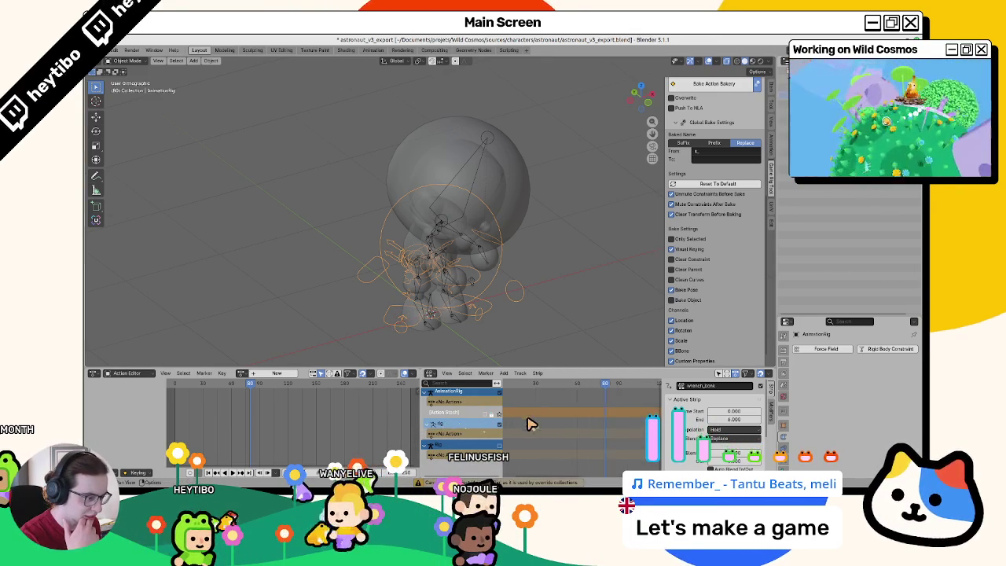
{"action": "scroll", "coordinate": [574, 425], "scroll_direction": "up", "scroll_amount": 2}
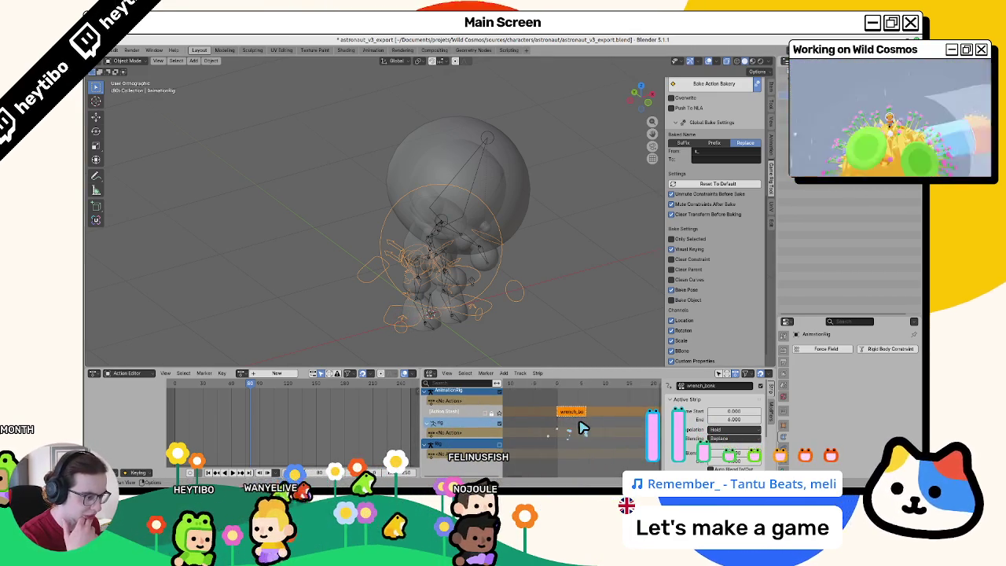
{"action": "left_click", "coordinate": [559, 383]}
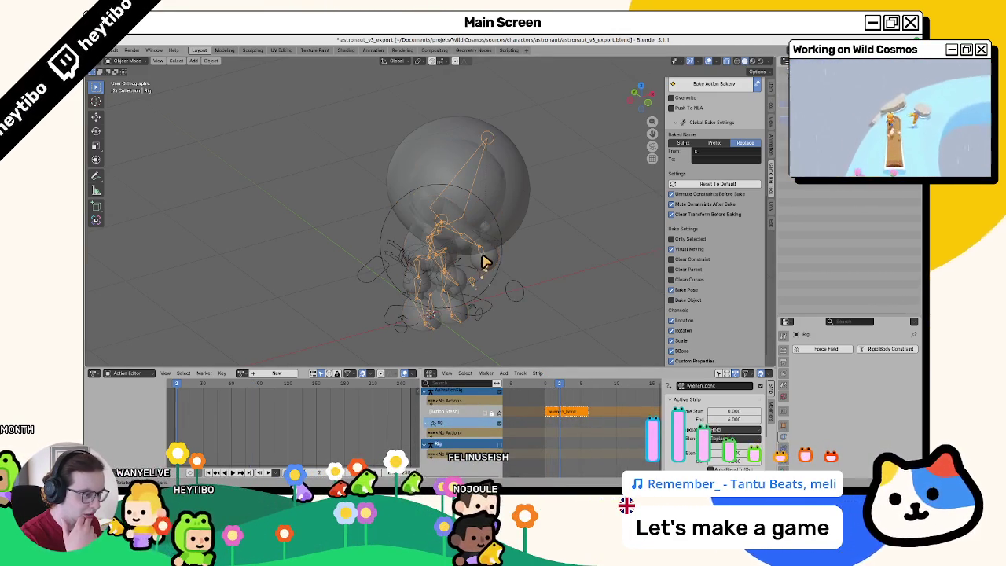
{"action": "left_click", "coordinate": [579, 406]}
{"action": "left_click", "coordinate": [568, 344]}
{"action": "left_click", "coordinate": [503, 304]}
{"action": "left_click", "coordinate": [346, 324]}
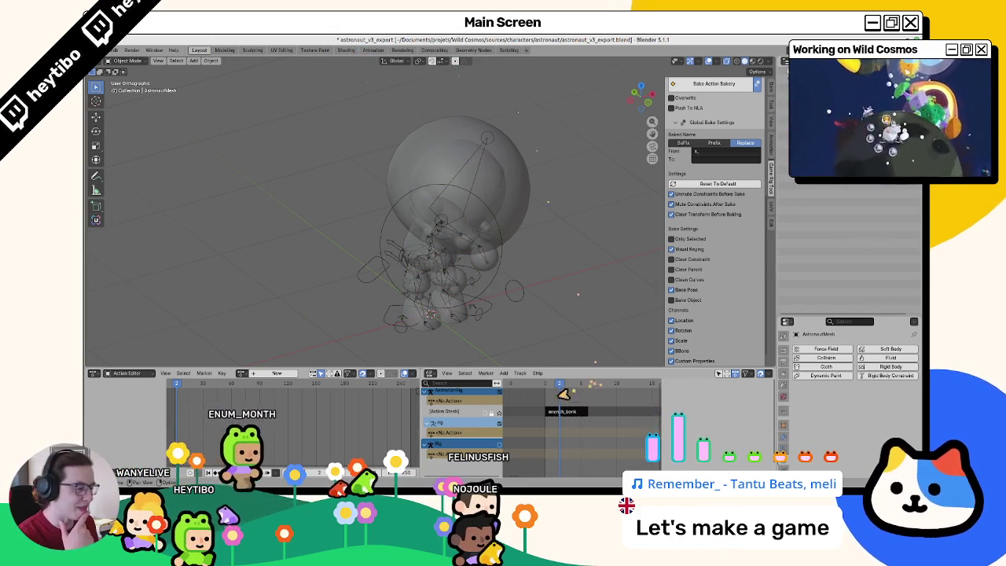
Step: Select the wrench_bonk strip and look over its strip and NLA context menus
{"action": "left_click", "coordinate": [565, 411]}
{"action": "right_click", "coordinate": [562, 410]}
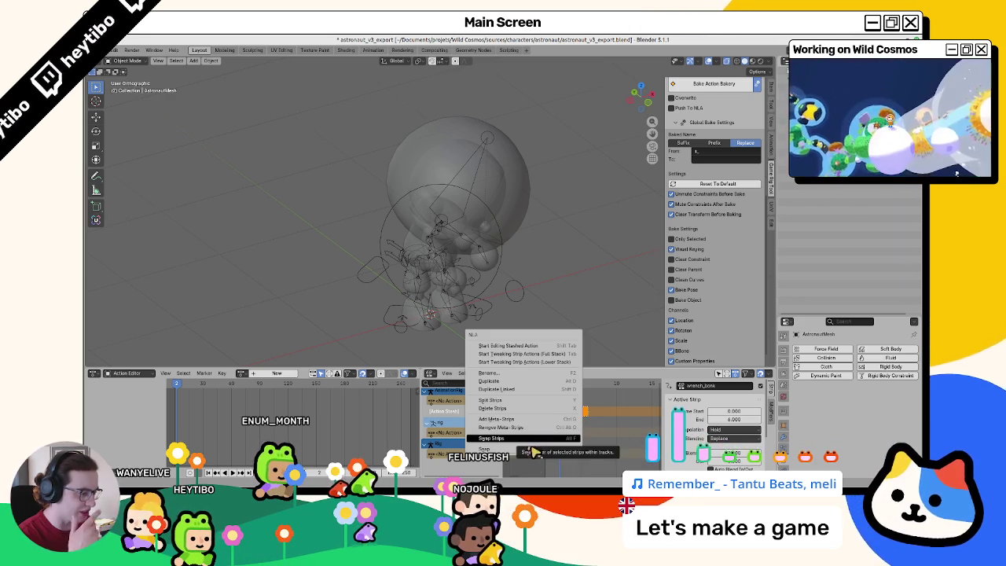
{"action": "mouse_move", "coordinate": [534, 455]}
{"action": "key", "text": "Escape"}
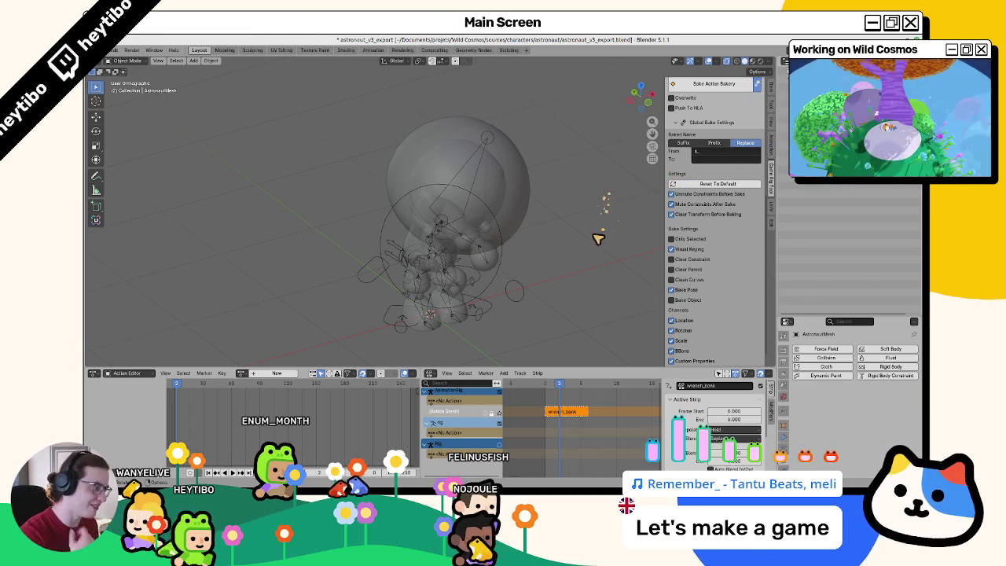
{"action": "scroll", "coordinate": [740, 438], "scroll_direction": "down", "scroll_amount": 3}
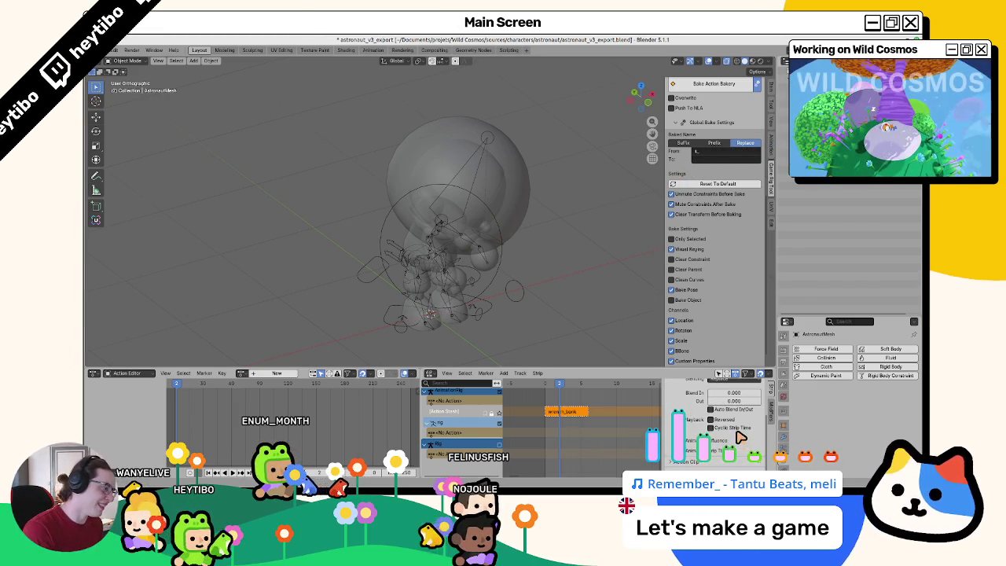
{"action": "right_click", "coordinate": [546, 425]}
{"action": "key", "text": "Escape"}
Step: Check the NLA Marker and Track menus and switch which track drives the rig
{"action": "left_click", "coordinate": [486, 373]}
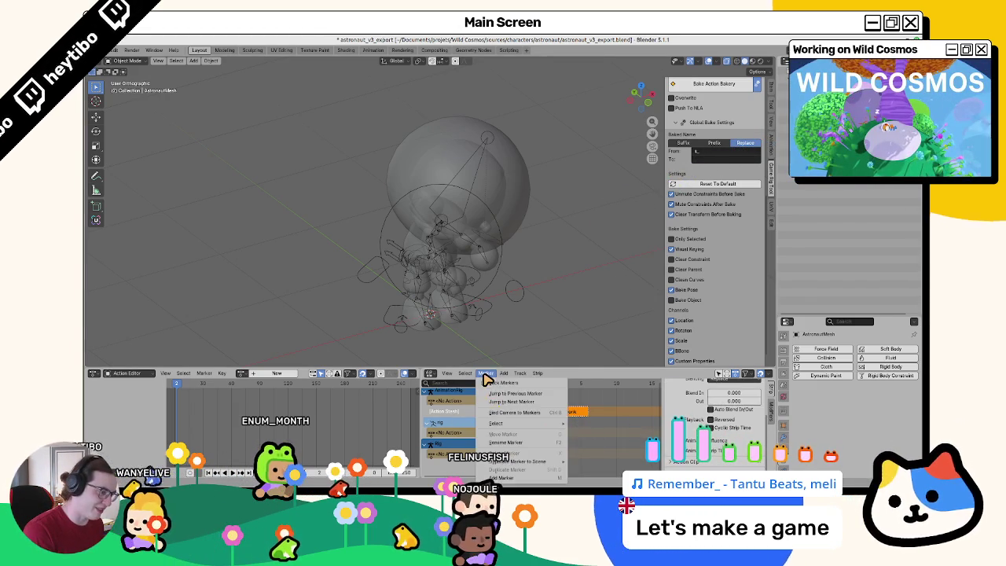
{"action": "mouse_move", "coordinate": [524, 375]}
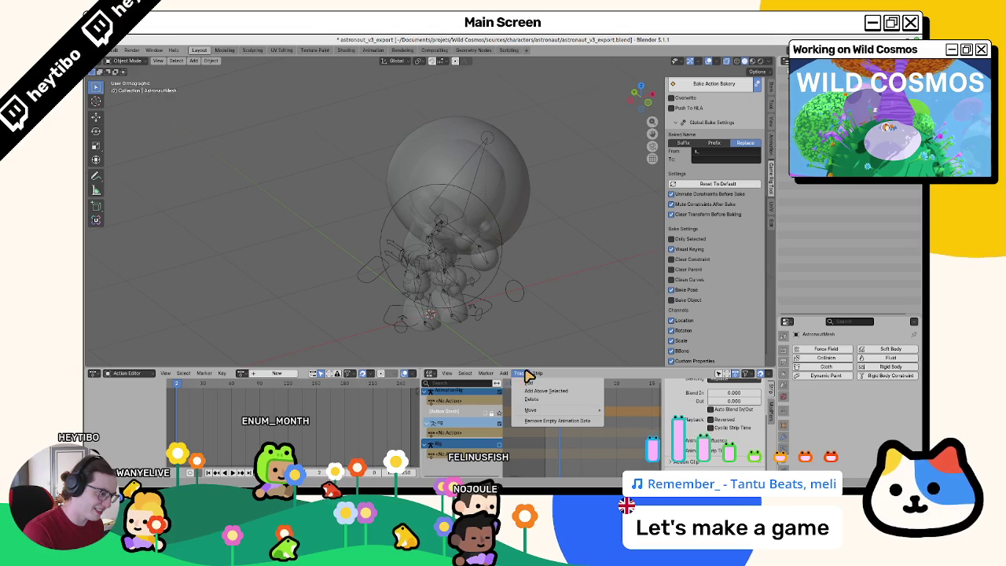
{"action": "left_click", "coordinate": [534, 408]}
{"action": "left_click", "coordinate": [518, 381]}
{"action": "left_click", "coordinate": [533, 410]}
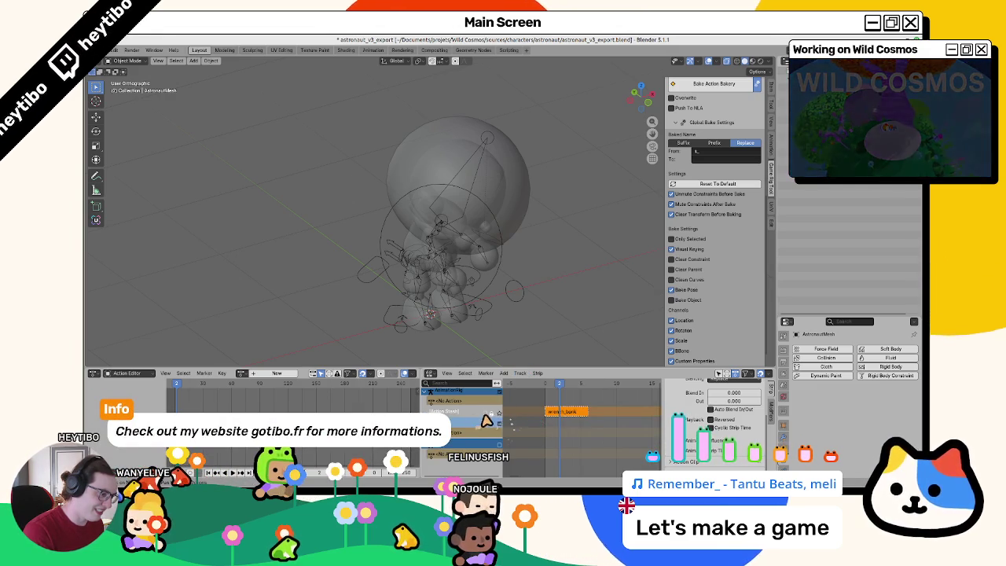
{"action": "left_click", "coordinate": [489, 421]}
Step: Select the orange action strip, reviewing its options without running a command
{"action": "left_click", "coordinate": [550, 413]}
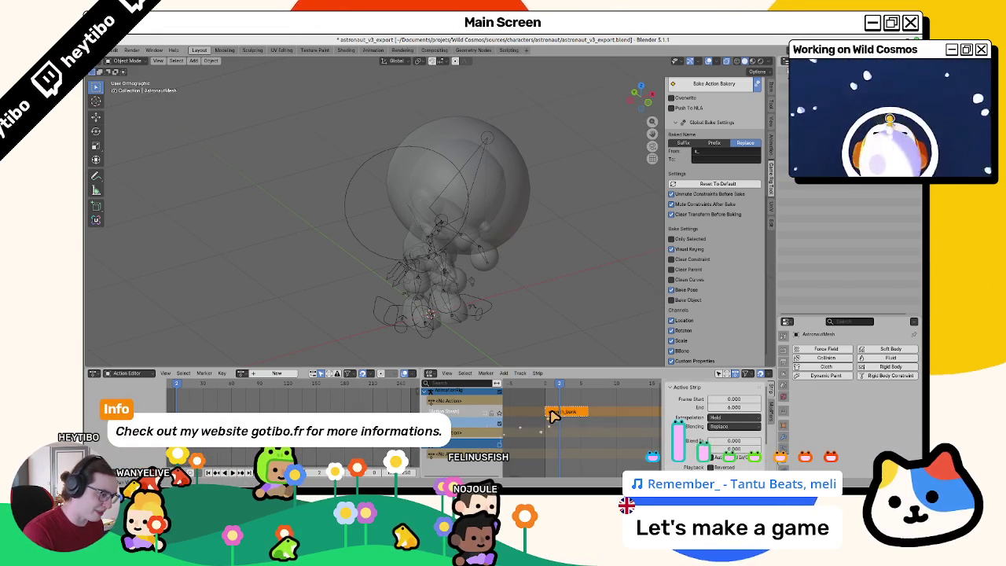
{"action": "right_click", "coordinate": [550, 416]}
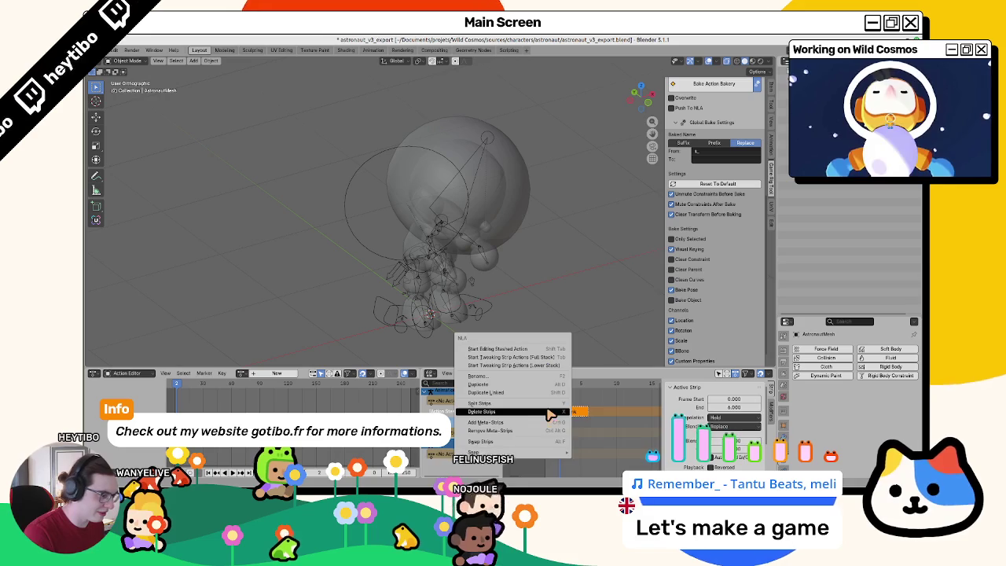
{"action": "left_click", "coordinate": [518, 461]}
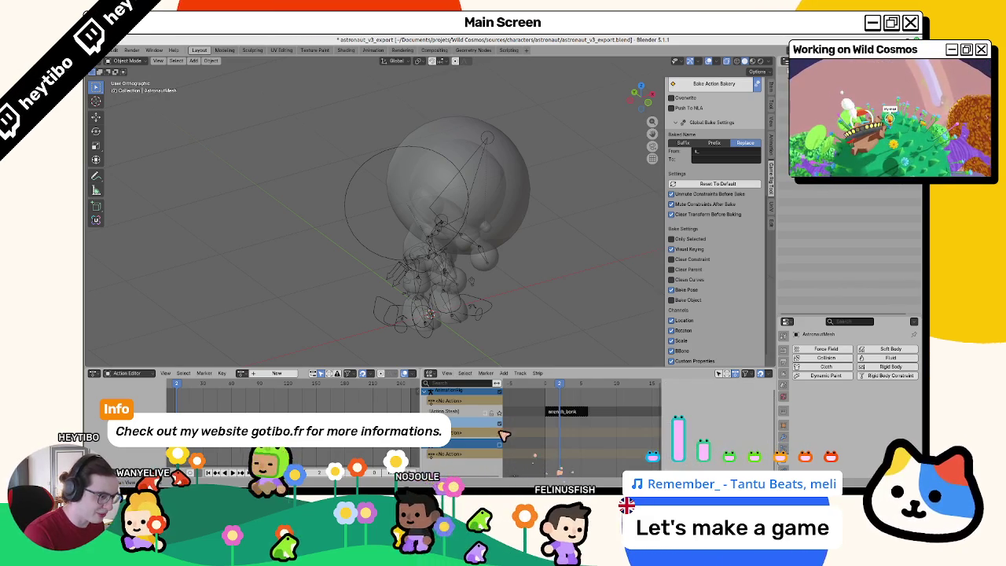
{"action": "left_click", "coordinate": [570, 412]}
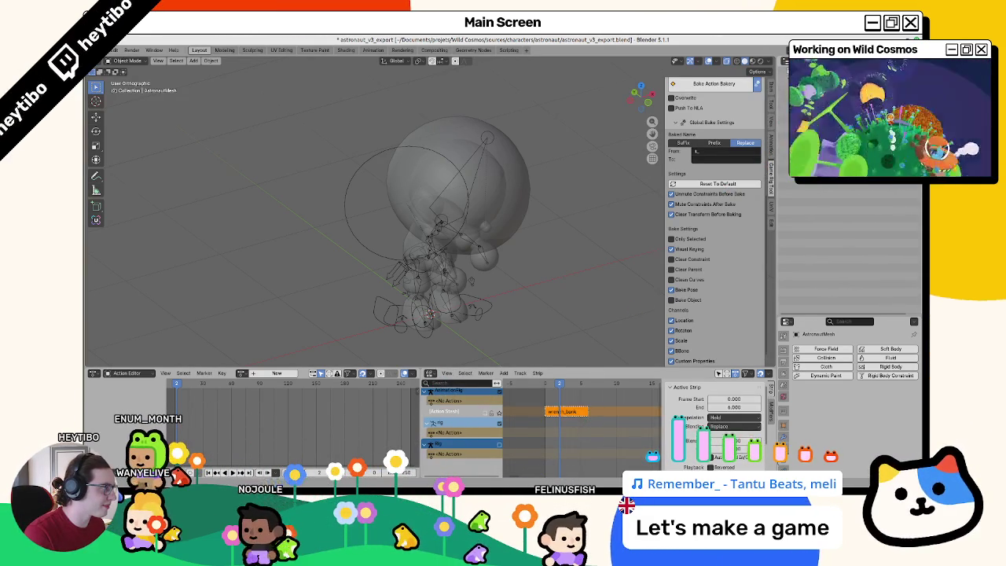
{"action": "scroll", "coordinate": [853, 248], "scroll_direction": "up", "scroll_amount": 5}
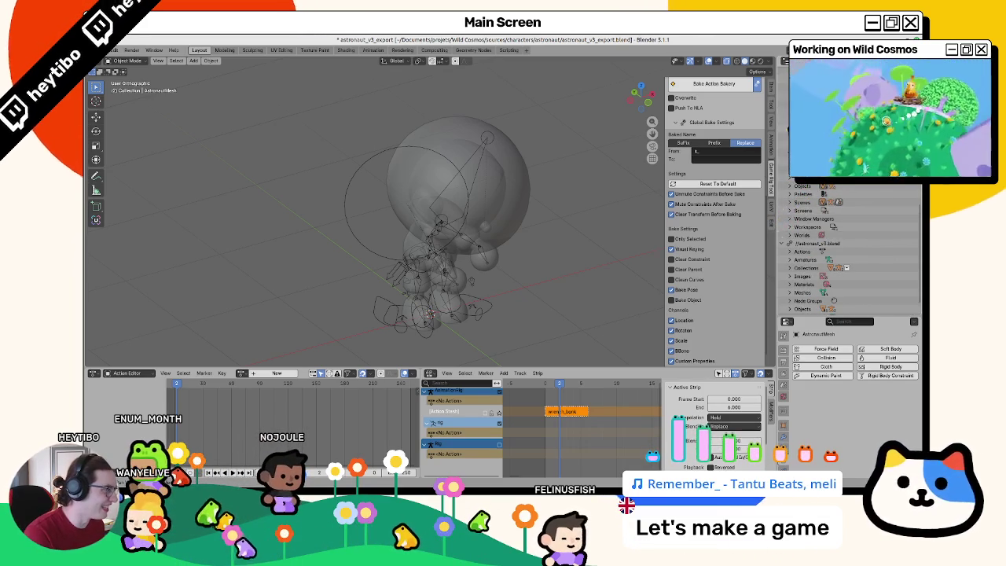
Step: Expand Actions in the outliner's Blender File view and delete the leftover action
{"action": "scroll", "coordinate": [853, 248], "scroll_direction": "down", "scroll_amount": 2}
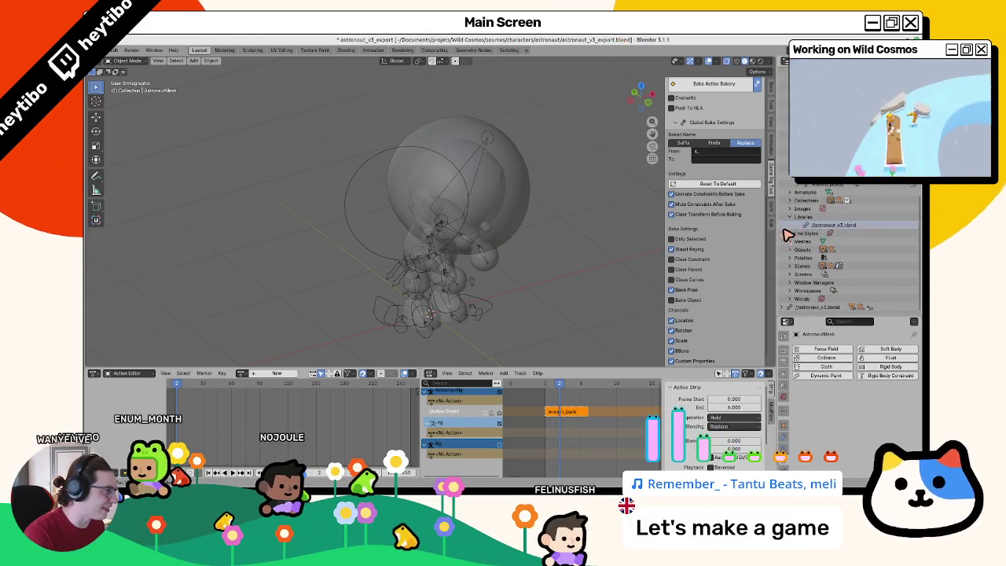
{"action": "left_click", "coordinate": [791, 232]}
{"action": "right_click", "coordinate": [825, 243]}
{"action": "left_click", "coordinate": [829, 245]}
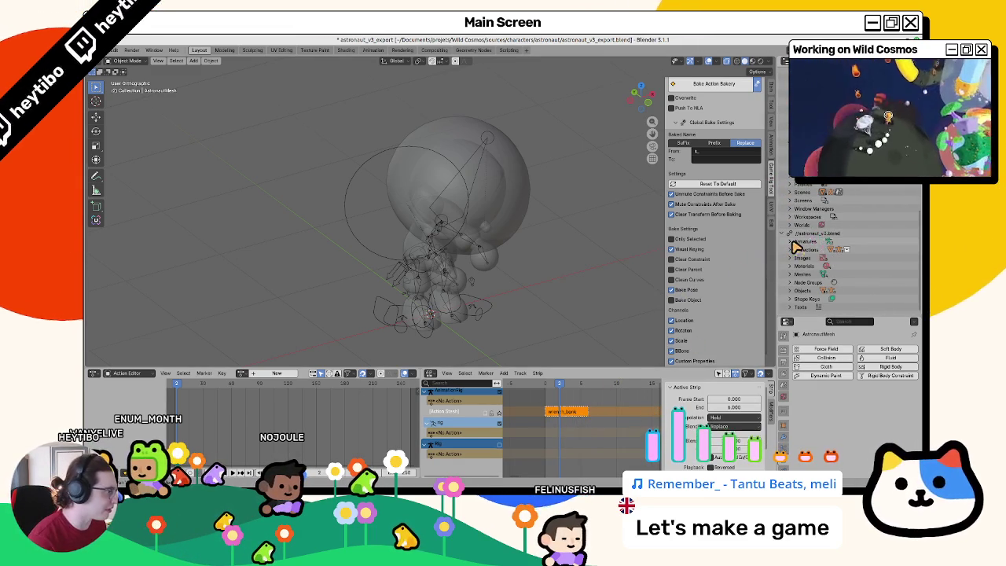
Step: Confirm the action list is empty and select the AnimationRig for export
{"action": "left_click", "coordinate": [243, 374]}
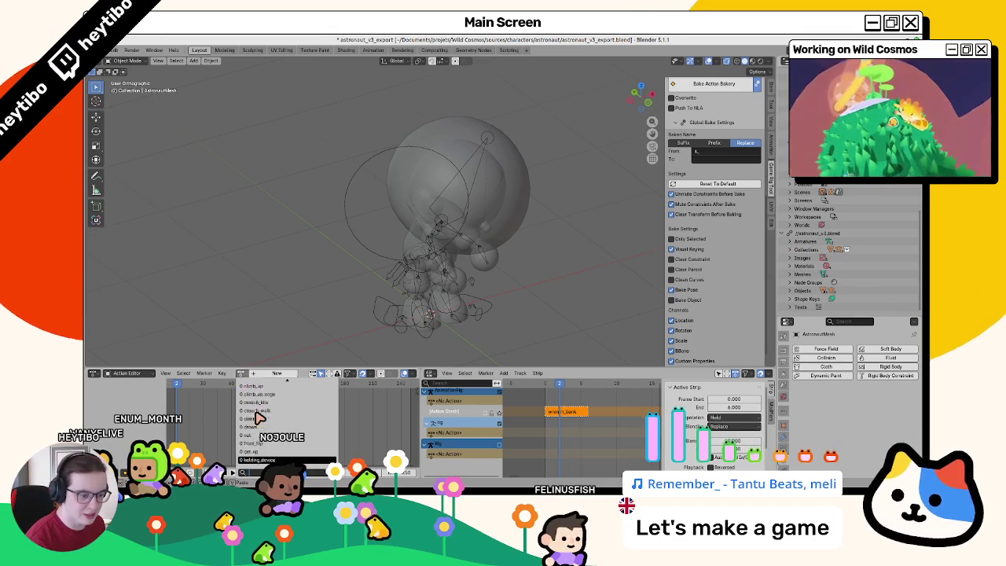
{"action": "scroll", "coordinate": [276, 415], "scroll_direction": "up", "scroll_amount": 8}
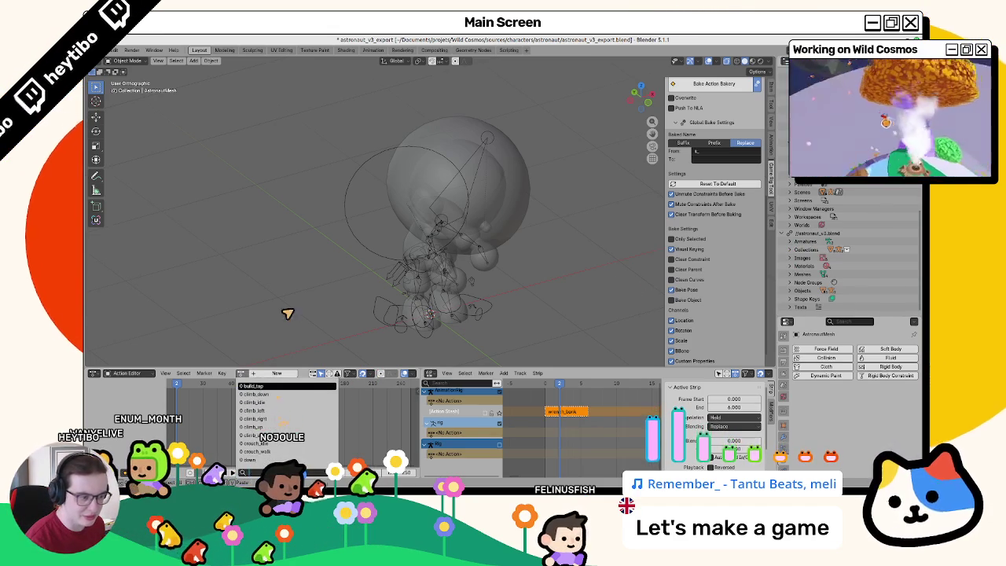
{"action": "left_click", "coordinate": [354, 242]}
{"action": "left_click", "coordinate": [115, 50]}
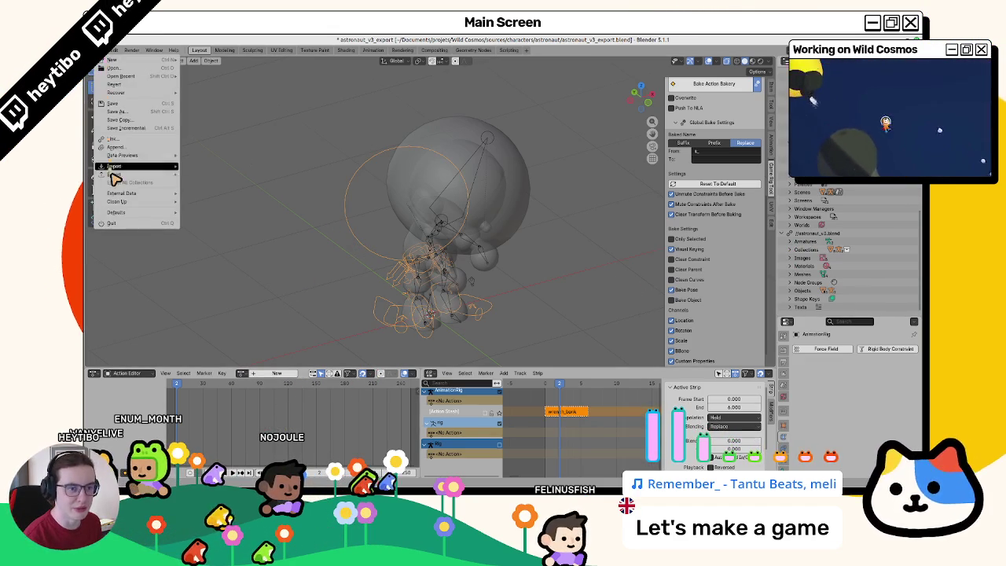
Step: Export glTF 2.0 over animations.glb, undo the rig pose change, and switch to Godot
{"action": "mouse_move", "coordinate": [169, 166]}
{"action": "left_click", "coordinate": [267, 251]}
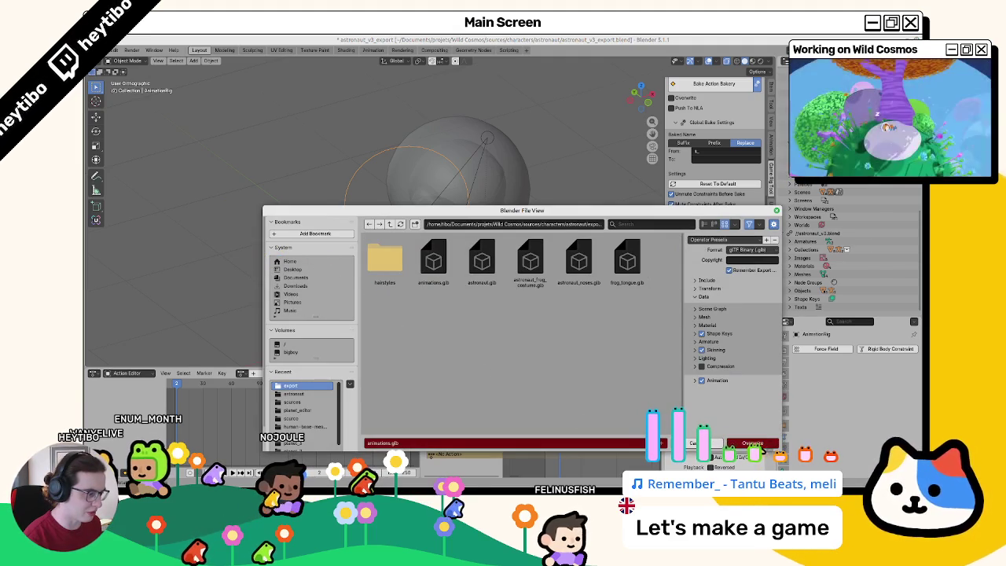
{"action": "left_click", "coordinate": [754, 444]}
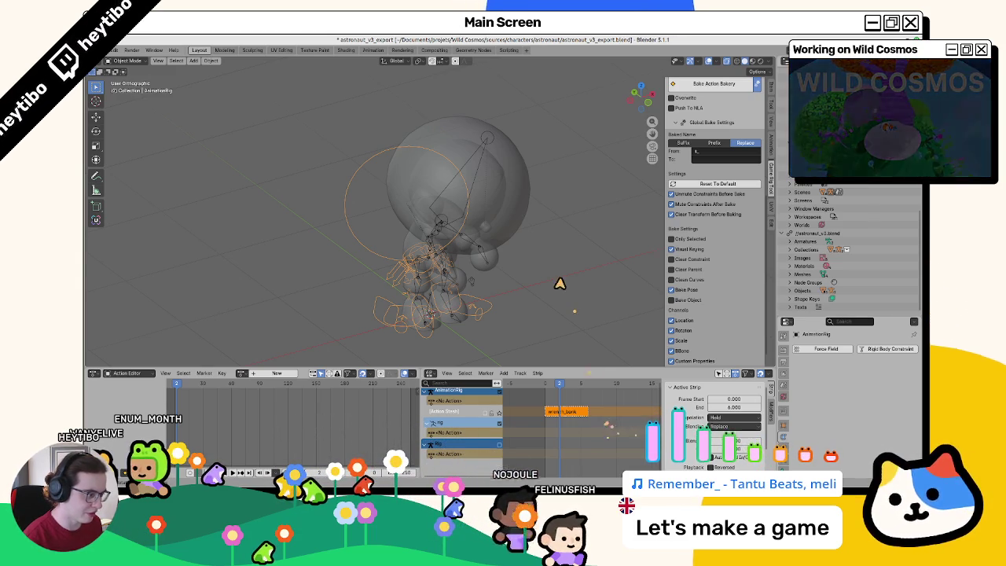
{"action": "key", "text": "ctrl+z"}
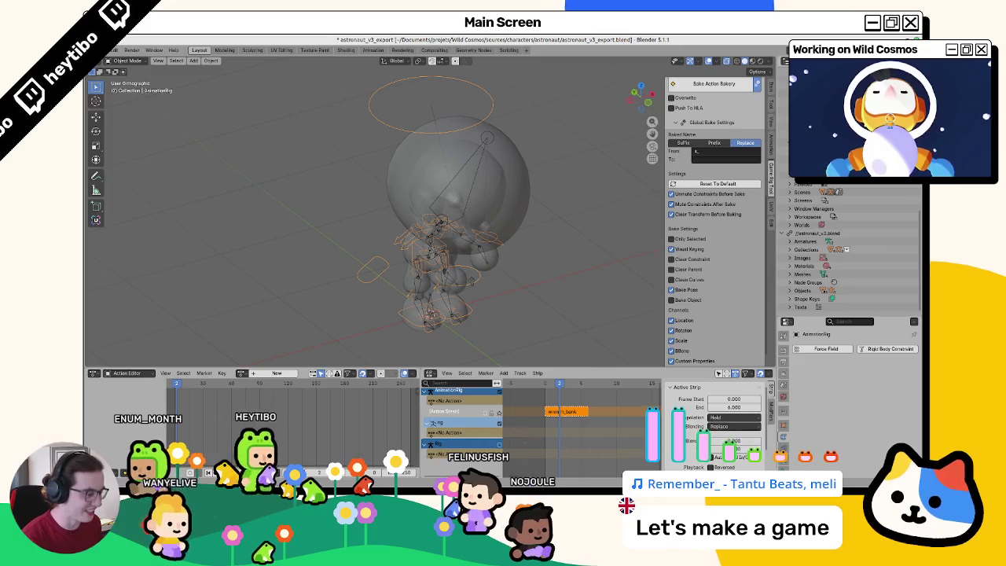
{"action": "key", "text": "alt+Tab"}
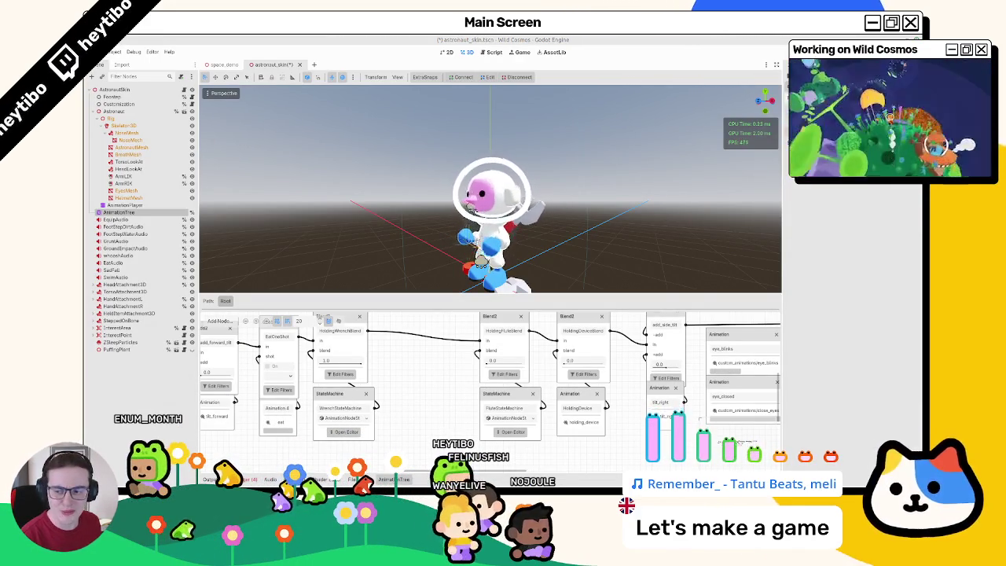
Step: Filter the FileSystem dock for 'animations.g' and show animations.glb's folder in the file manager
{"action": "left_click", "coordinate": [352, 479]}
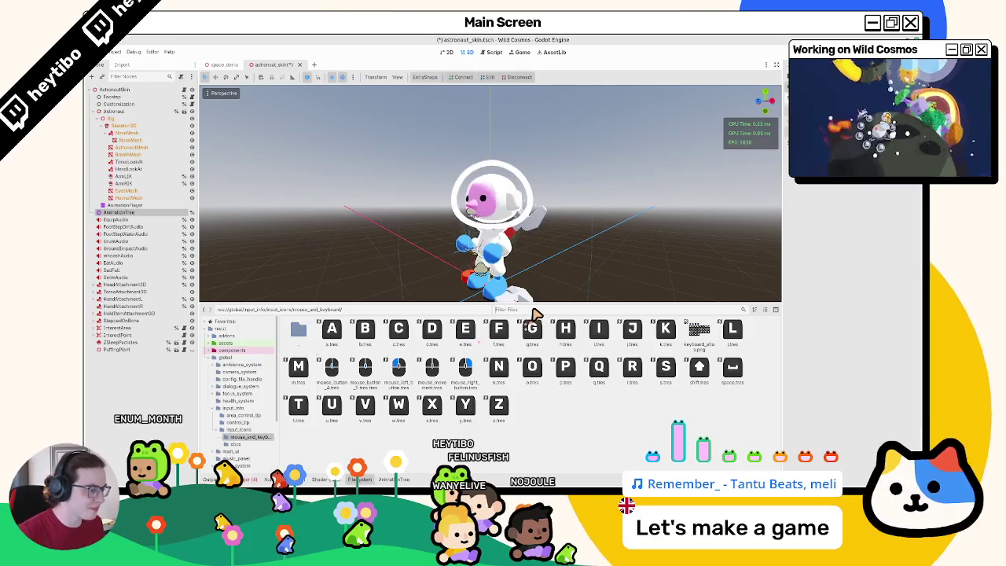
{"action": "type", "text": "animat"}
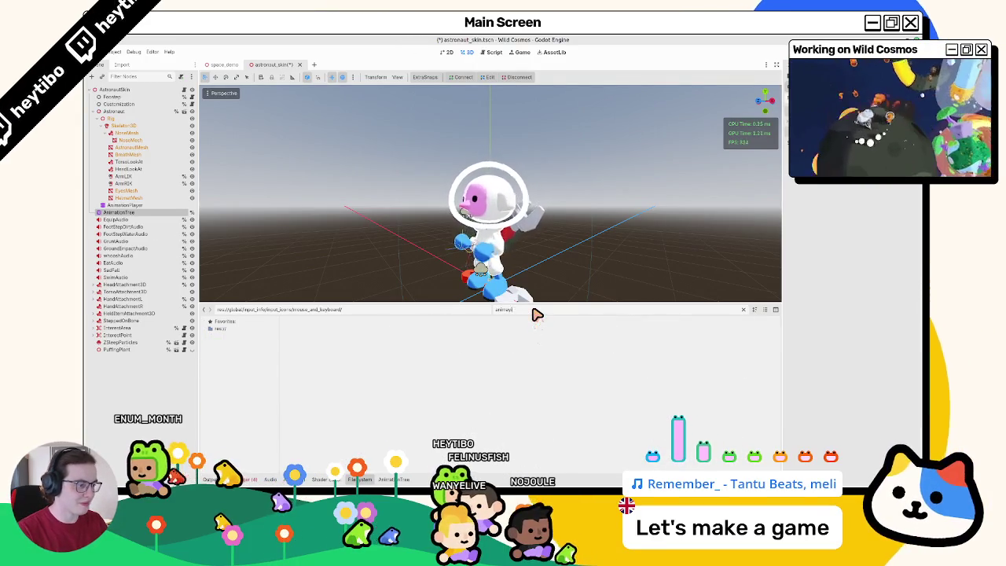
{"action": "type", "text": "ions.glb"}
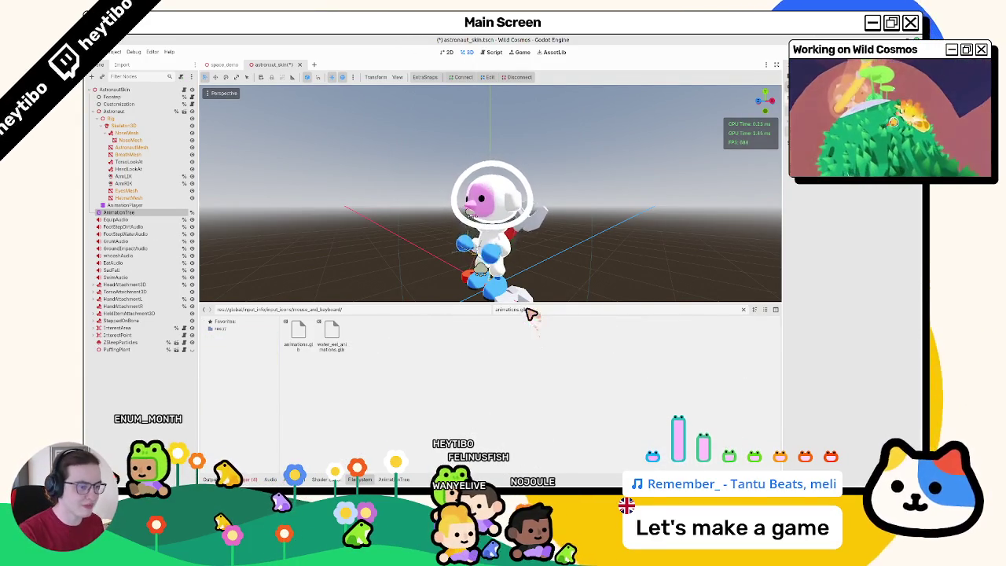
{"action": "left_click", "coordinate": [297, 336]}
{"action": "left_click", "coordinate": [744, 310]}
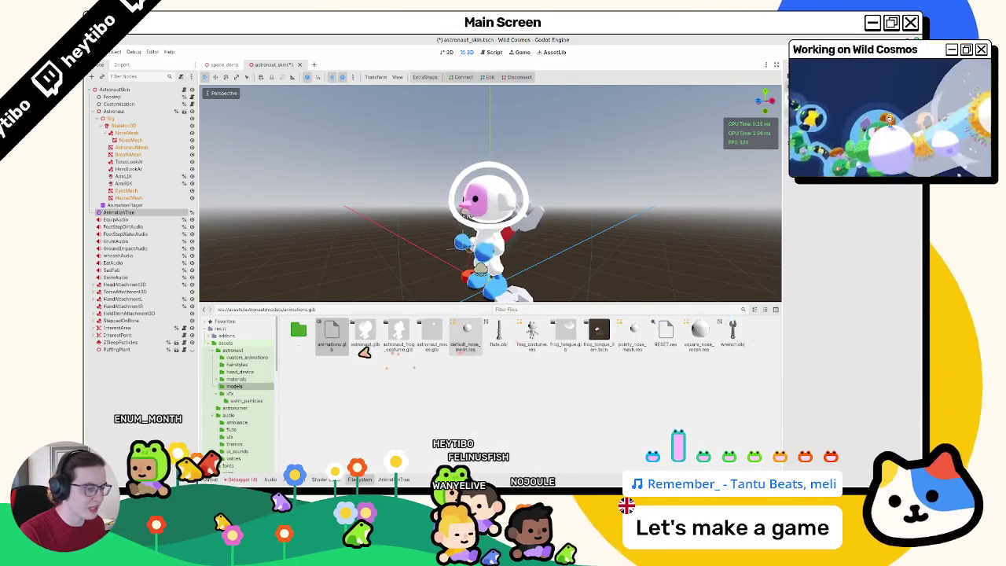
{"action": "right_click", "coordinate": [338, 344]}
{"action": "right_click", "coordinate": [371, 398]}
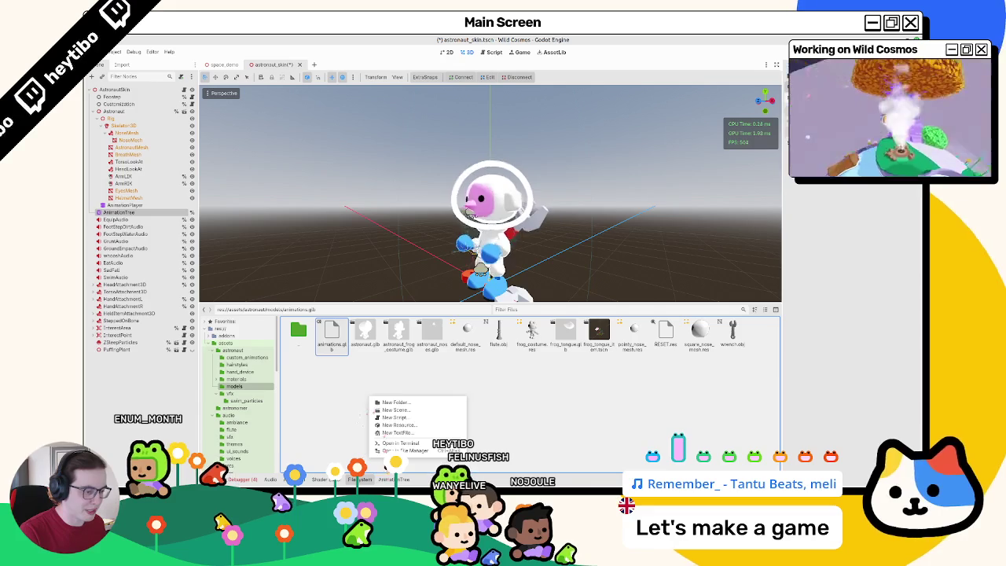
{"action": "key", "text": "Escape"}
{"action": "right_click", "coordinate": [330, 334]}
{"action": "left_click", "coordinate": [362, 459]}
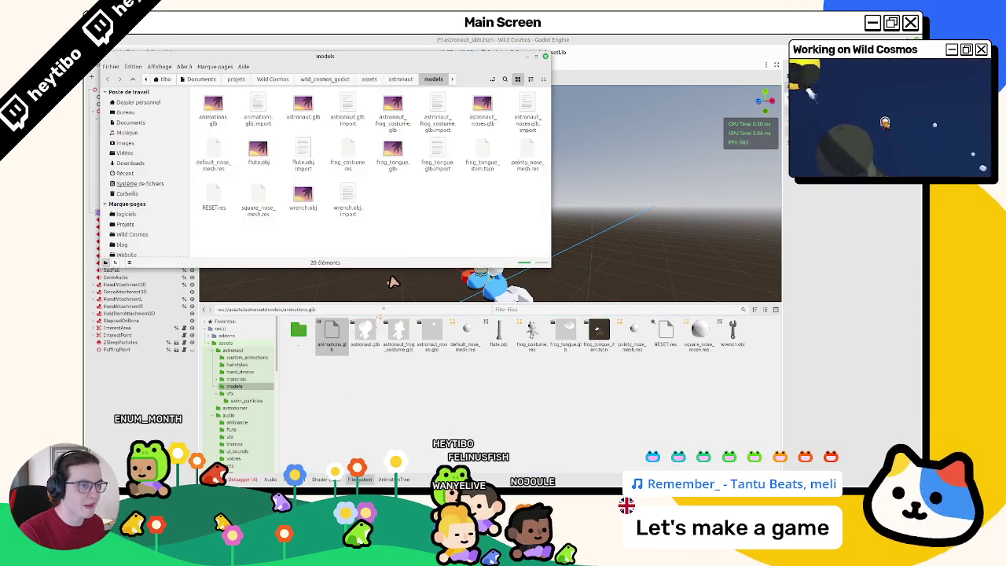
Step: Select animations.glb by typing 'an', then return to Blender and quit with Ctrl+Q
{"action": "type", "text": "an"}
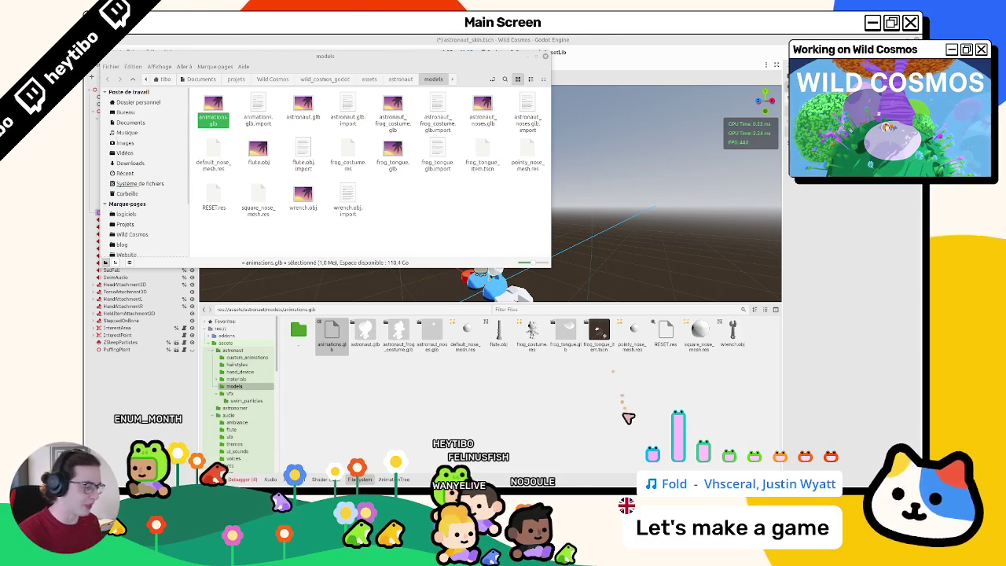
{"action": "key", "text": "alt+Tab"}
{"action": "key", "text": "ctrl+q"}
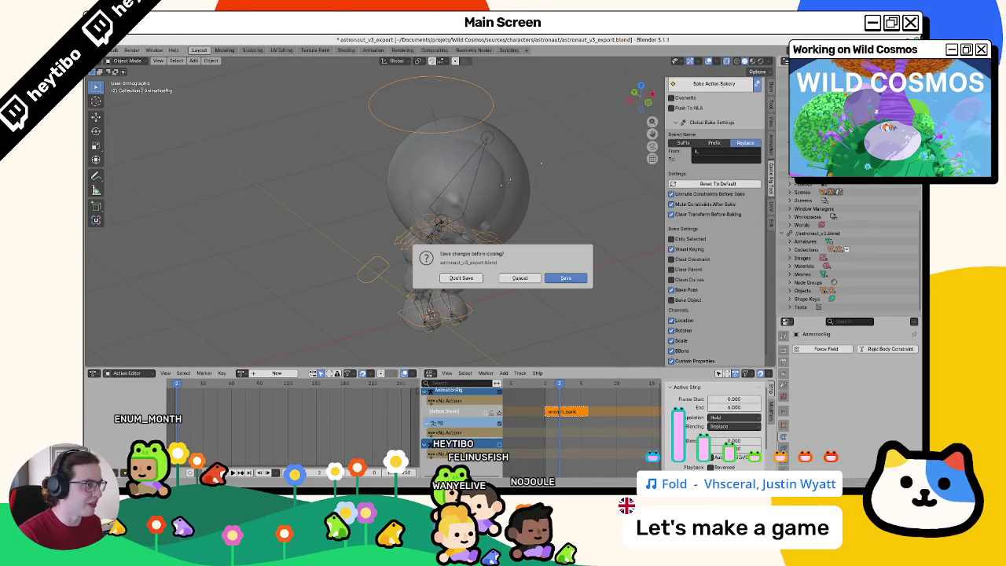
Step: Discard the export file's changes and reopen astronaut_v3.blend from Recent Files
{"action": "left_click", "coordinate": [461, 278]}
{"action": "left_click", "coordinate": [557, 468]}
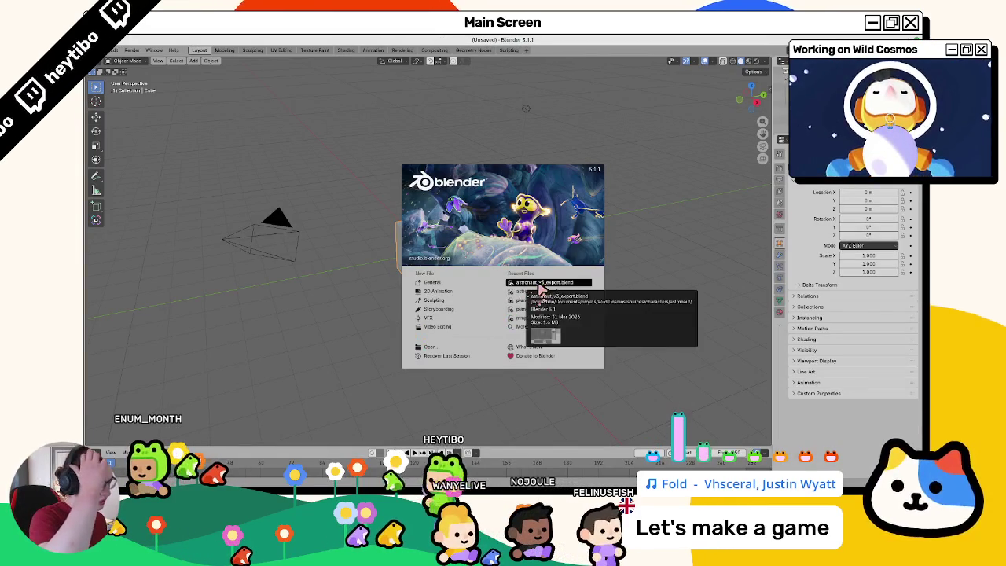
{"action": "left_click", "coordinate": [552, 292]}
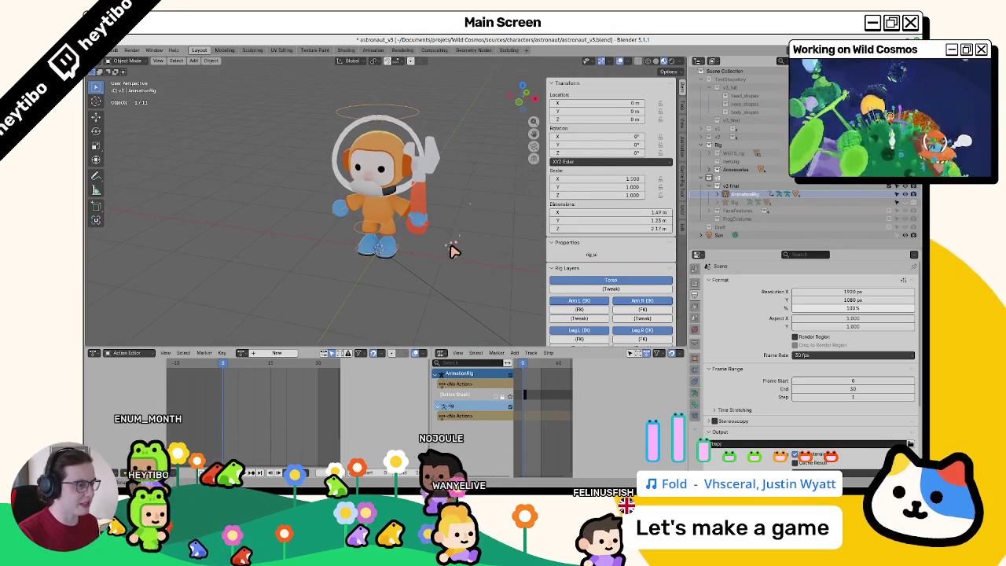
Step: Delete the Action Stash strip and its empty track from the rig in the NLA editor
{"action": "scroll", "coordinate": [452, 244], "scroll_direction": "up", "scroll_amount": 3}
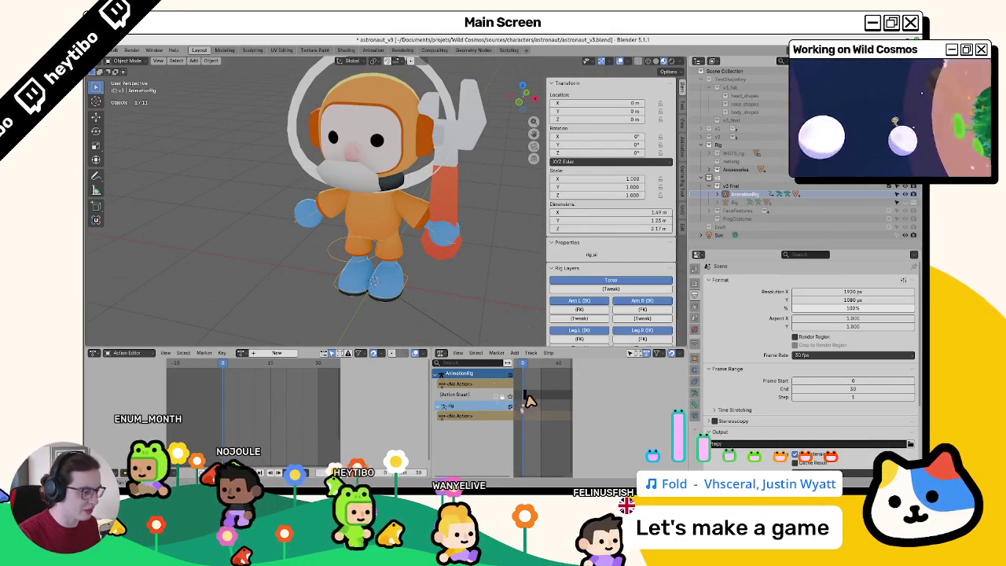
{"action": "left_click", "coordinate": [526, 397]}
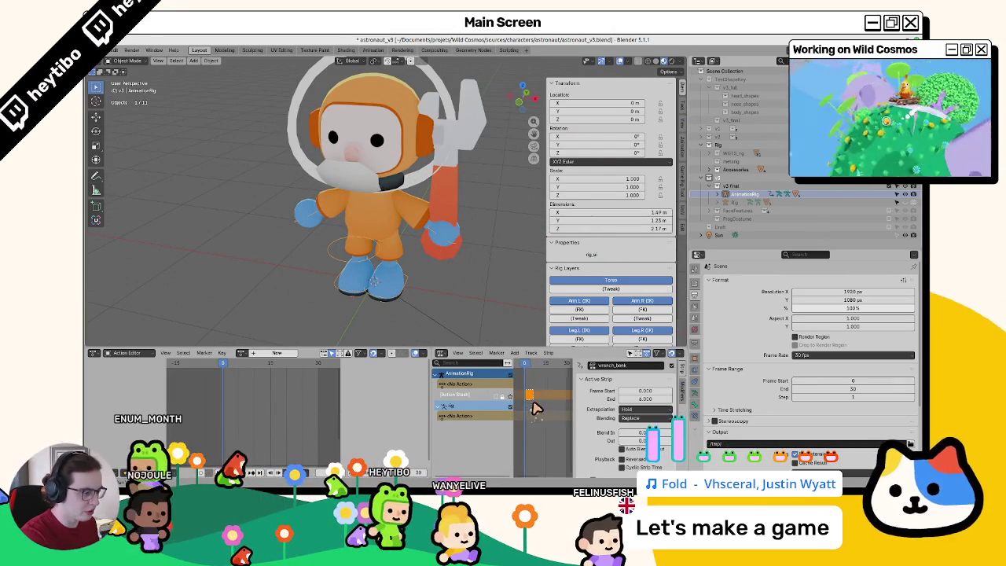
{"action": "right_click", "coordinate": [541, 404]}
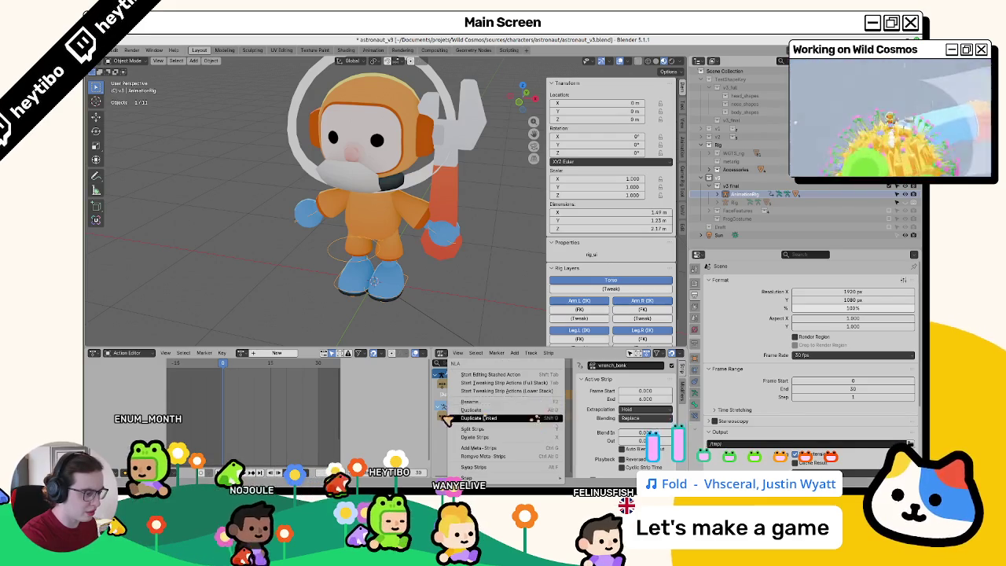
{"action": "left_click", "coordinate": [500, 401]}
{"action": "key", "text": "Delete"}
{"action": "key", "text": "n"}
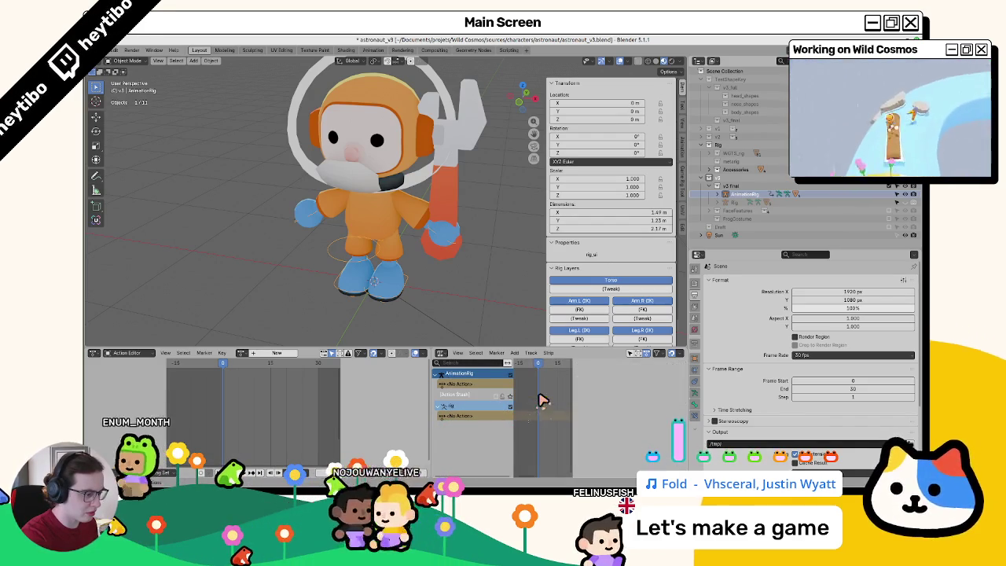
{"action": "key", "text": "Delete"}
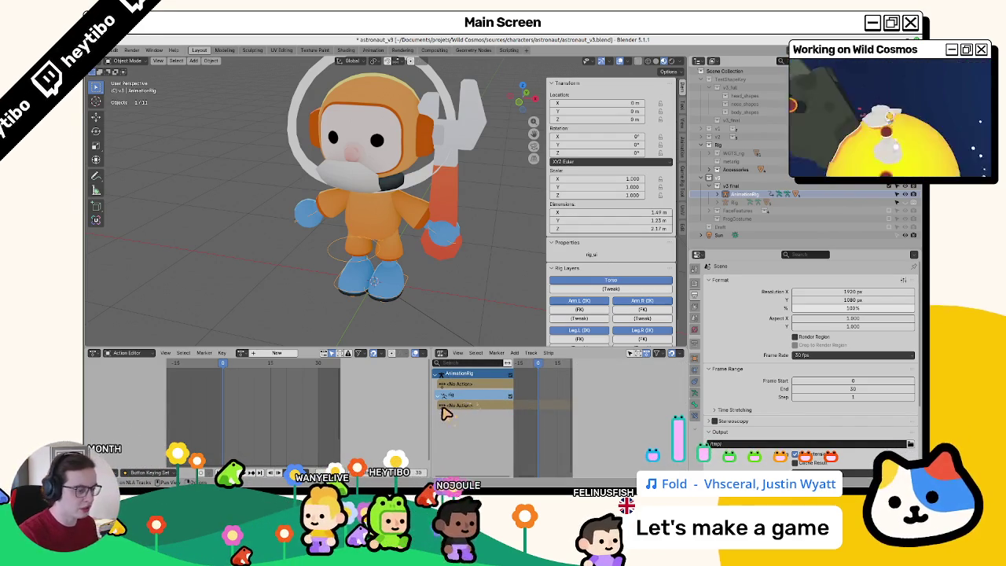
Step: Reopen the sidebar, check the existing actions list, and save astronaut_v3.blend
{"action": "key", "text": "n"}
{"action": "key", "text": "ctrl+s"}
{"action": "scroll", "coordinate": [328, 265], "scroll_direction": "down", "scroll_amount": 3}
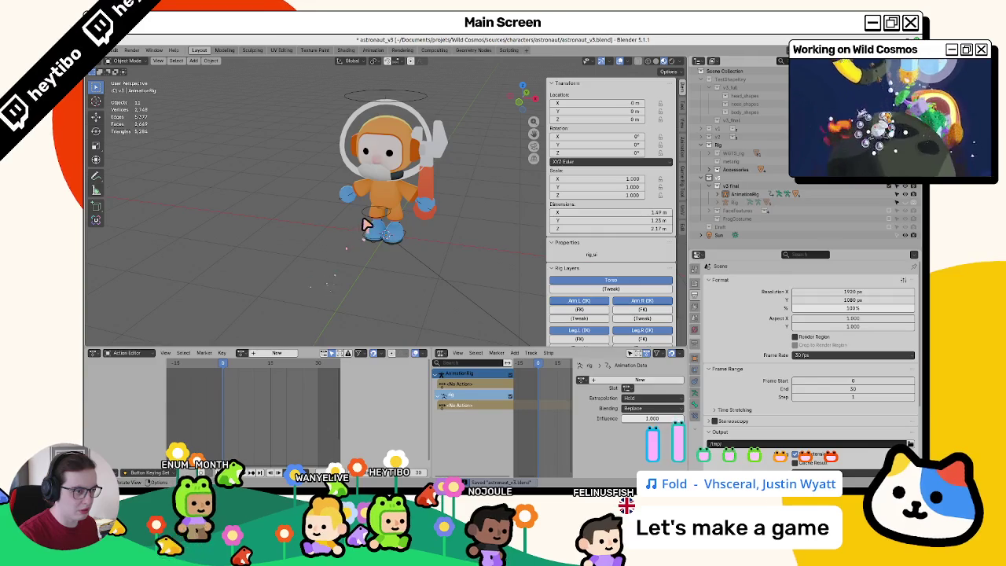
{"action": "left_click", "coordinate": [243, 353]}
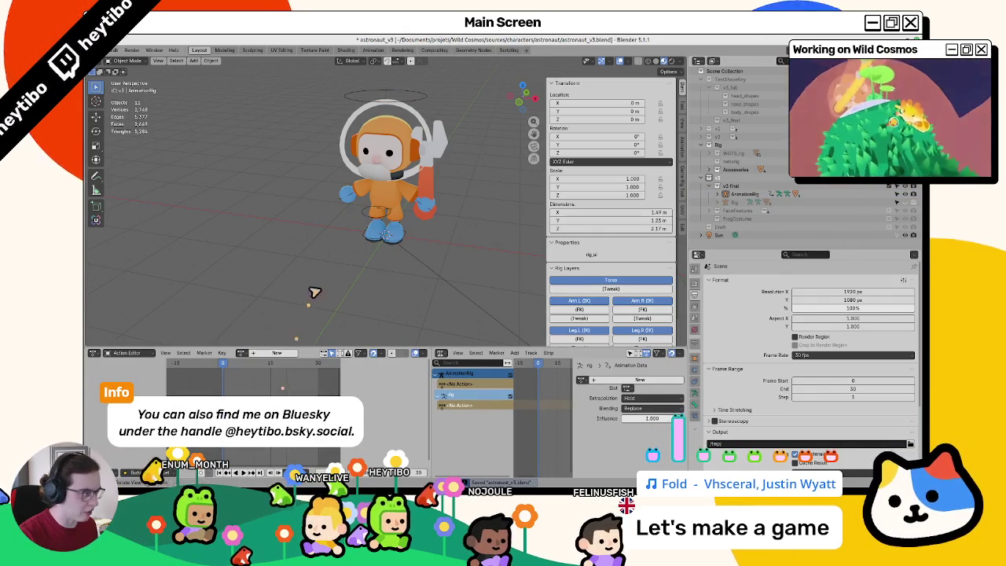
{"action": "key", "text": "ctrl+s"}
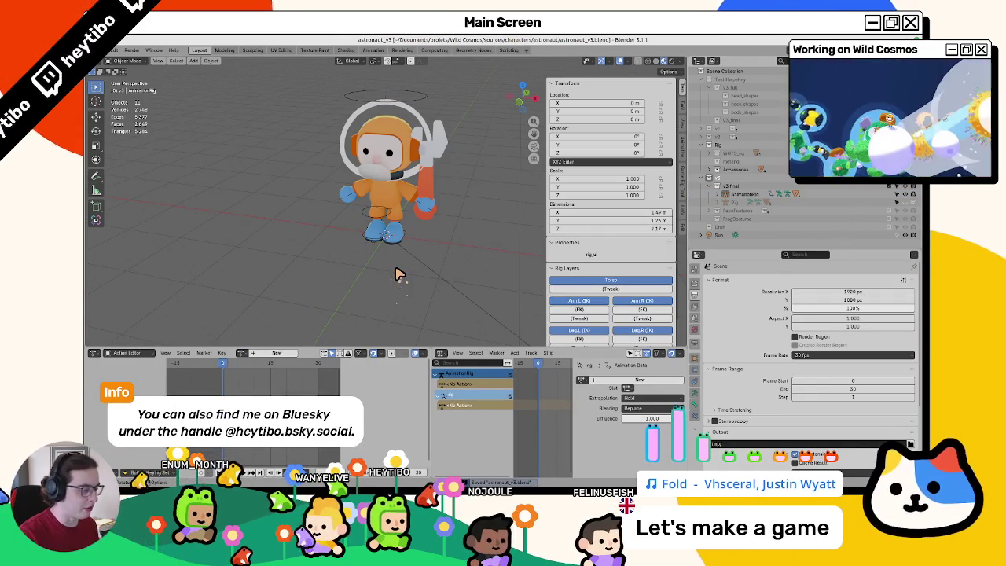
{"action": "left_click", "coordinate": [503, 476]}
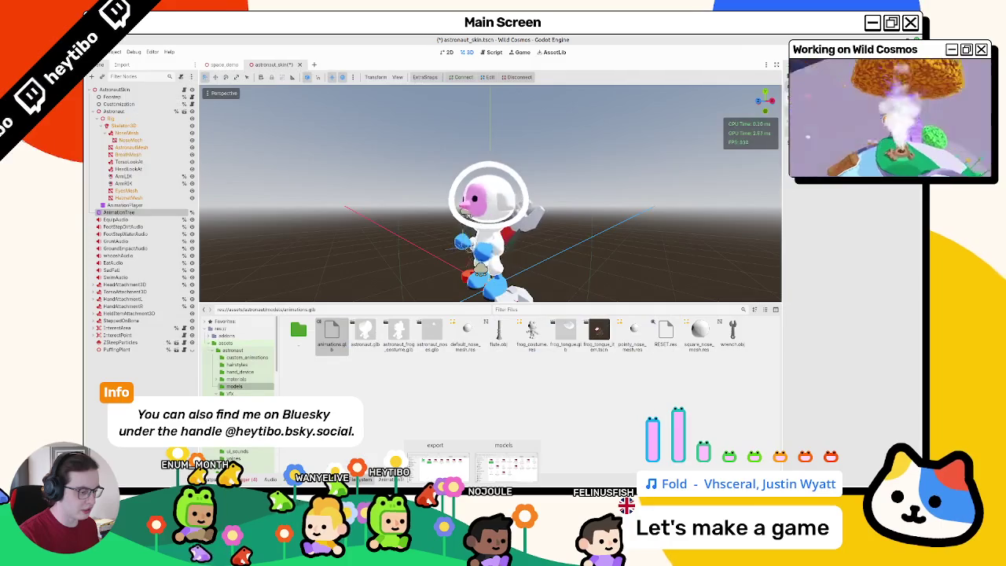
Step: Bring the Blender pick_your_astronaut video-editing window up from the taskbar previews
{"action": "mouse_move", "coordinate": [458, 476]}
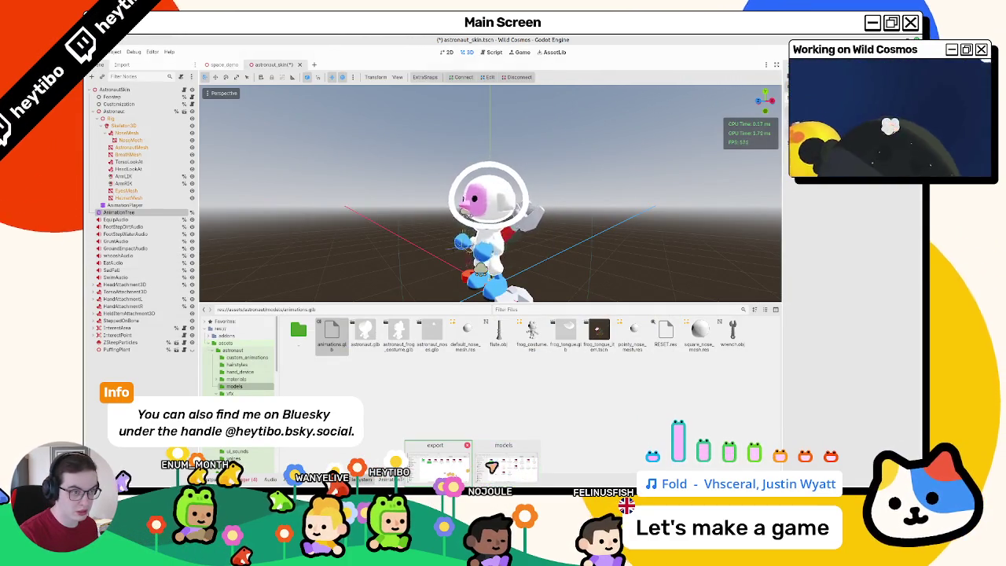
{"action": "mouse_move", "coordinate": [505, 466]}
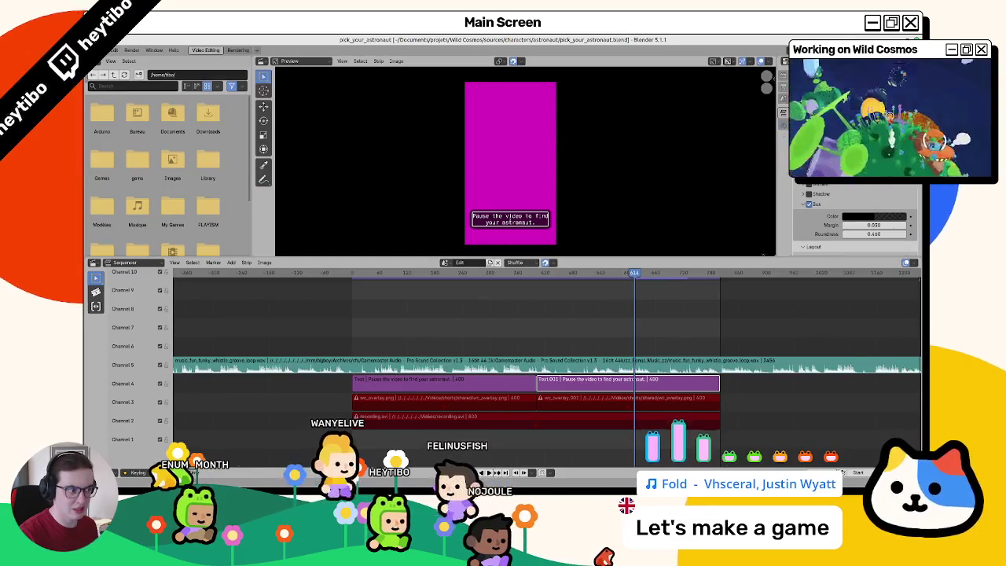
Step: Scrub the sequencer back, then discard the project's changes and open astronaut_v3_export.blend
{"action": "left_click_drag", "start_coordinate": [374, 272], "coordinate": [409, 272]}
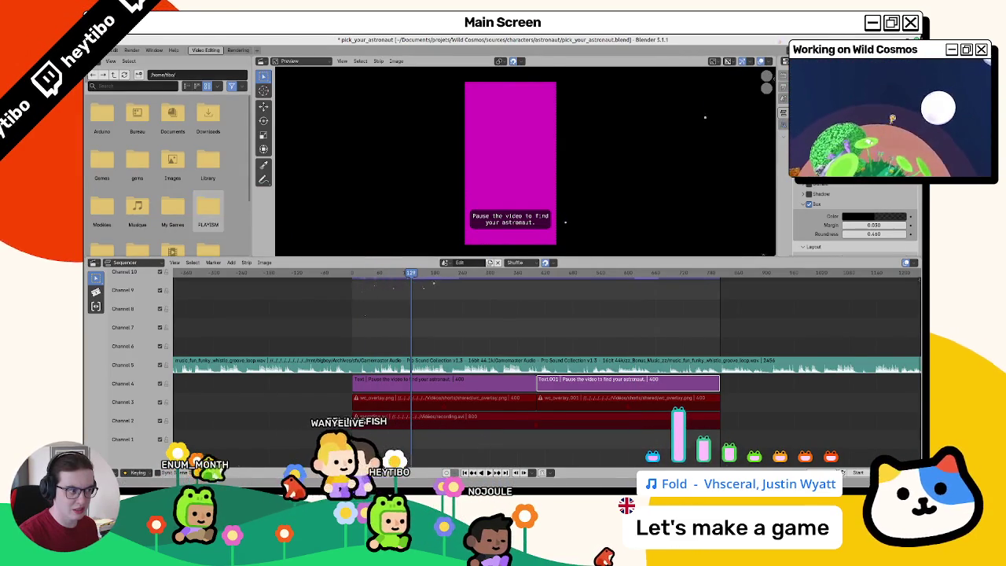
{"action": "key", "text": "ctrl+q"}
{"action": "left_click", "coordinate": [461, 278]}
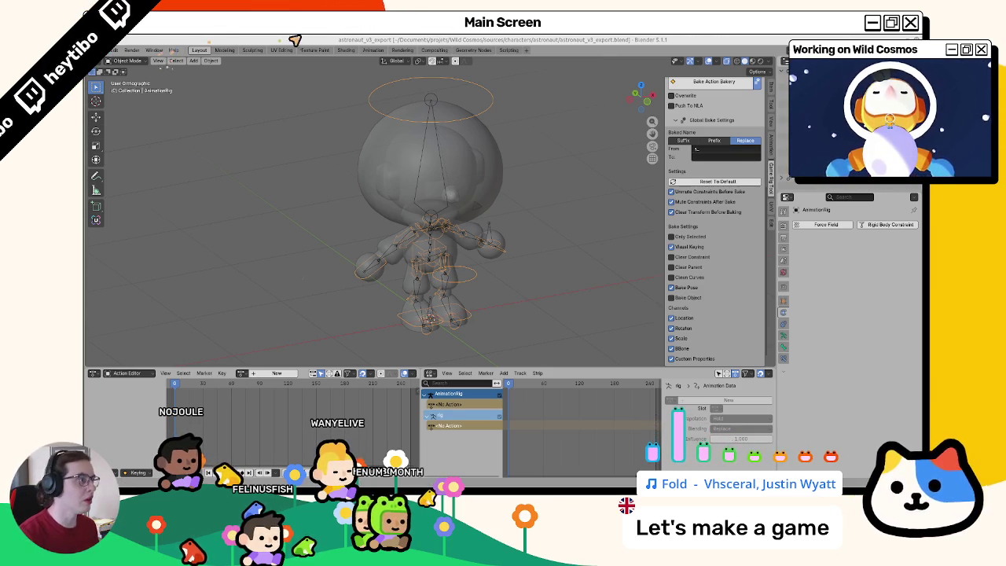
Step: Append all actions, such as idle, run and sleep, from astronaut_v3.blend's Action folder
{"action": "scroll", "coordinate": [707, 205], "scroll_direction": "up", "scroll_amount": 5}
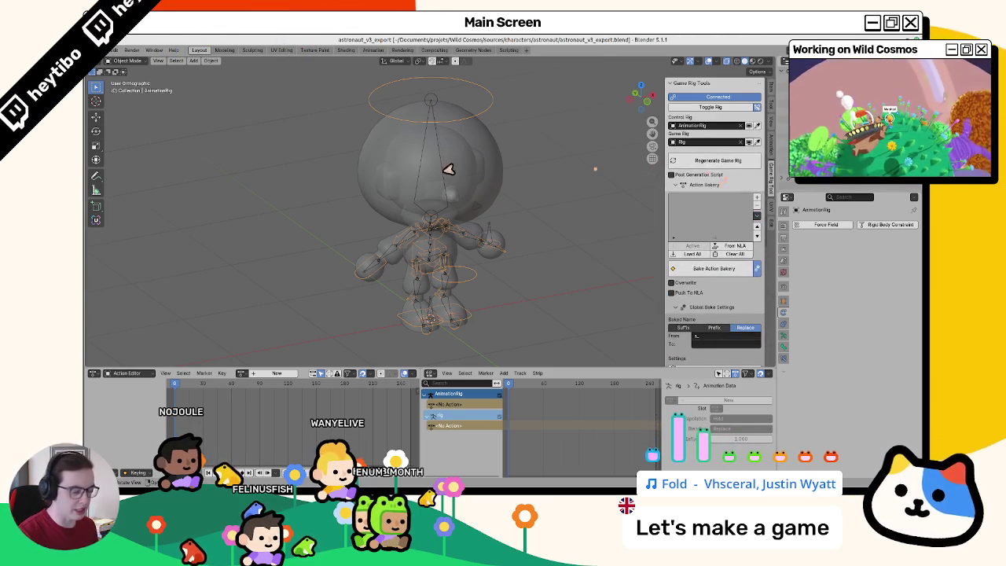
{"action": "left_click", "coordinate": [110, 51]}
{"action": "mouse_move", "coordinate": [133, 174]}
{"action": "left_click", "coordinate": [227, 248]}
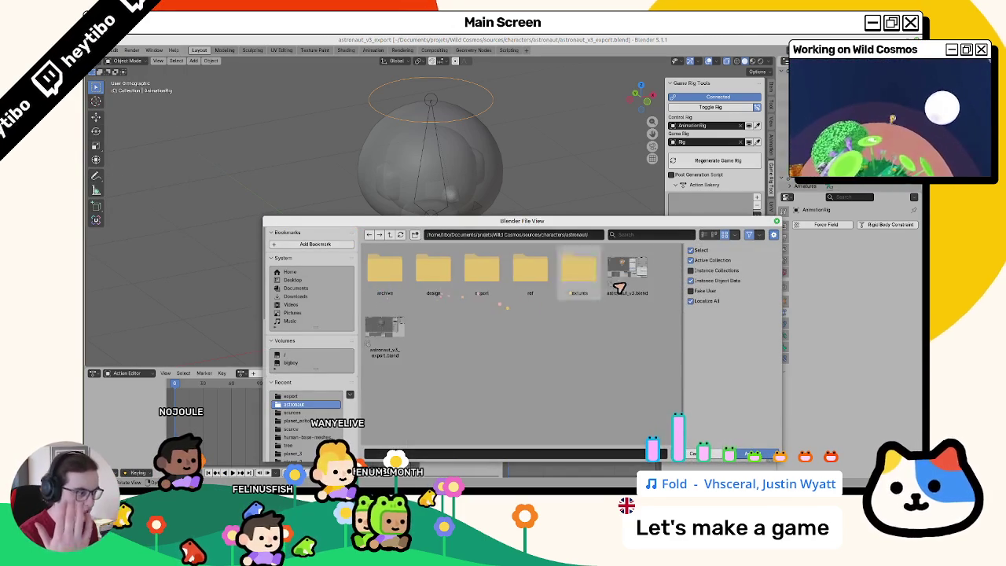
{"action": "double_click", "coordinate": [629, 275]}
{"action": "double_click", "coordinate": [393, 294]}
{"action": "scroll", "coordinate": [518, 346], "scroll_direction": "down", "scroll_amount": 10}
{"action": "key", "text": "a"}
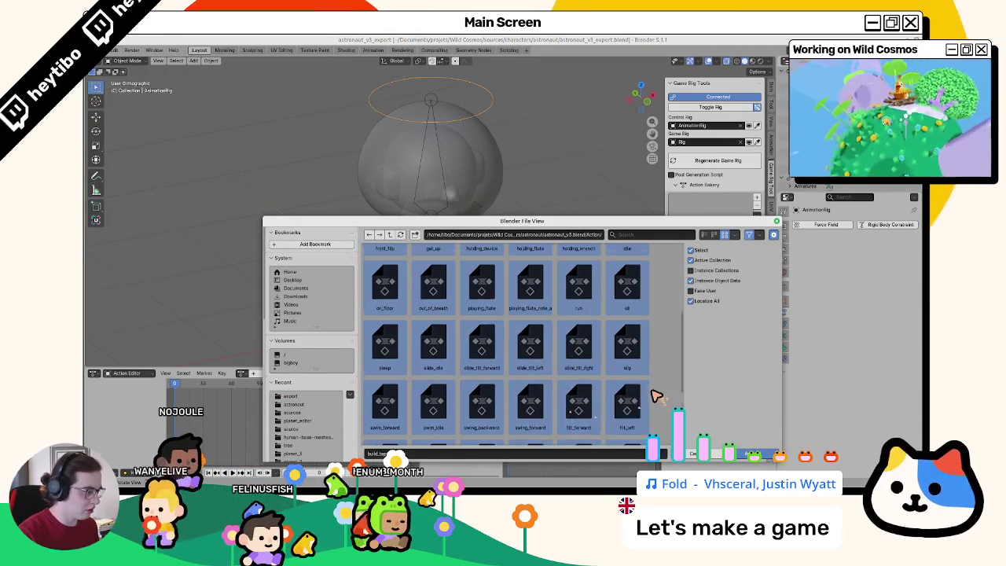
{"action": "left_click", "coordinate": [753, 456]}
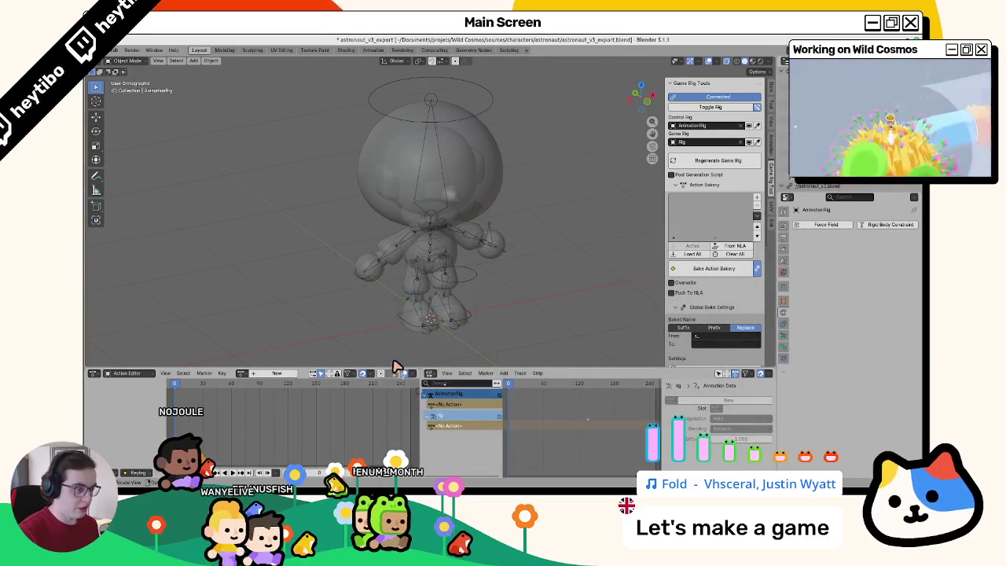
Step: Load all actions into the Action Bakery list and batch-rename them with prefix s_
{"action": "left_click", "coordinate": [690, 254]}
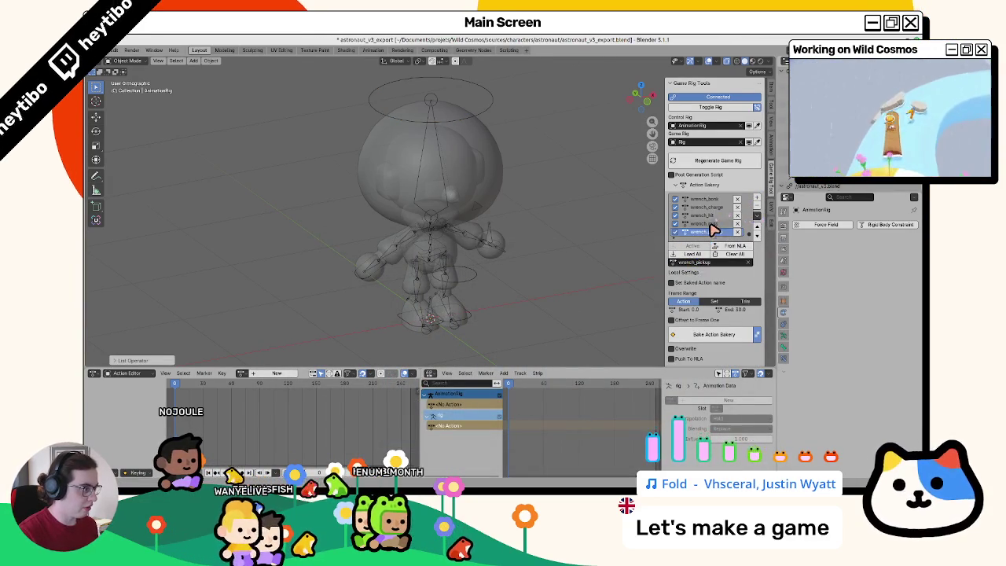
{"action": "scroll", "coordinate": [713, 228], "scroll_direction": "up", "scroll_amount": 3}
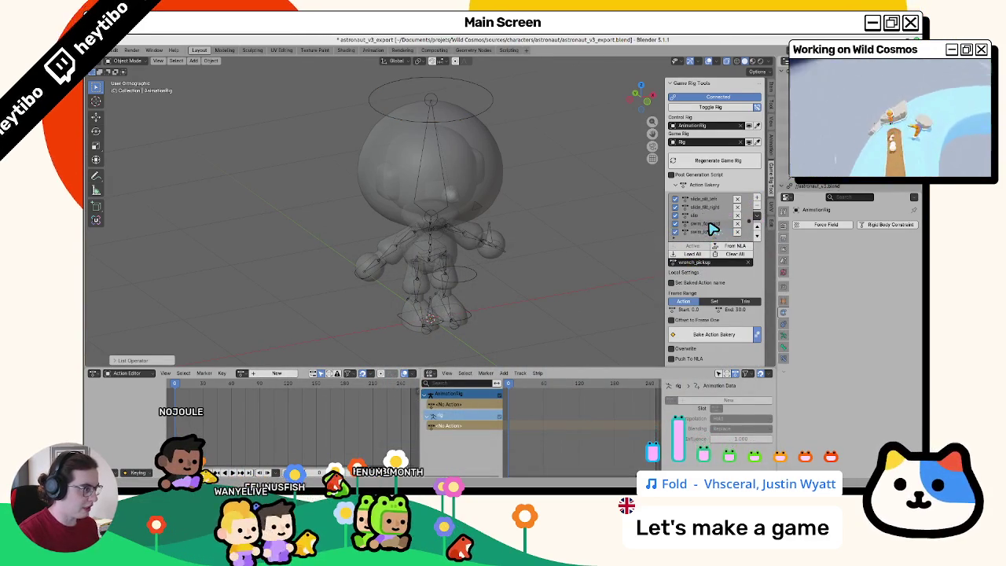
{"action": "left_click", "coordinate": [759, 217]}
{"action": "left_click", "coordinate": [783, 250]}
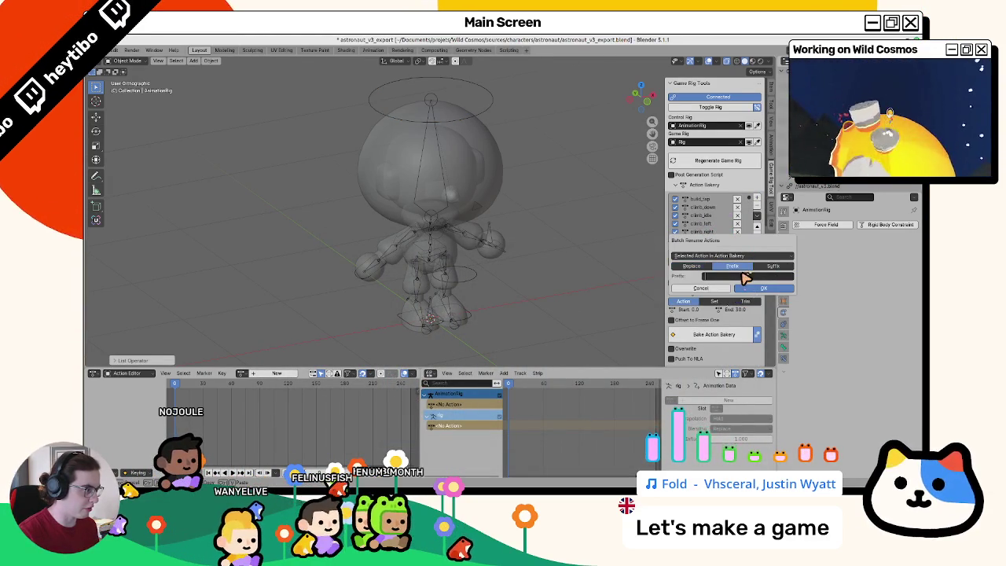
{"action": "left_click", "coordinate": [763, 288]}
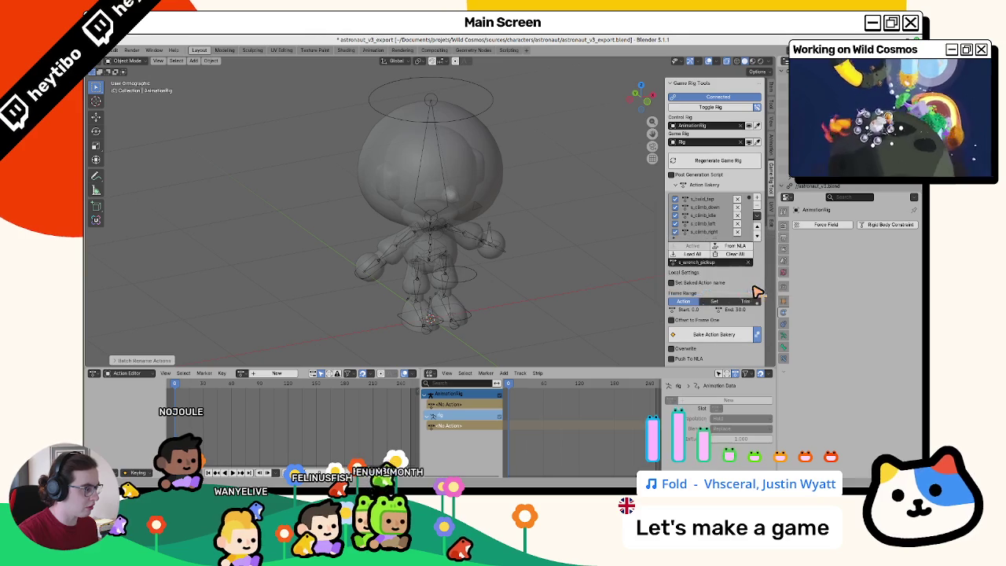
Step: Bake all listed actions onto the game rig with Bake Action Bakery
{"action": "scroll", "coordinate": [727, 293], "scroll_direction": "down", "scroll_amount": 3}
{"action": "scroll", "coordinate": [727, 292], "scroll_direction": "down", "scroll_amount": 5}
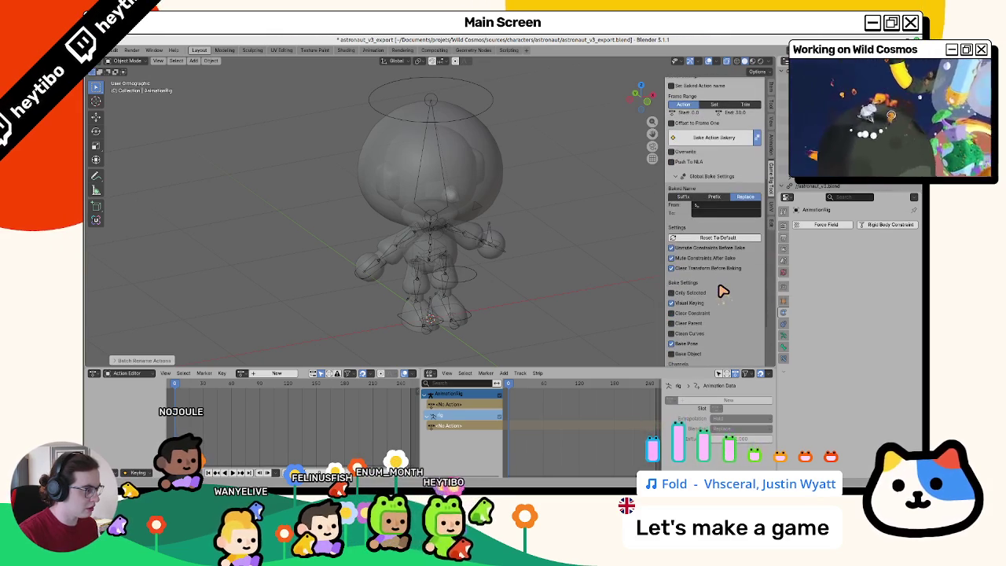
{"action": "scroll", "coordinate": [721, 292], "scroll_direction": "up", "scroll_amount": 3}
{"action": "left_click", "coordinate": [713, 204]}
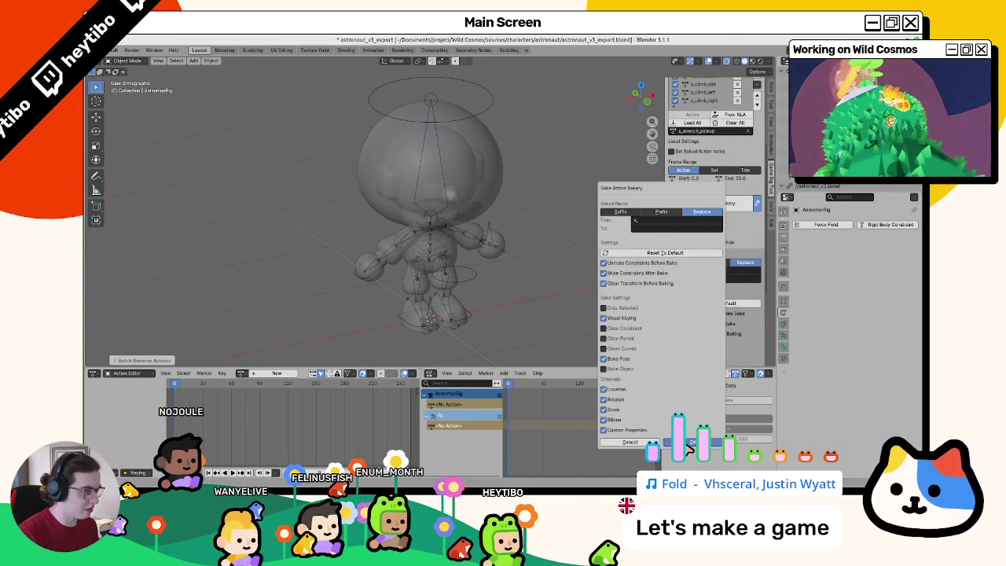
{"action": "key", "text": "Return"}
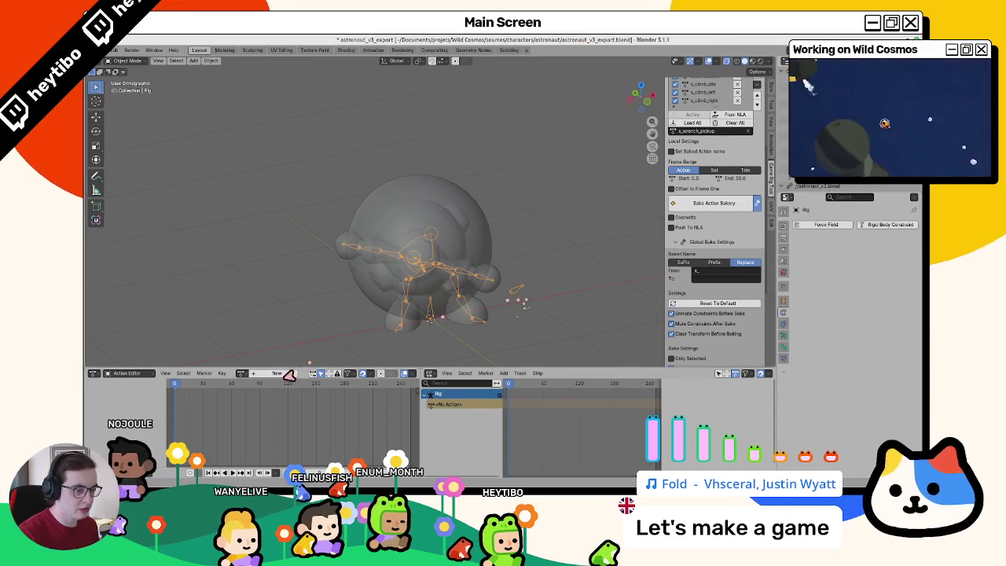
Step: Delete the selected s_ source actions from the outliner
{"action": "key", "text": "ctrl+Tab"}
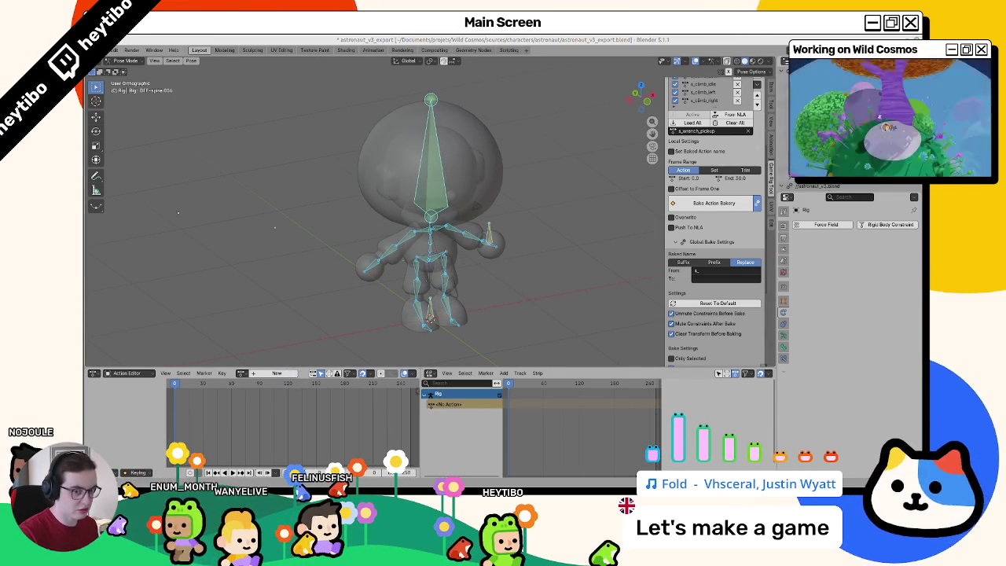
{"action": "key", "text": "KP_1"}
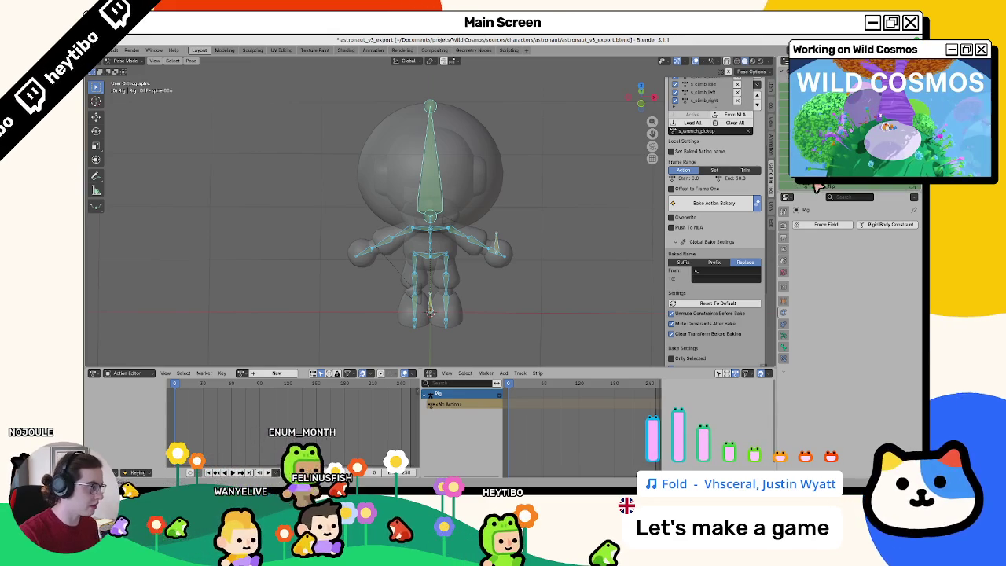
{"action": "mouse_move", "coordinate": [819, 187]}
{"action": "left_mouse_down"}
{"action": "mouse_move", "coordinate": [823, 357]}
{"action": "mouse_move", "coordinate": [825, 322]}
{"action": "left_mouse_up"}
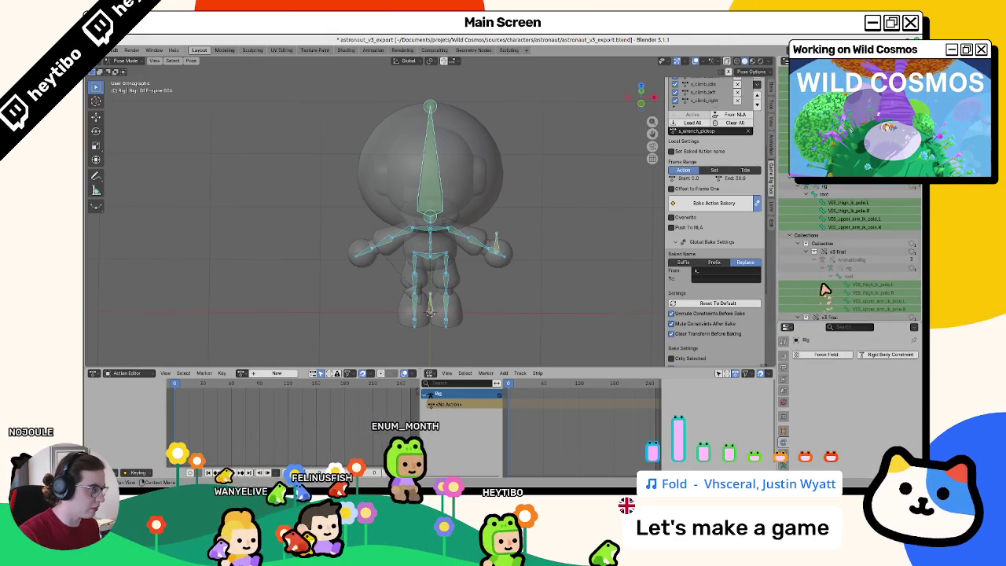
{"action": "scroll", "coordinate": [826, 290], "scroll_direction": "up", "scroll_amount": 10}
{"action": "scroll", "coordinate": [857, 252], "scroll_direction": "up", "scroll_amount": 1}
{"action": "right_click", "coordinate": [794, 186]}
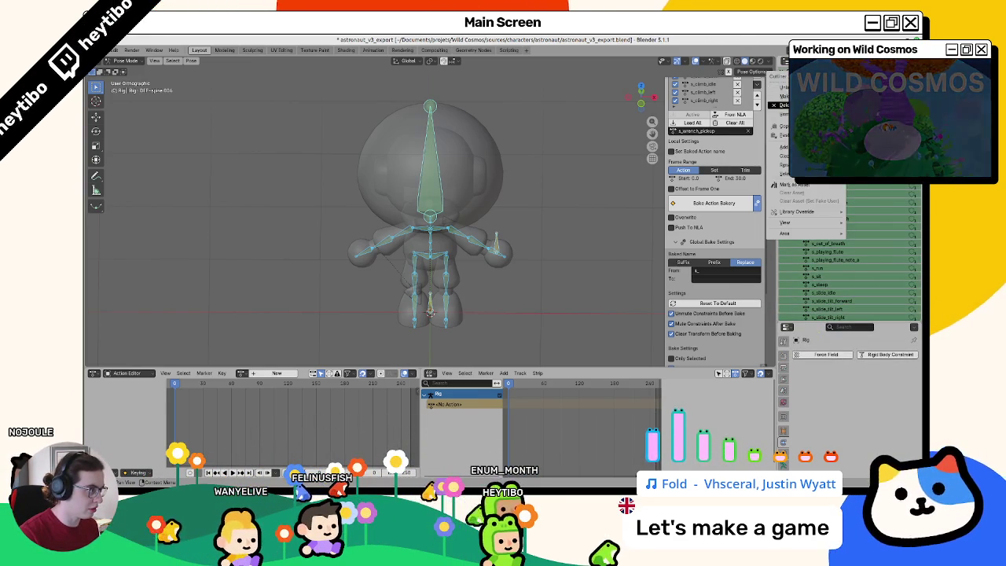
{"action": "left_click", "coordinate": [782, 105]}
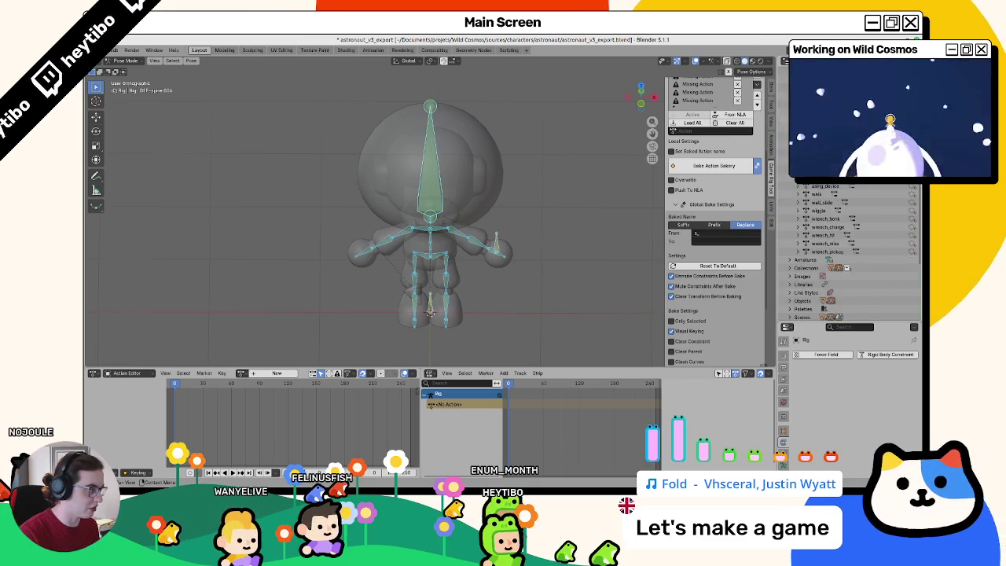
Step: Select all the rig's bones in pose mode and return the rig to Object Mode
{"action": "left_click", "coordinate": [603, 164]}
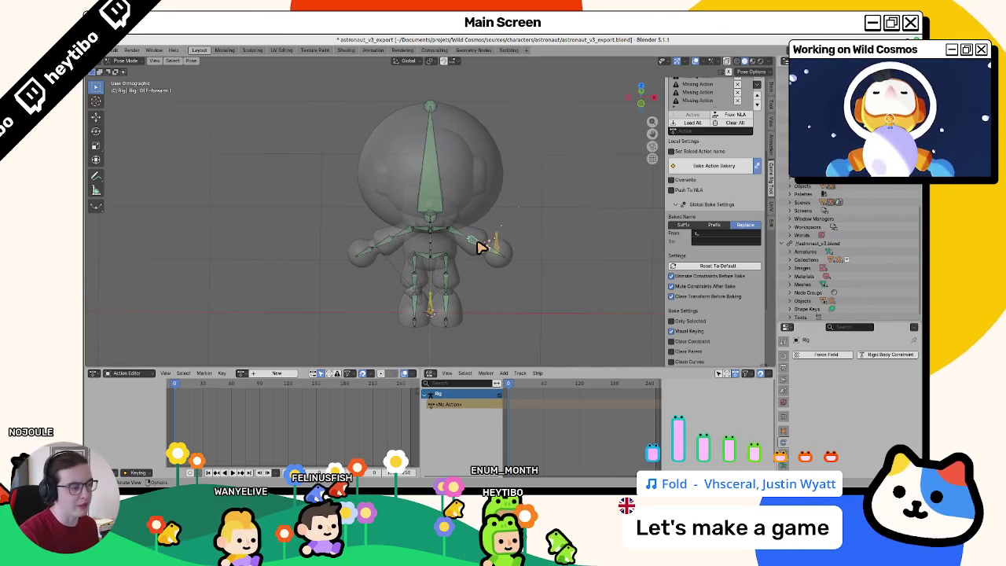
{"action": "key", "text": "ctrl+Tab"}
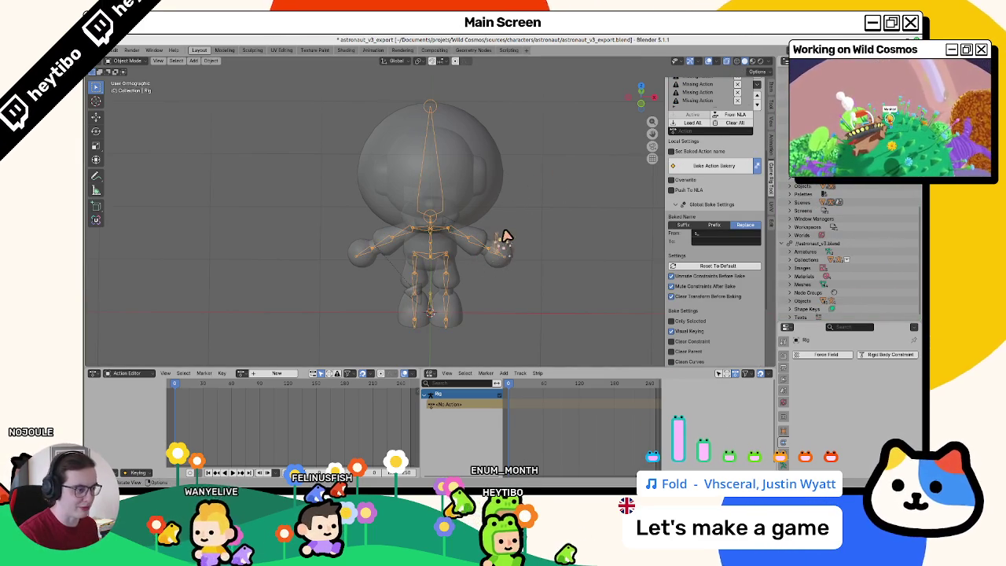
{"action": "key", "text": "ctrl+Tab"}
{"action": "key", "text": "a"}
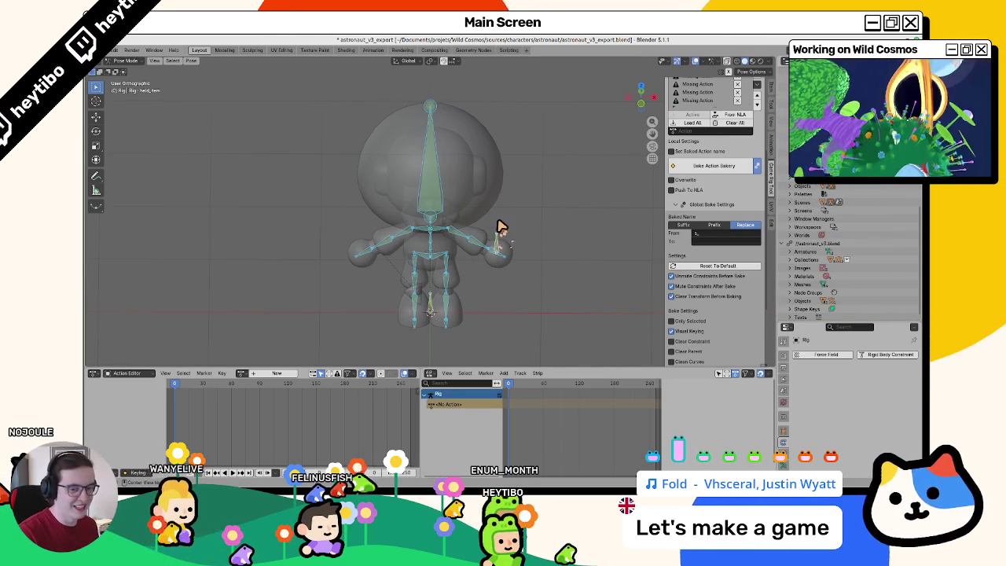
{"action": "key", "text": "ctrl+Tab"}
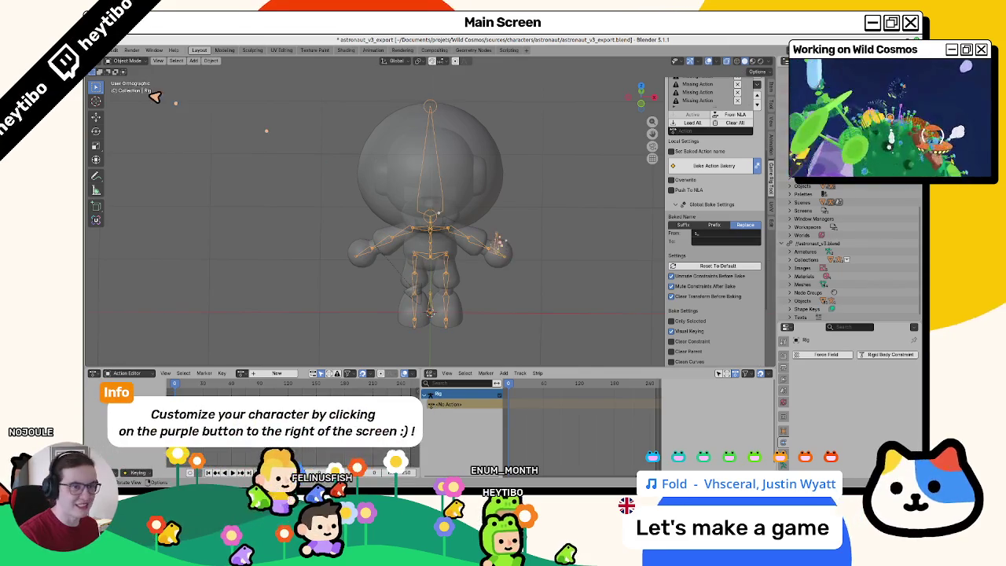
{"action": "left_click", "coordinate": [112, 49]}
Step: Export as glTF 2.0 to animations.glb in the export folder, including only selected objects
{"action": "mouse_move", "coordinate": [142, 174]}
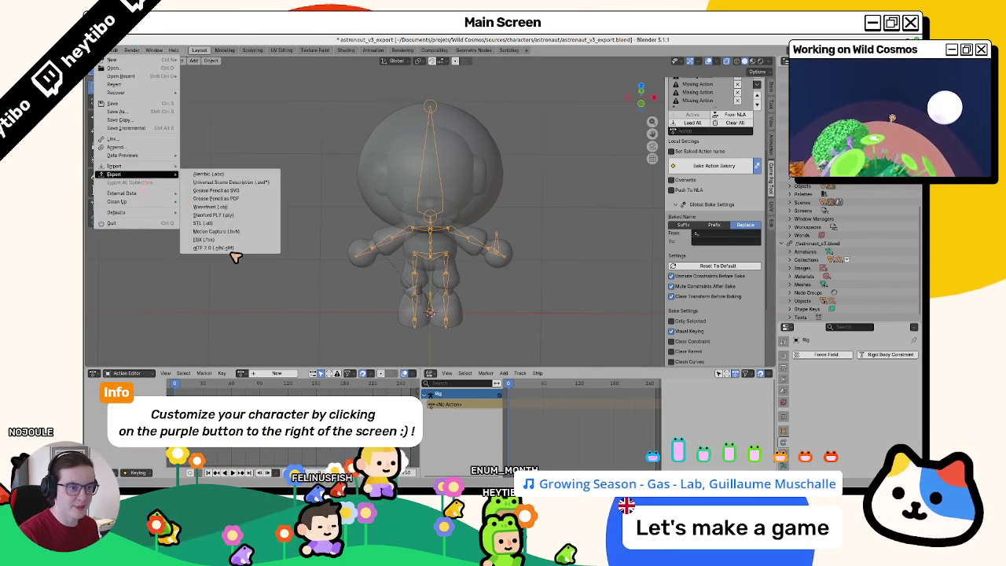
{"action": "left_click", "coordinate": [226, 248]}
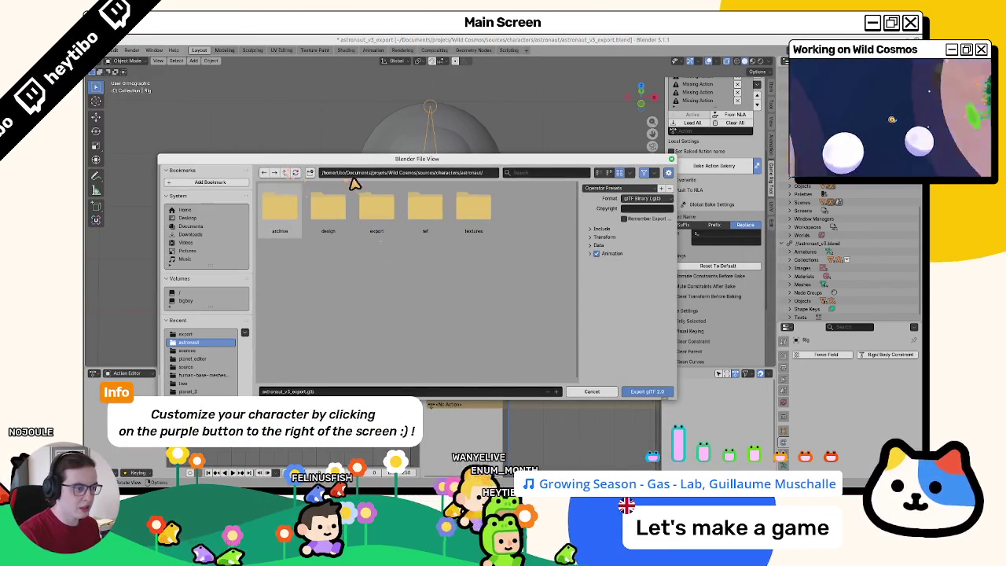
{"action": "double_click", "coordinate": [377, 208]}
{"action": "left_click", "coordinate": [329, 210]}
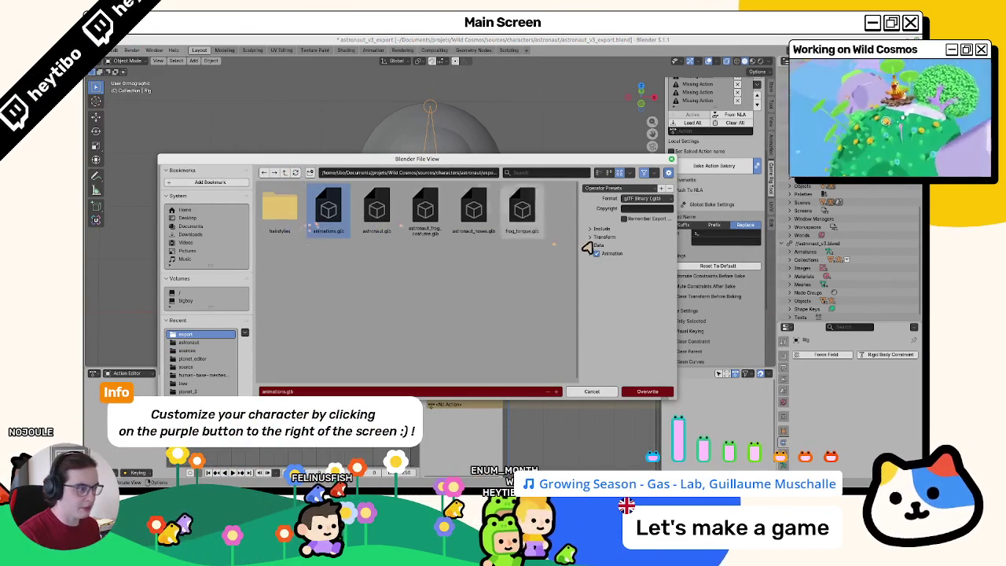
{"action": "left_click", "coordinate": [602, 228]}
{"action": "left_click", "coordinate": [632, 241]}
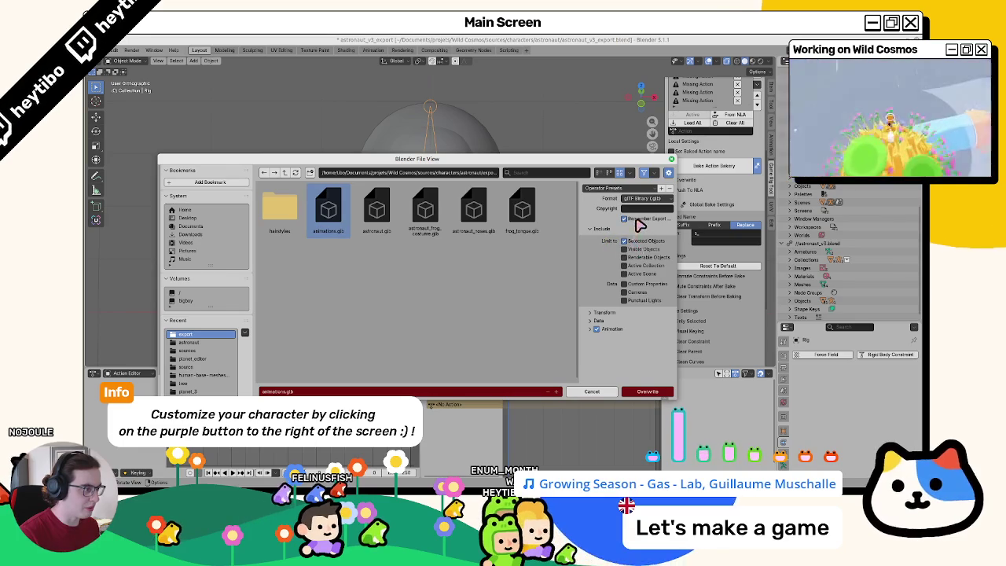
{"action": "left_click_drag", "start_coordinate": [580, 230], "coordinate": [500, 231]}
{"action": "left_click", "coordinate": [511, 229]}
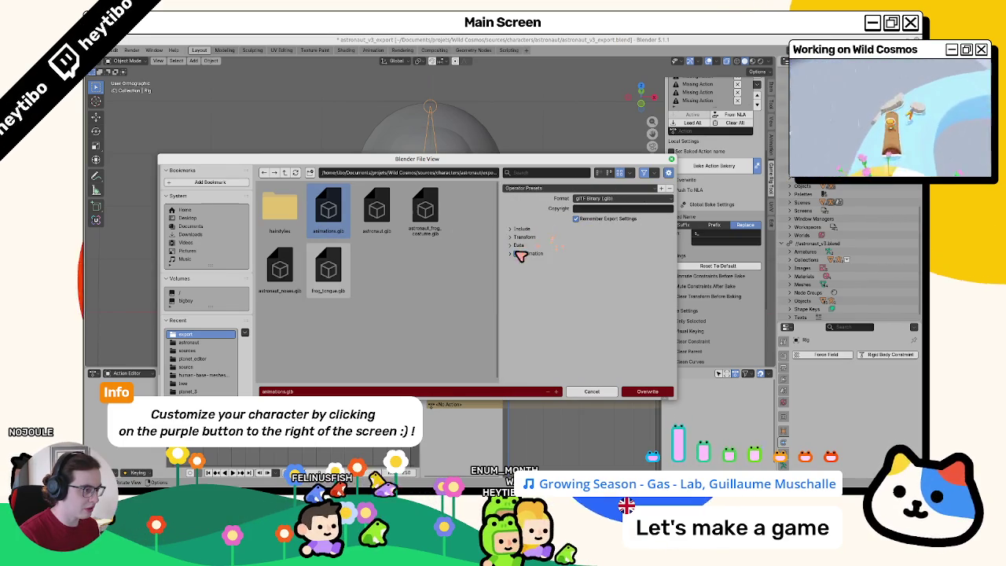
Step: Review the Data export settings for Transform, Mesh and Scene Graph without changing them
{"action": "left_click", "coordinate": [519, 253]}
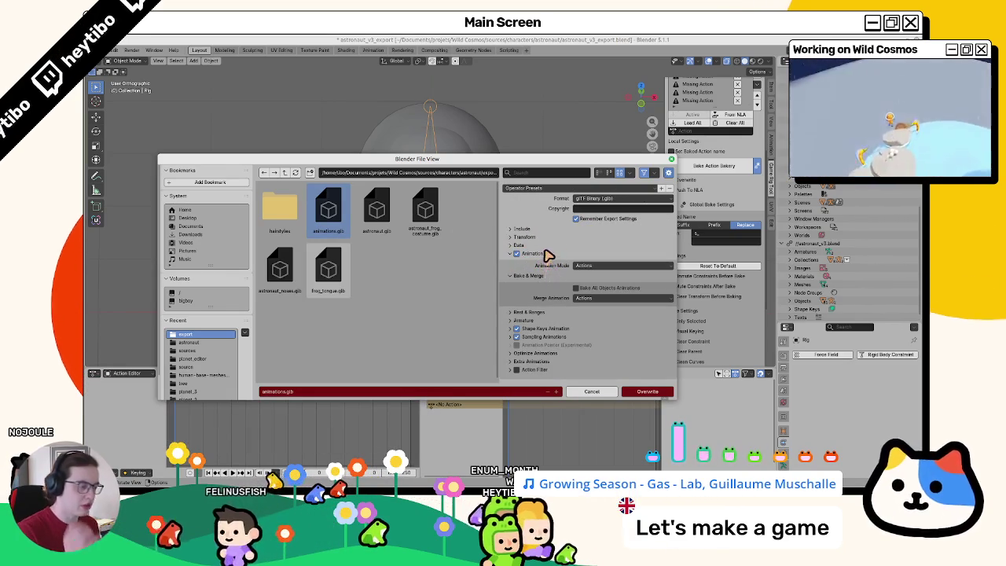
{"action": "left_click", "coordinate": [520, 245]}
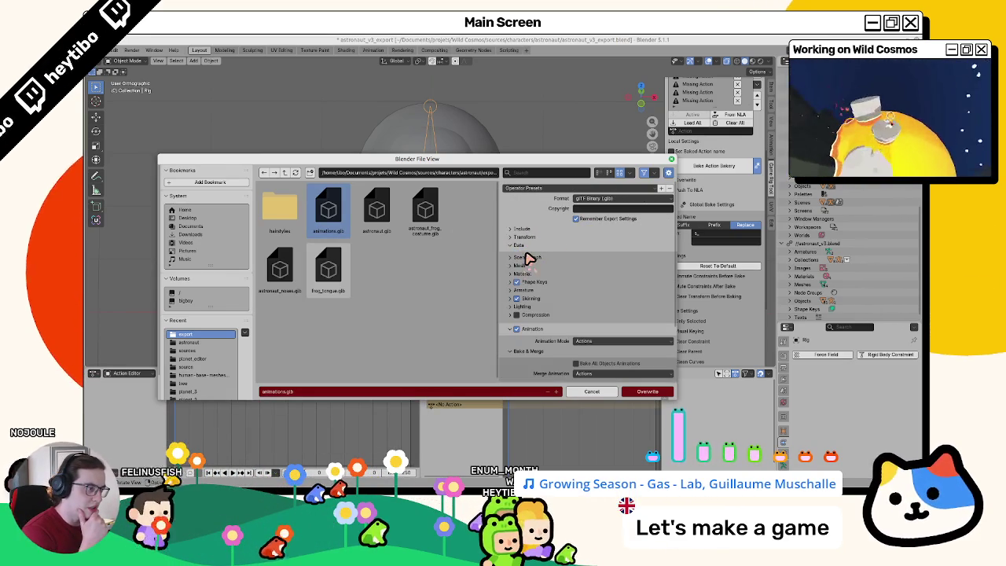
{"action": "left_click", "coordinate": [525, 236]}
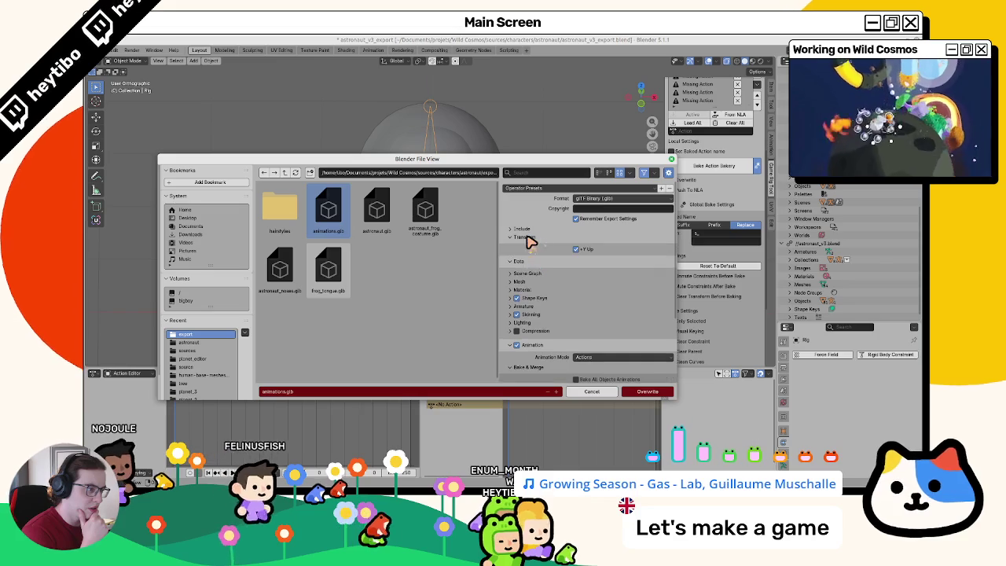
{"action": "left_click", "coordinate": [528, 238]}
{"action": "left_click", "coordinate": [529, 267]}
{"action": "left_click", "coordinate": [529, 265]}
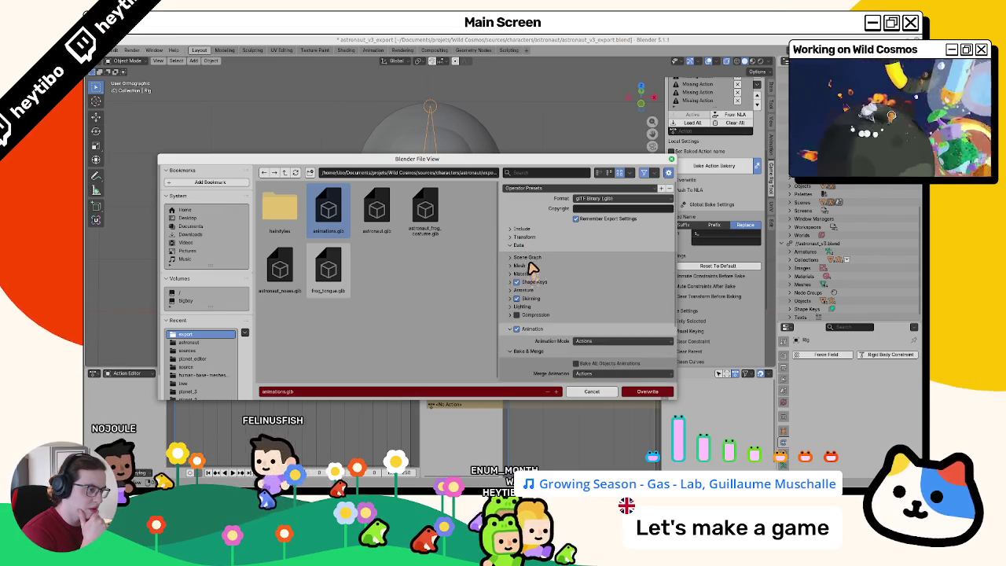
{"action": "left_click", "coordinate": [531, 259]}
{"action": "left_click", "coordinate": [530, 257]}
{"action": "left_click", "coordinate": [525, 245]}
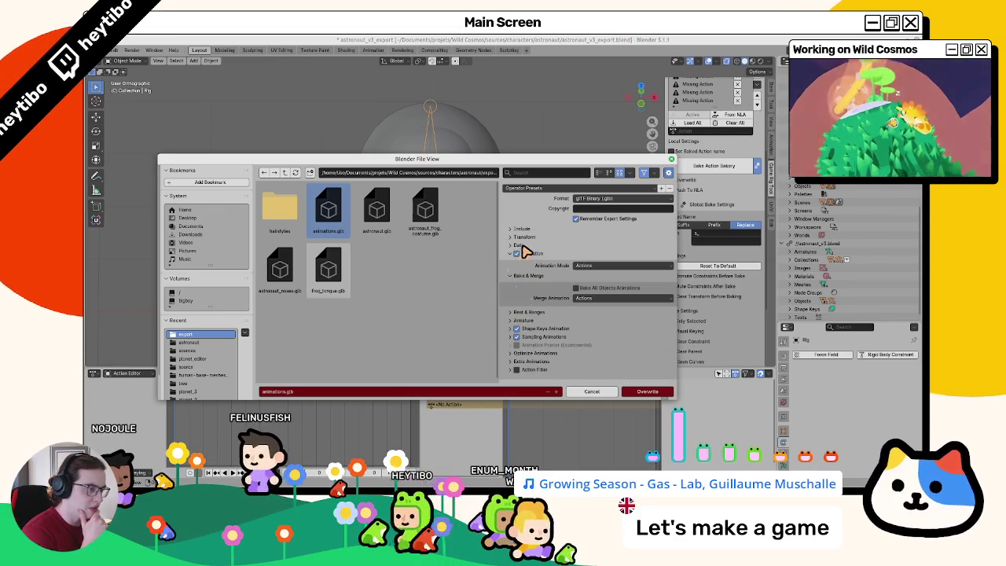
Step: Inspect the Rest & Ranges, Optimize, Extra Animations and Armature animation settings
{"action": "left_click", "coordinate": [529, 313]}
{"action": "left_click_drag", "start_coordinate": [502, 314], "coordinate": [444, 315]}
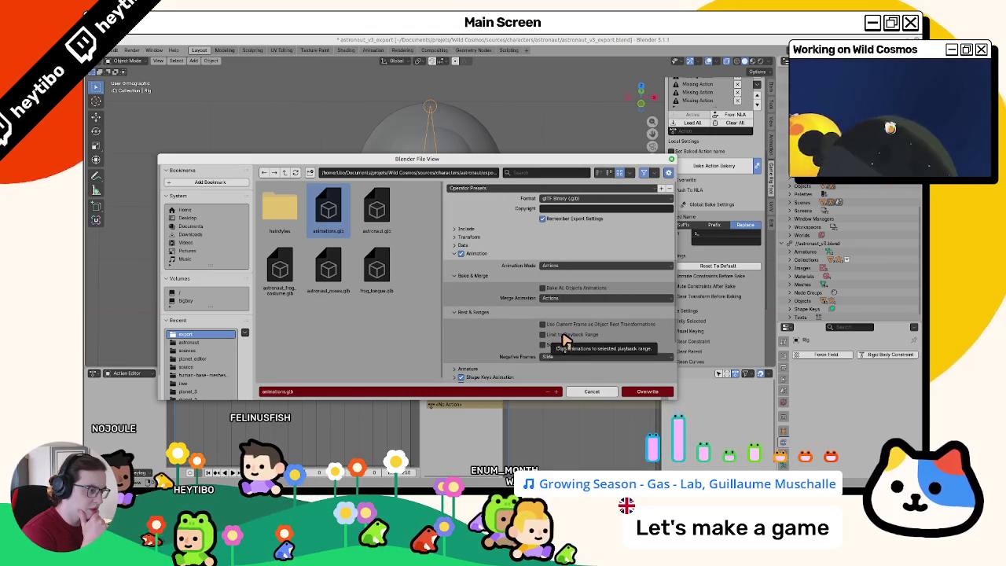
{"action": "scroll", "coordinate": [528, 336], "scroll_direction": "down", "scroll_amount": 2}
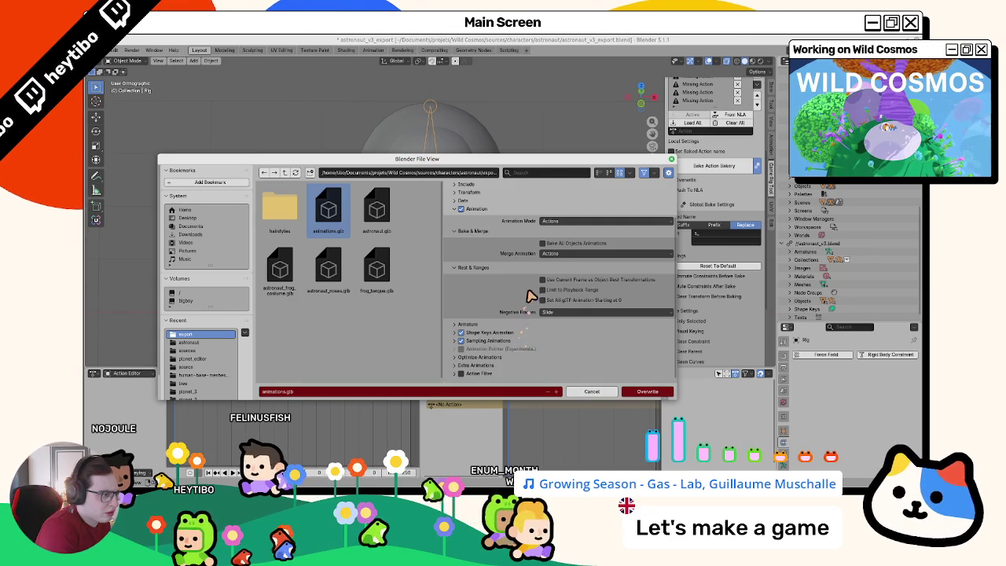
{"action": "left_click", "coordinate": [474, 357]}
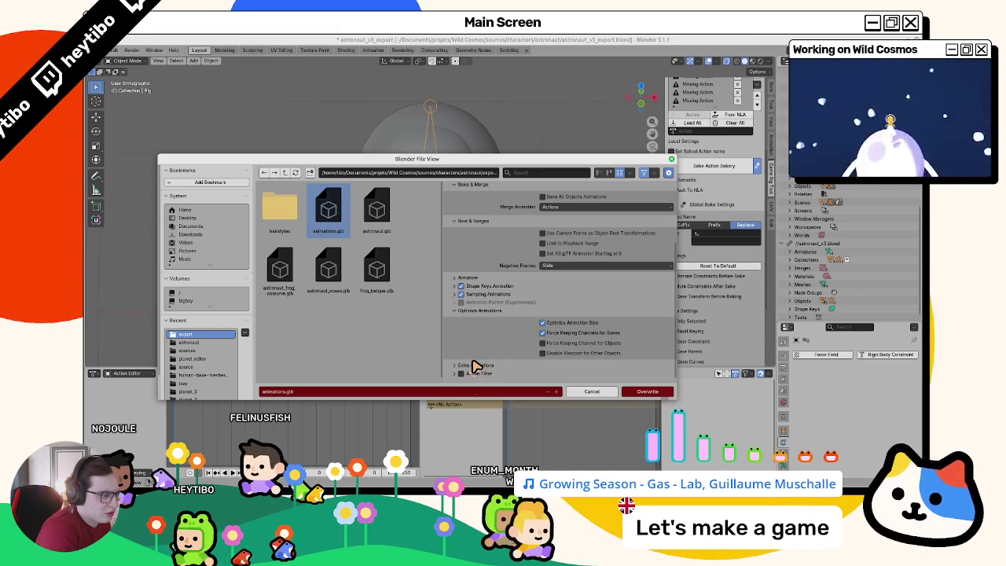
{"action": "left_click", "coordinate": [476, 366]}
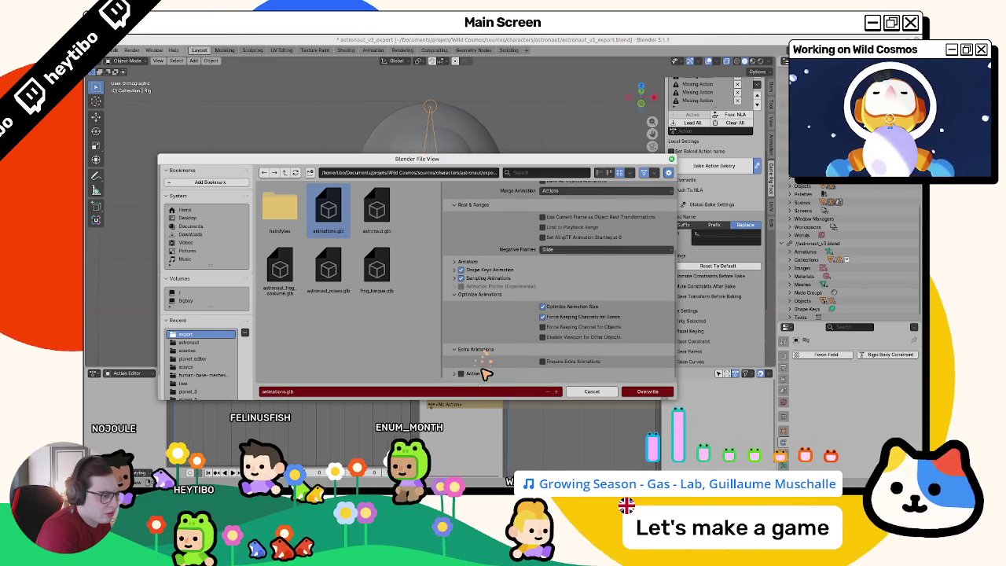
{"action": "scroll", "coordinate": [486, 353], "scroll_direction": "down", "scroll_amount": 1}
{"action": "left_click", "coordinate": [486, 261]}
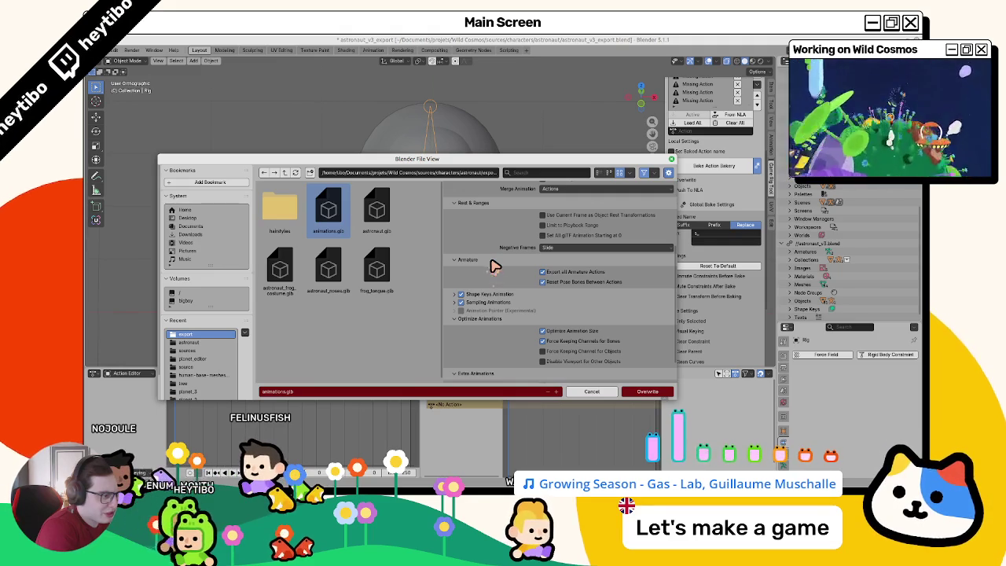
{"action": "left_click", "coordinate": [493, 264]}
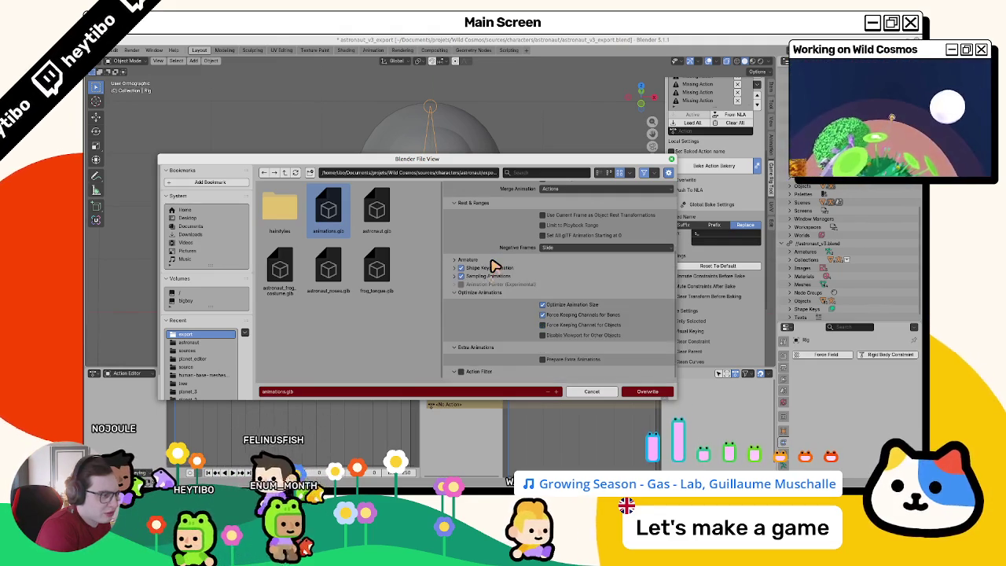
{"action": "scroll", "coordinate": [496, 265], "scroll_direction": "up", "scroll_amount": 2}
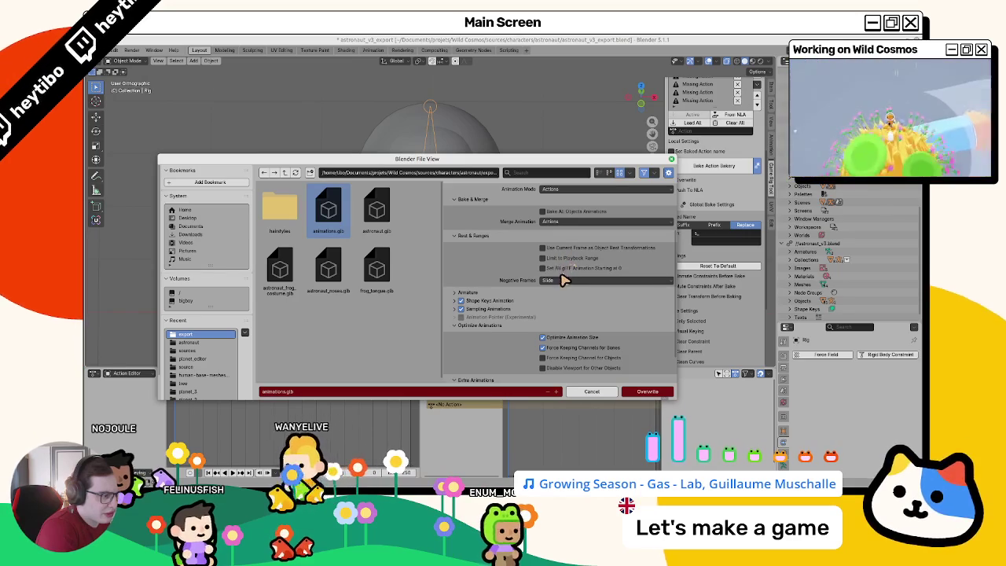
Step: Keep Slide for negative frames, enable Limit to Playback Range, and overwrite animations.glb
{"action": "left_click", "coordinate": [563, 282]}
{"action": "left_click", "coordinate": [560, 289]}
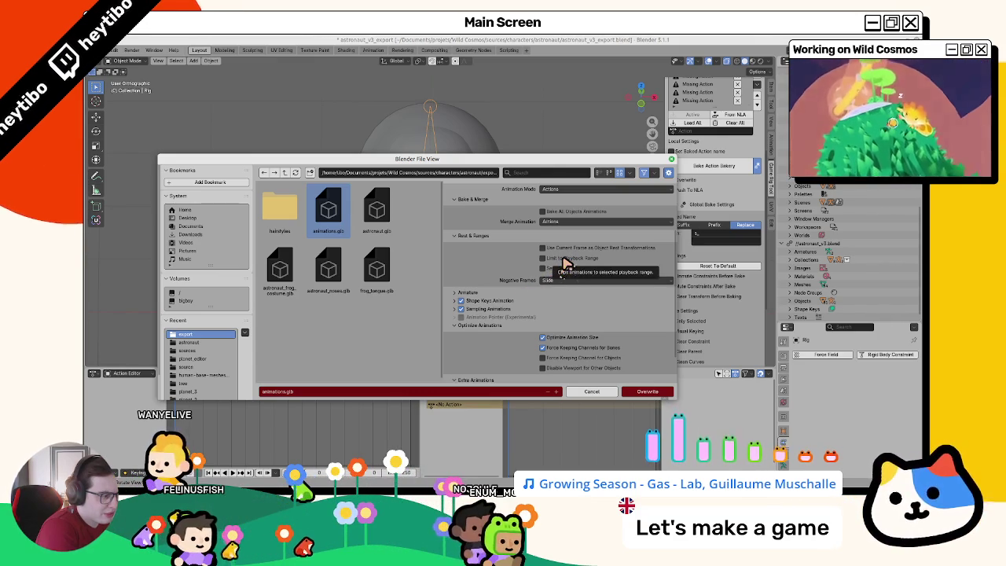
{"action": "left_click", "coordinate": [564, 262]}
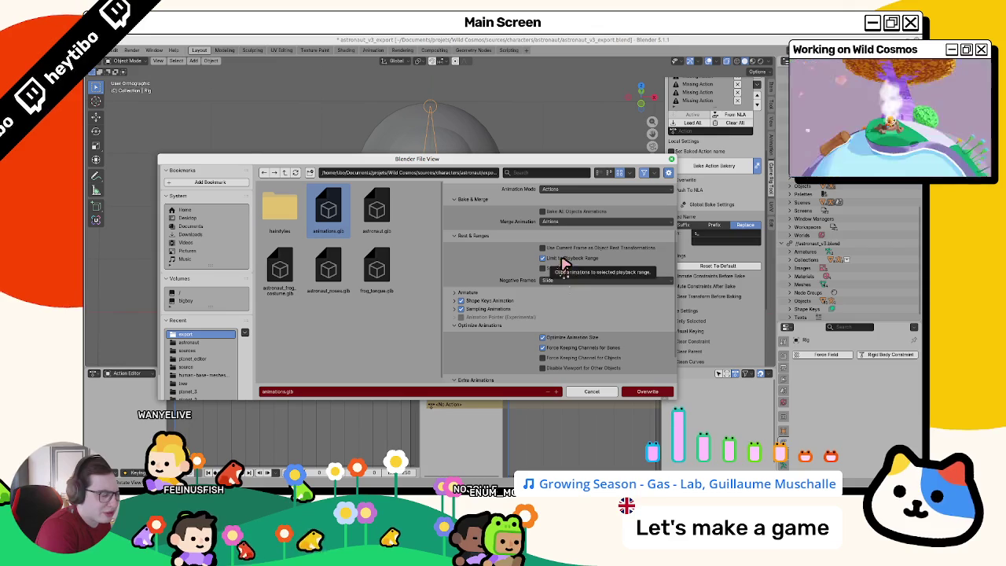
{"action": "left_click", "coordinate": [659, 392]}
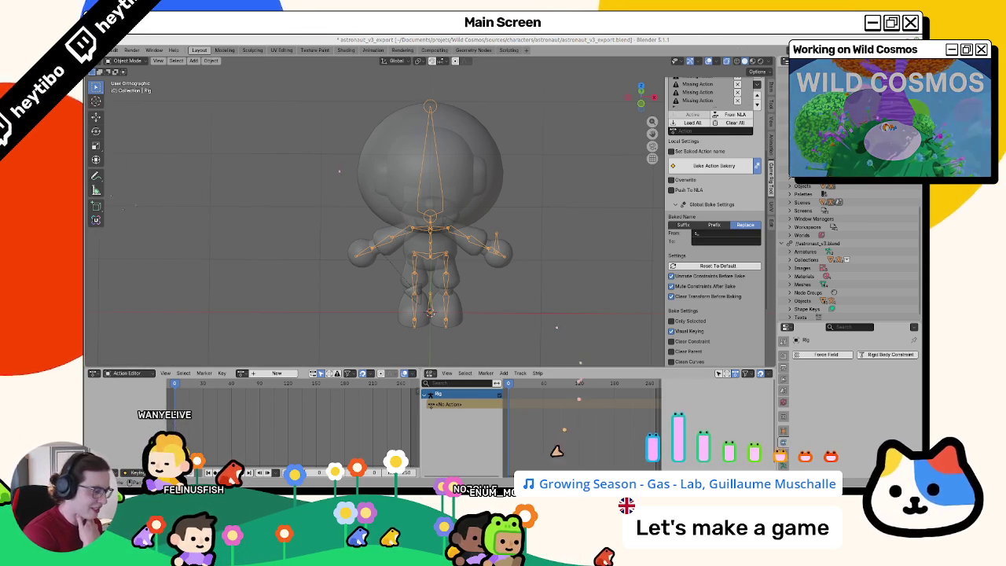
{"action": "key", "text": "alt+Tab"}
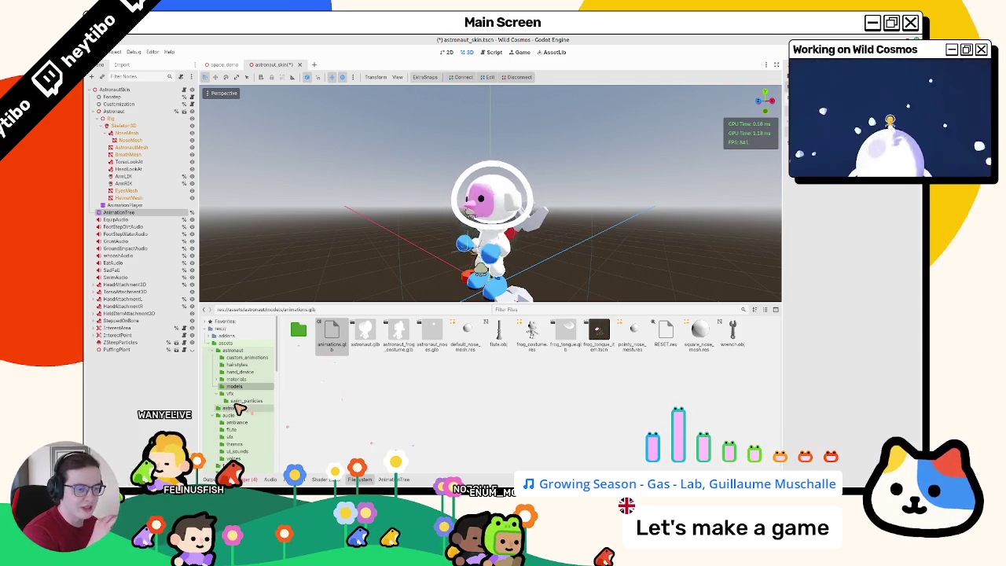
Step: Run git status in a terminal at the project root to confirm nothing to commit
{"action": "right_click", "coordinate": [236, 331]}
{"action": "left_click", "coordinate": [278, 401]}
{"action": "type", "text": "git status"}
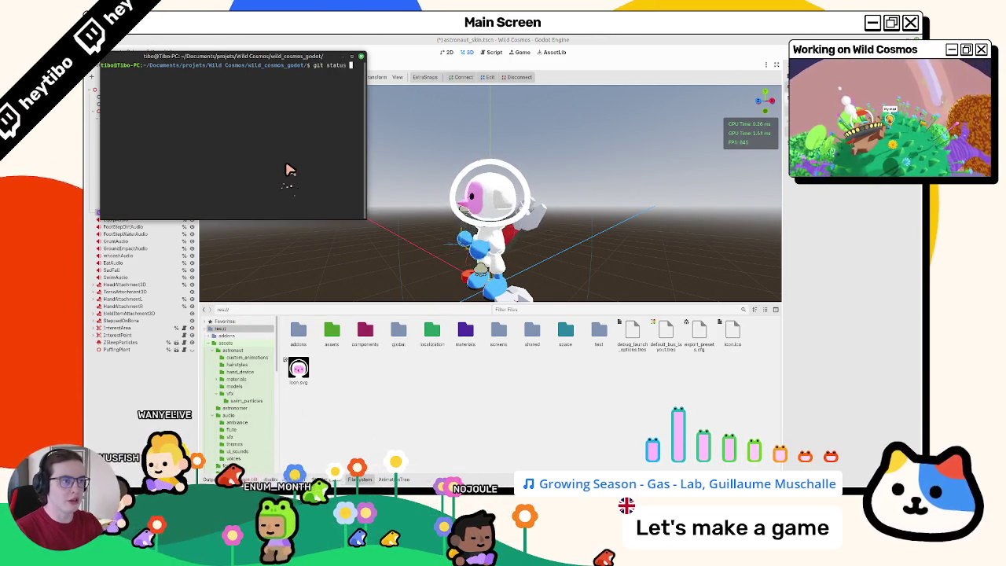
{"action": "key", "text": "Return"}
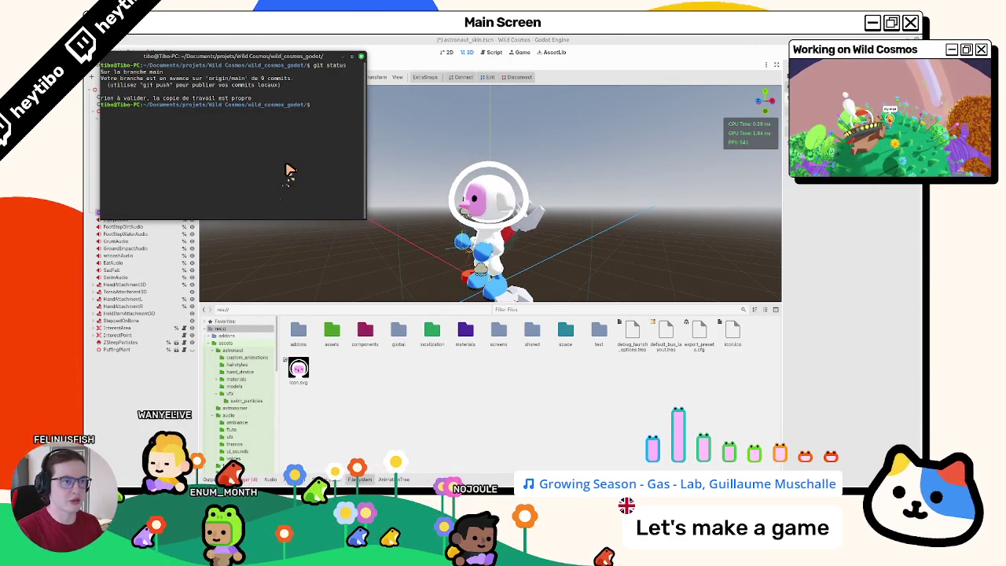
{"action": "left_click", "coordinate": [265, 39]}
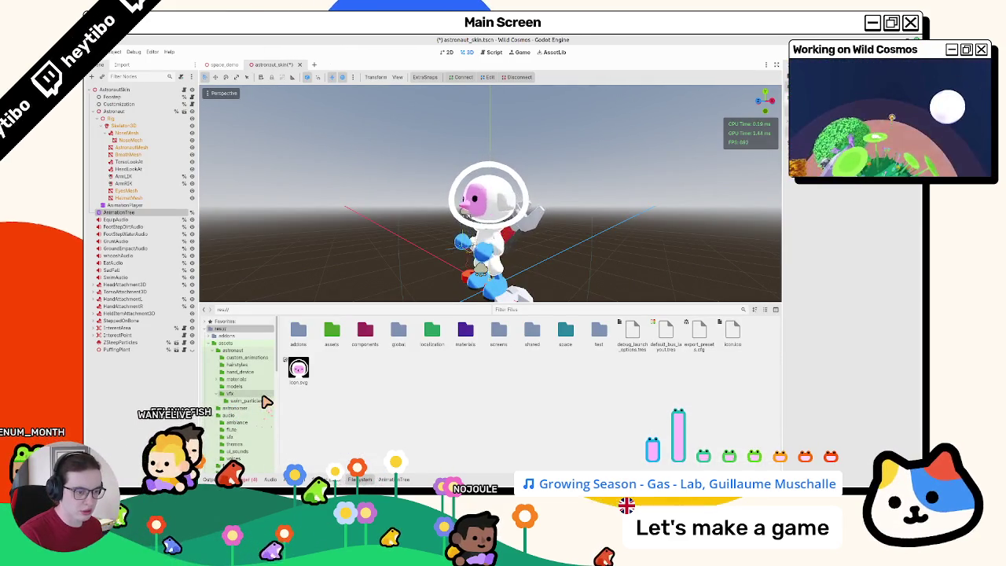
Step: Open assets/astronaut/models so the re-exported animation files reimport
{"action": "left_click", "coordinate": [265, 386]}
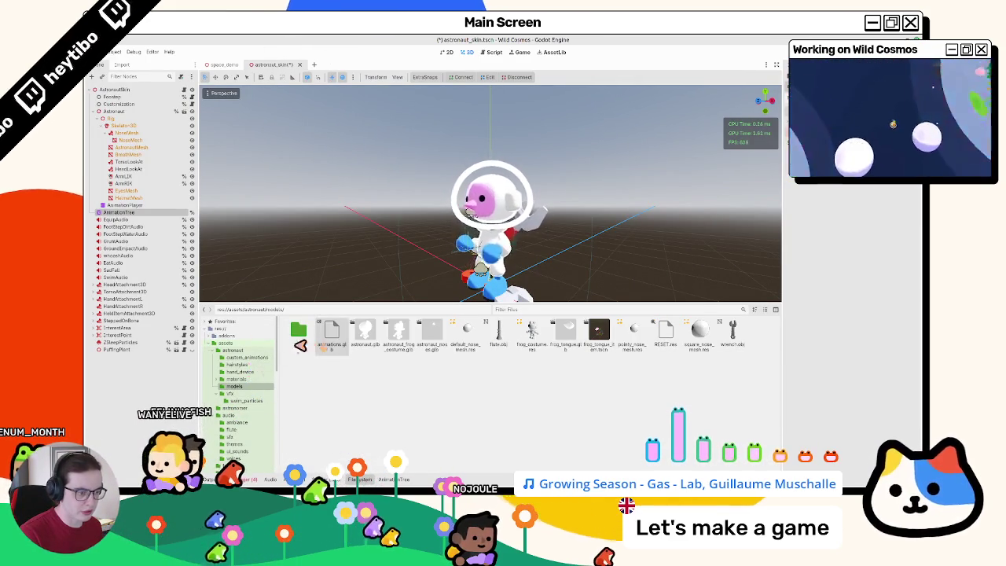
{"action": "left_click", "coordinate": [348, 377]}
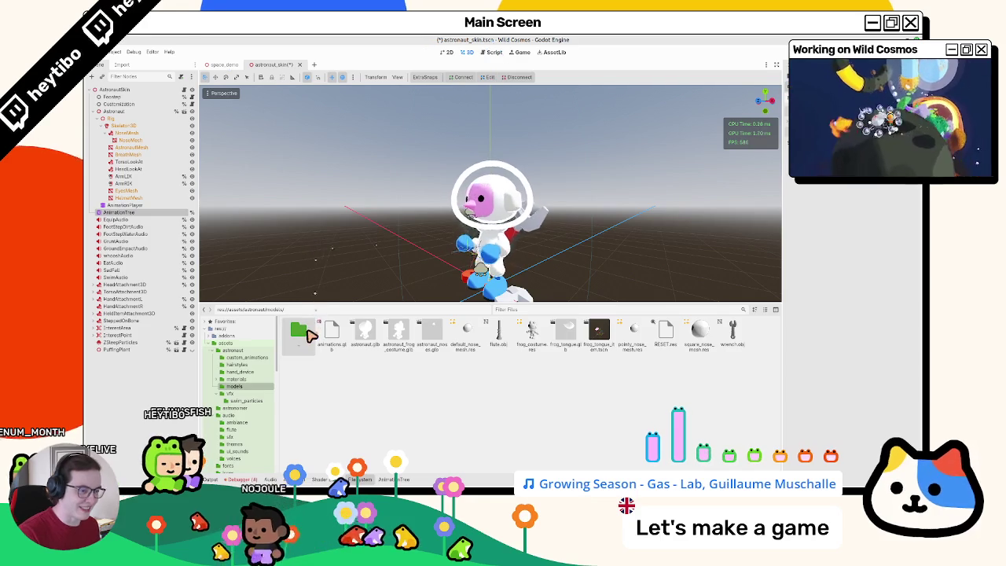
{"action": "double_click", "coordinate": [298, 330]}
{"action": "left_click", "coordinate": [157, 205]}
Step: Open the main scene through the quick scene search with 'main'
{"action": "left_click", "coordinate": [157, 212]}
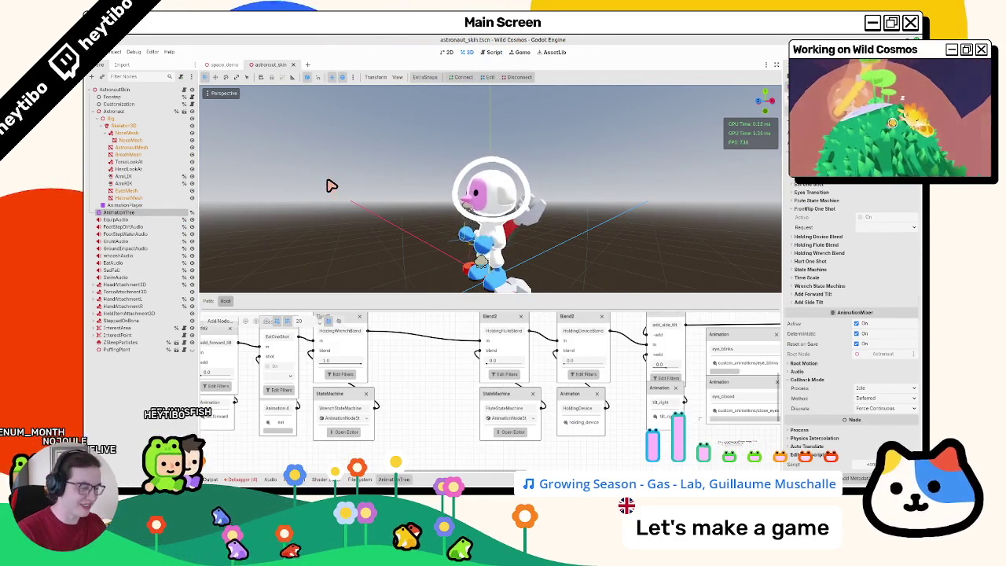
{"action": "key", "text": "ctrl+shift+o"}
{"action": "type", "text": "main"}
{"action": "key", "text": "Return"}
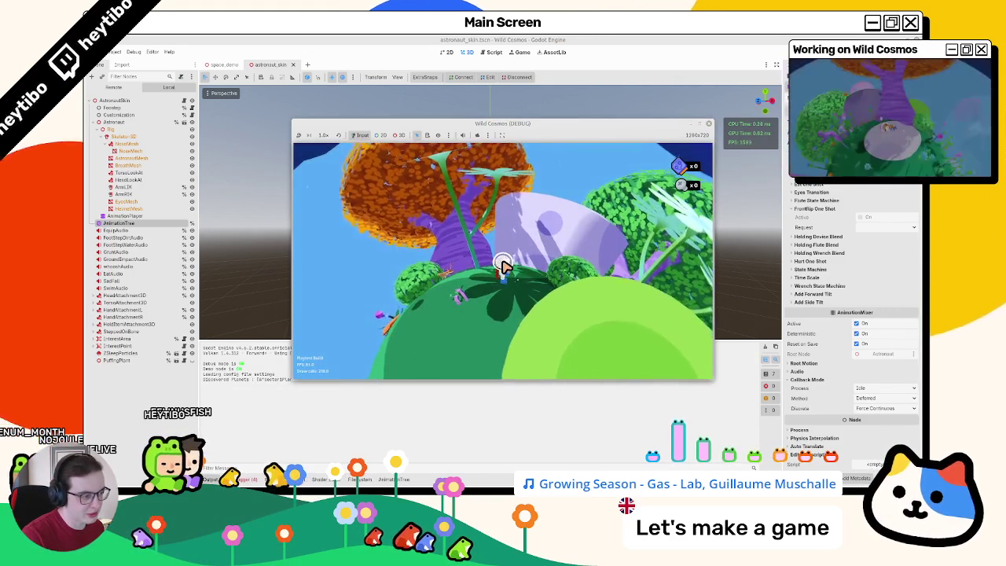
Step: Walk the astronaut across the planet onto the mossy platform, zoom out, then stop with F8
{"action": "key", "text": "Tab"}
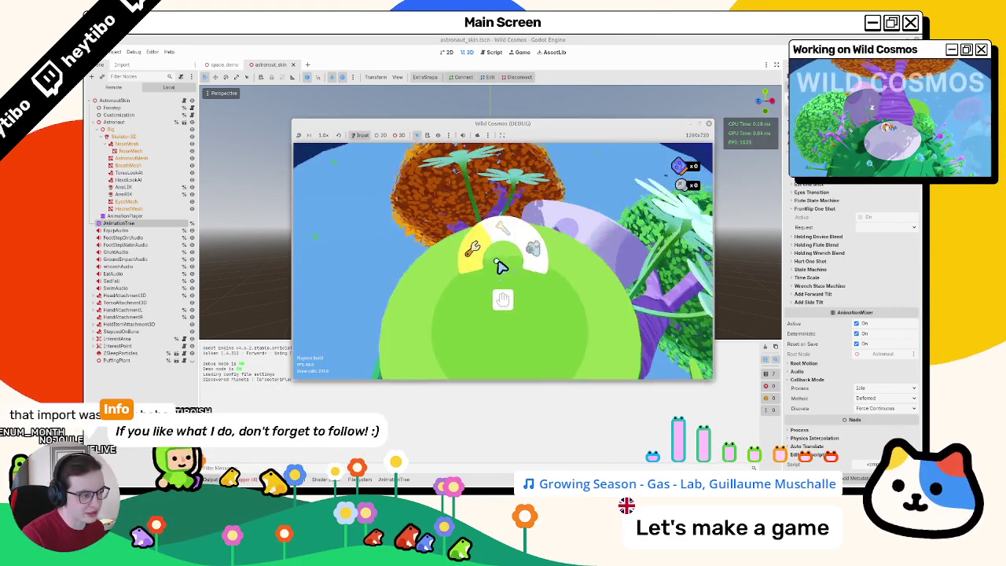
{"action": "key", "text": "w"}
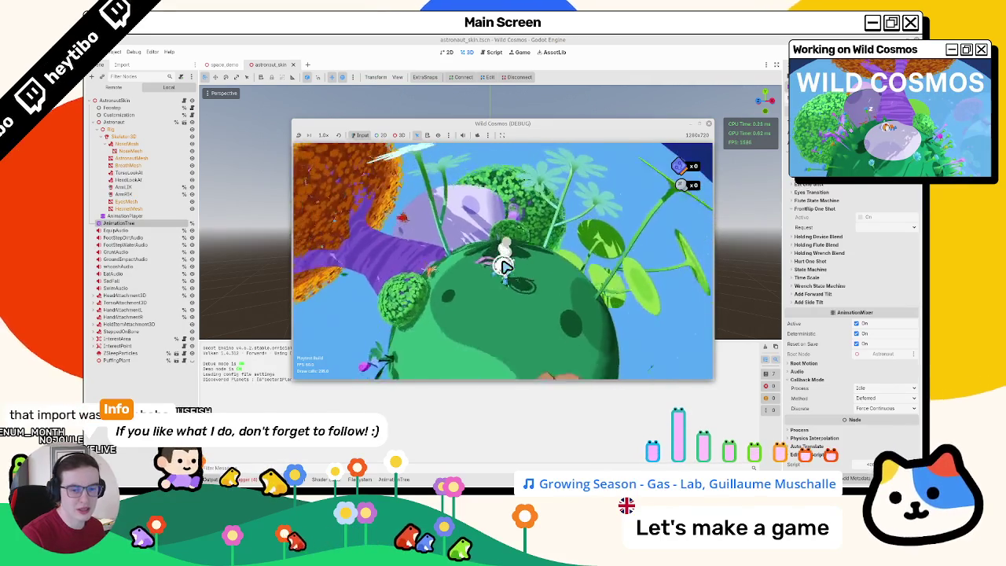
{"action": "key", "text": "w"}
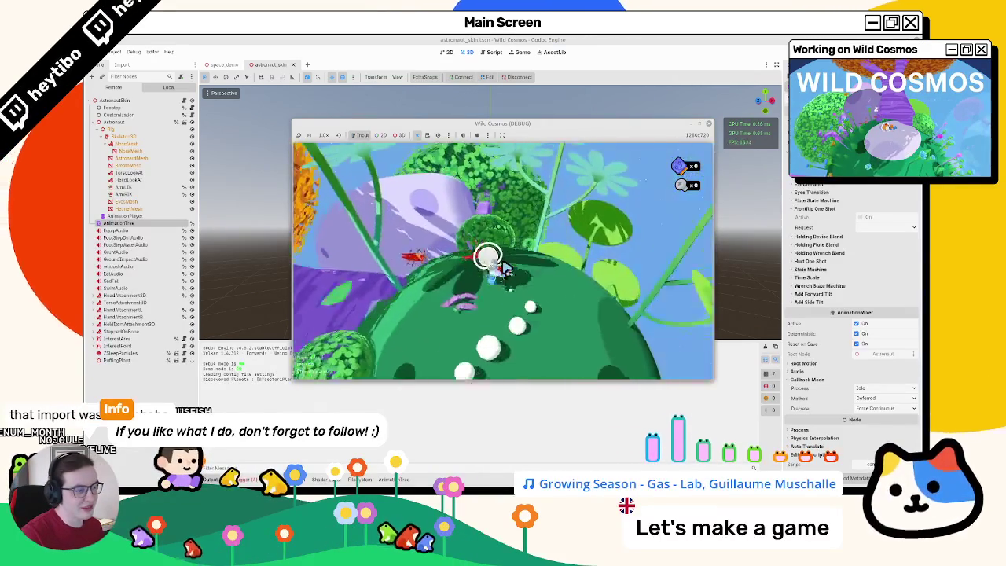
{"action": "key", "text": "w"}
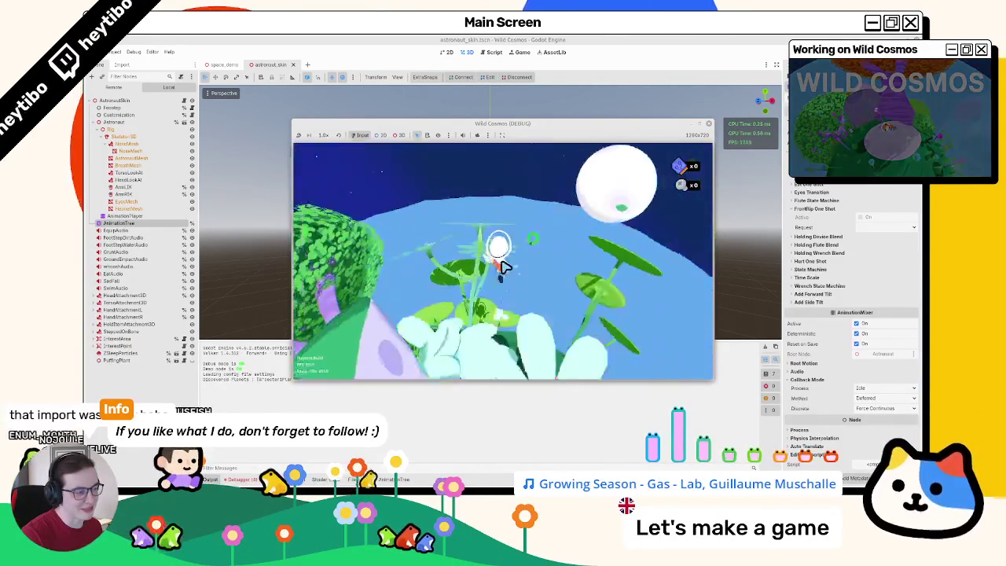
{"action": "key", "text": "w"}
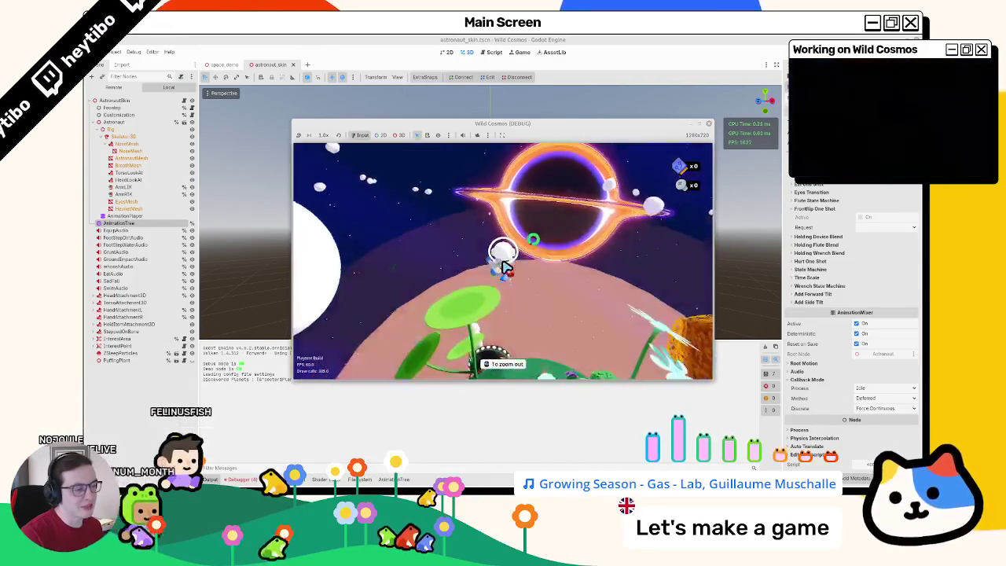
{"action": "scroll", "coordinate": [505, 268], "scroll_direction": "down", "scroll_amount": 1}
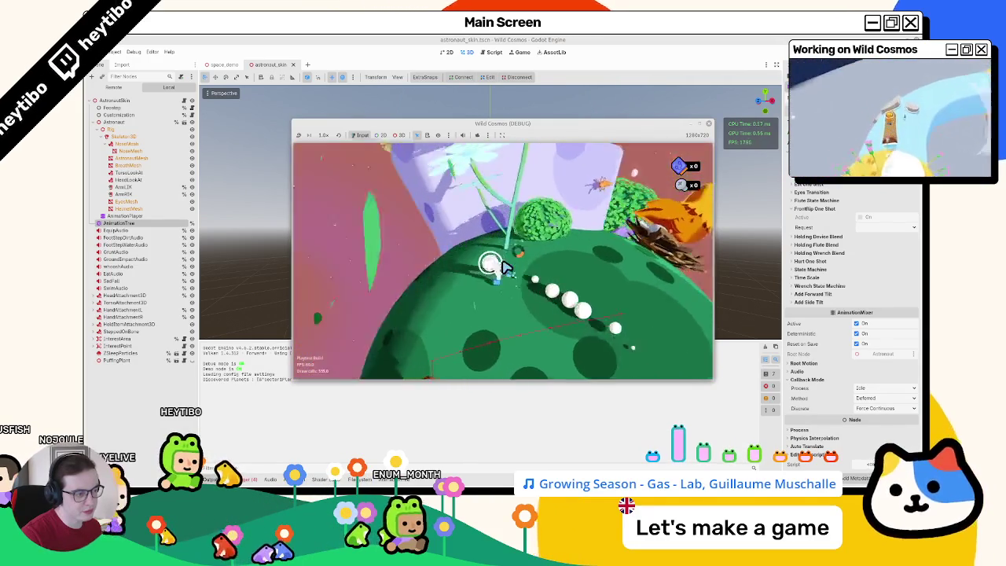
{"action": "key", "text": "F8"}
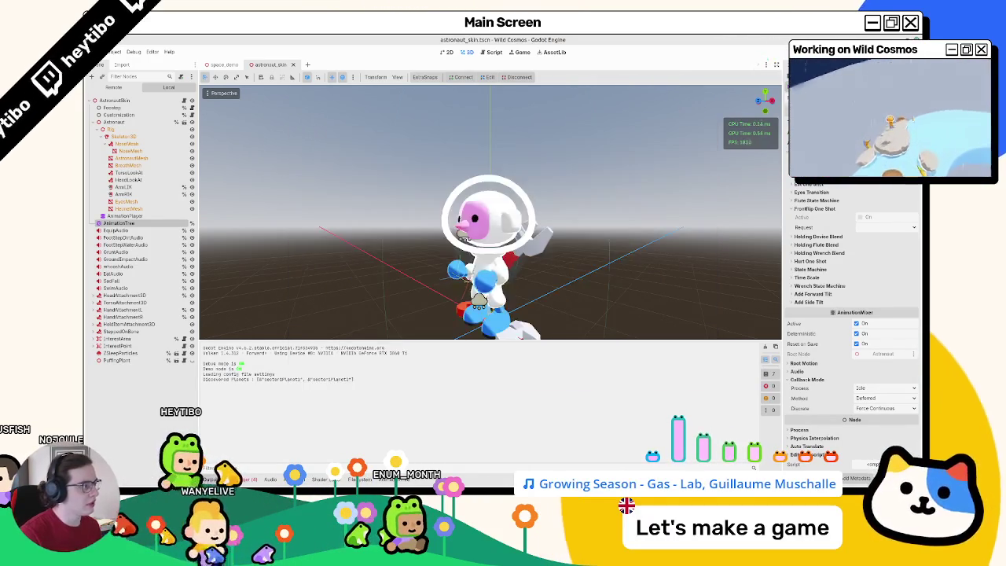
Step: Bring up the astronaut's AnimationTree graph and shift the first graph node down and right
{"action": "left_click", "coordinate": [397, 479]}
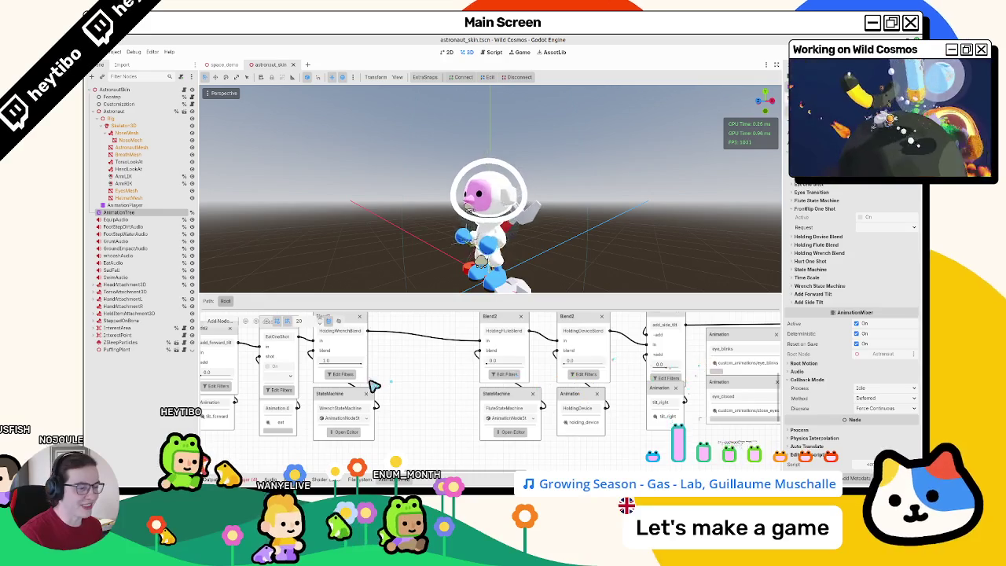
{"action": "scroll", "coordinate": [468, 374], "scroll_direction": "left", "scroll_amount": 5}
{"action": "scroll", "coordinate": [456, 391], "scroll_direction": "down", "scroll_amount": 4}
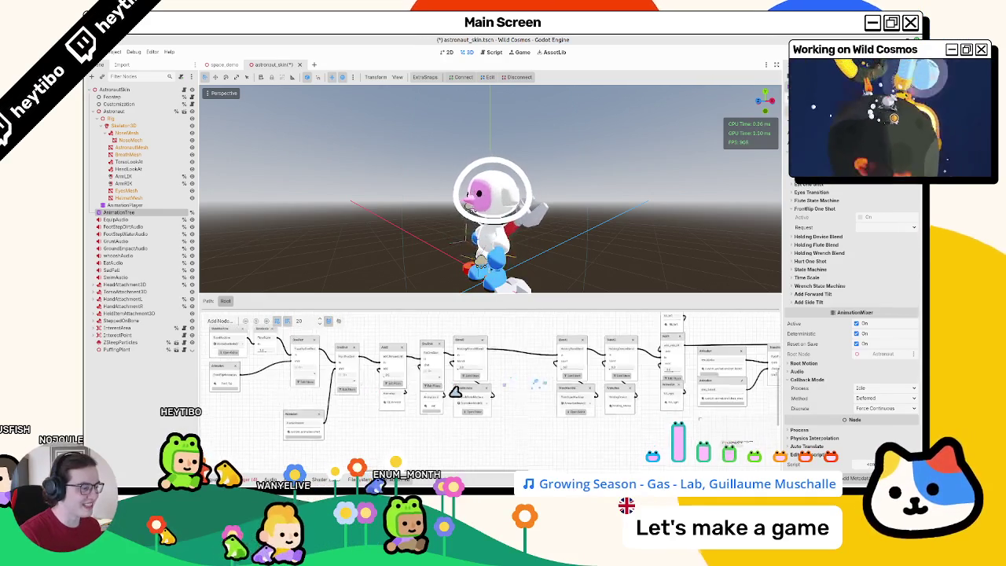
{"action": "scroll", "coordinate": [559, 370], "scroll_direction": "right", "scroll_amount": 5}
{"action": "left_click_drag", "start_coordinate": [519, 402], "coordinate": [640, 466]}
{"action": "left_click", "coordinate": [589, 416]}
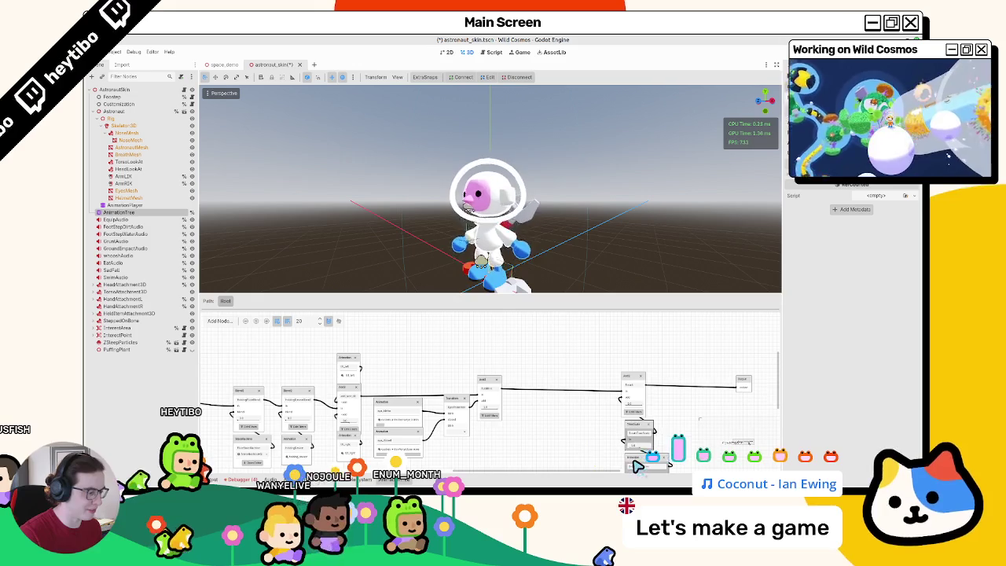
{"action": "scroll", "coordinate": [601, 366], "scroll_direction": "up", "scroll_amount": 5}
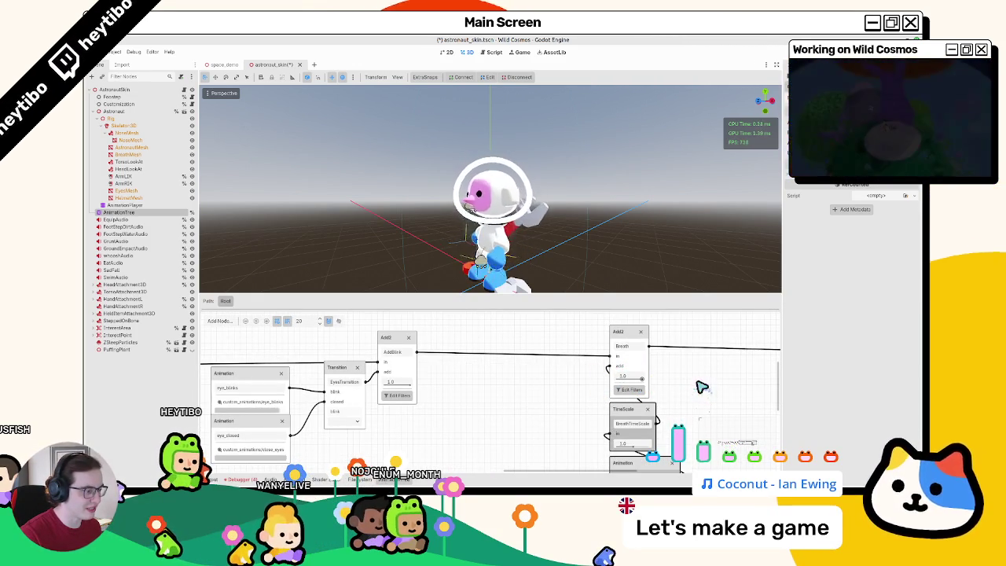
{"action": "left_click_drag", "start_coordinate": [699, 393], "coordinate": [655, 339]}
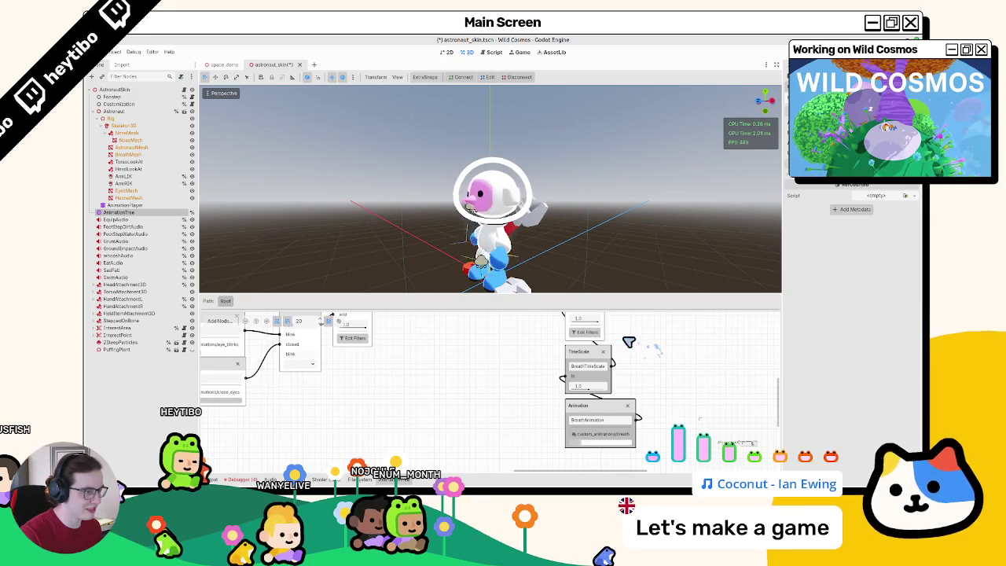
Step: Move the Add3, TimeScale and Animation nodes and the eye Animation, Transition and Add nodes right
{"action": "scroll", "coordinate": [621, 379], "scroll_direction": "down", "scroll_amount": 1}
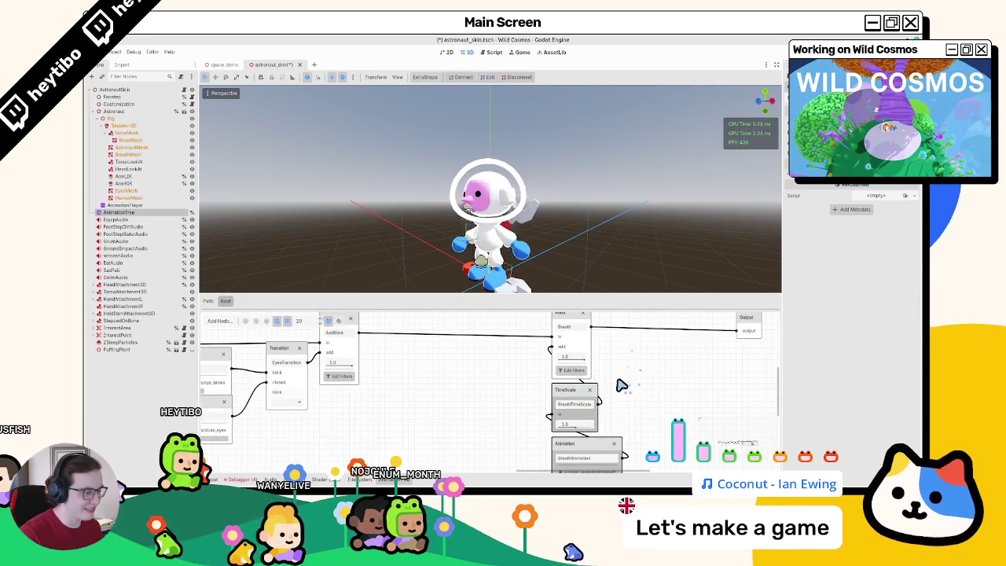
{"action": "scroll", "coordinate": [614, 382], "scroll_direction": "down", "scroll_amount": 1}
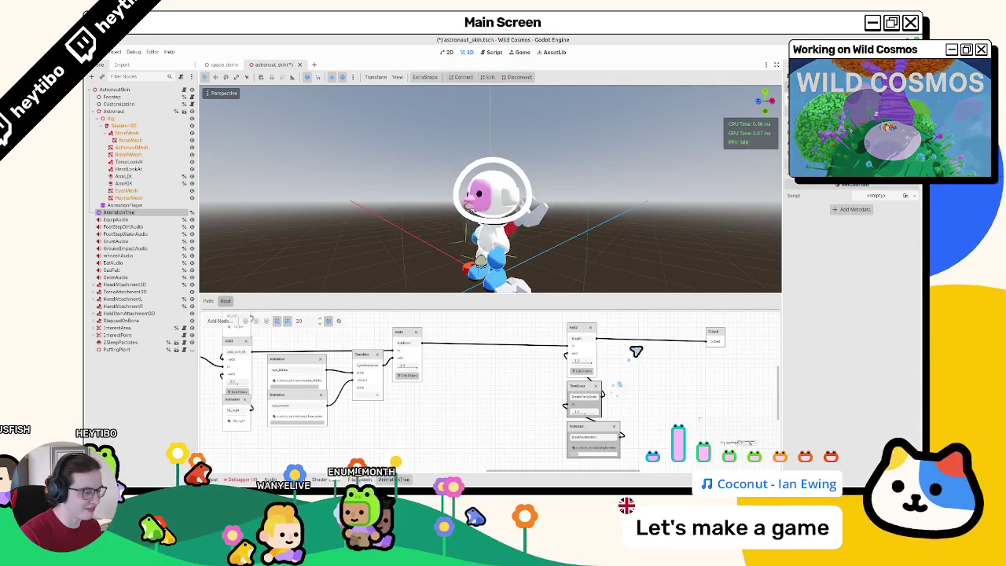
{"action": "mouse_move", "coordinate": [667, 433]}
{"action": "left_mouse_down"}
{"action": "mouse_move", "coordinate": [554, 318]}
{"action": "mouse_move", "coordinate": [652, 338]}
{"action": "left_mouse_up"}
{"action": "mouse_move", "coordinate": [438, 344]}
{"action": "left_mouse_down"}
{"action": "mouse_move", "coordinate": [603, 368]}
{"action": "mouse_move", "coordinate": [460, 459]}
{"action": "left_mouse_up"}
{"action": "mouse_move", "coordinate": [609, 361]}
{"action": "left_mouse_down"}
{"action": "mouse_move", "coordinate": [464, 366]}
{"action": "mouse_move", "coordinate": [643, 354]}
{"action": "left_mouse_up"}
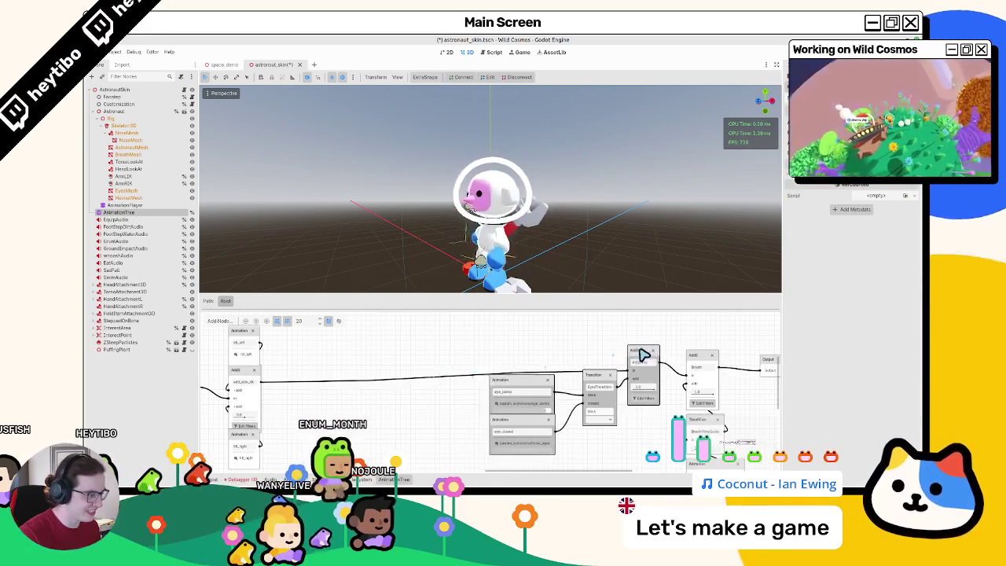
Step: Box-select the pair of Blend2 nodes and move them further right
{"action": "mouse_move", "coordinate": [323, 346]}
{"action": "left_mouse_down"}
{"action": "mouse_move", "coordinate": [515, 344]}
{"action": "mouse_move", "coordinate": [424, 438]}
{"action": "mouse_move", "coordinate": [649, 400]}
{"action": "mouse_move", "coordinate": [641, 407]}
{"action": "left_mouse_up"}
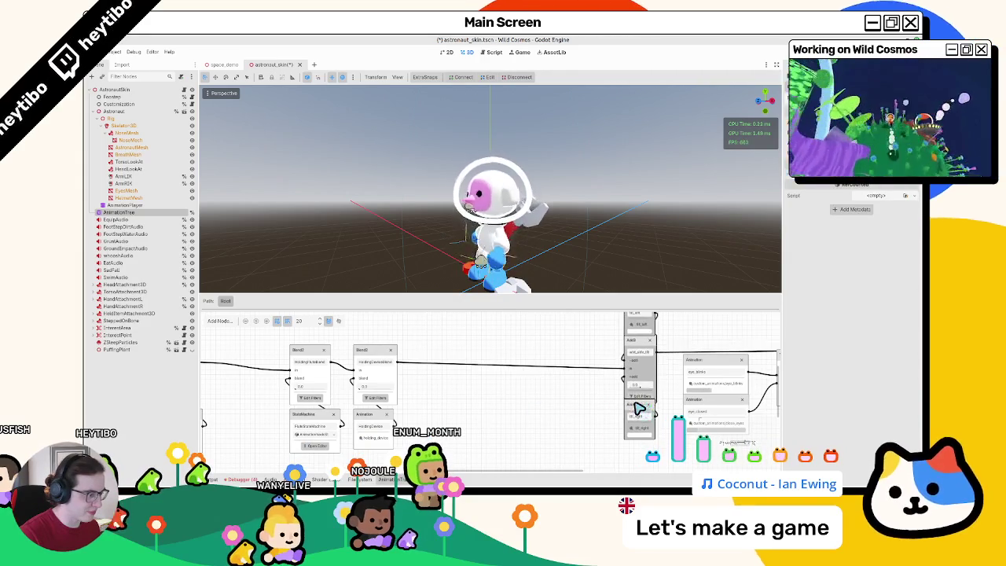
{"action": "scroll", "coordinate": [598, 393], "scroll_direction": "down", "scroll_amount": 2}
{"action": "left_click_drag", "start_coordinate": [581, 338], "coordinate": [472, 448]}
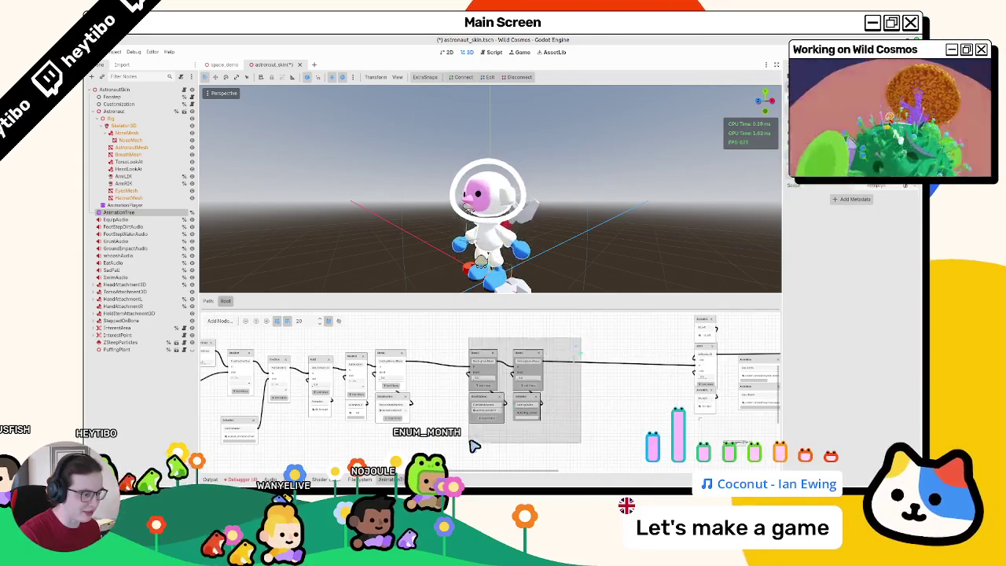
{"action": "left_click_drag", "start_coordinate": [488, 405], "coordinate": [622, 397]}
{"action": "scroll", "coordinate": [549, 396], "scroll_direction": "down", "scroll_amount": 1}
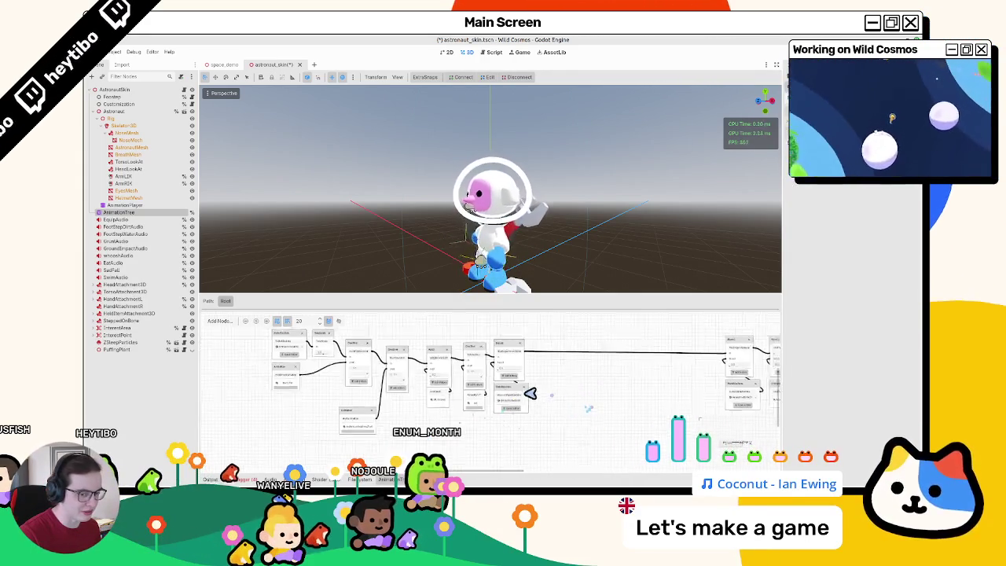
{"action": "scroll", "coordinate": [542, 400], "scroll_direction": "up", "scroll_amount": 4}
{"action": "right_click", "coordinate": [469, 390]}
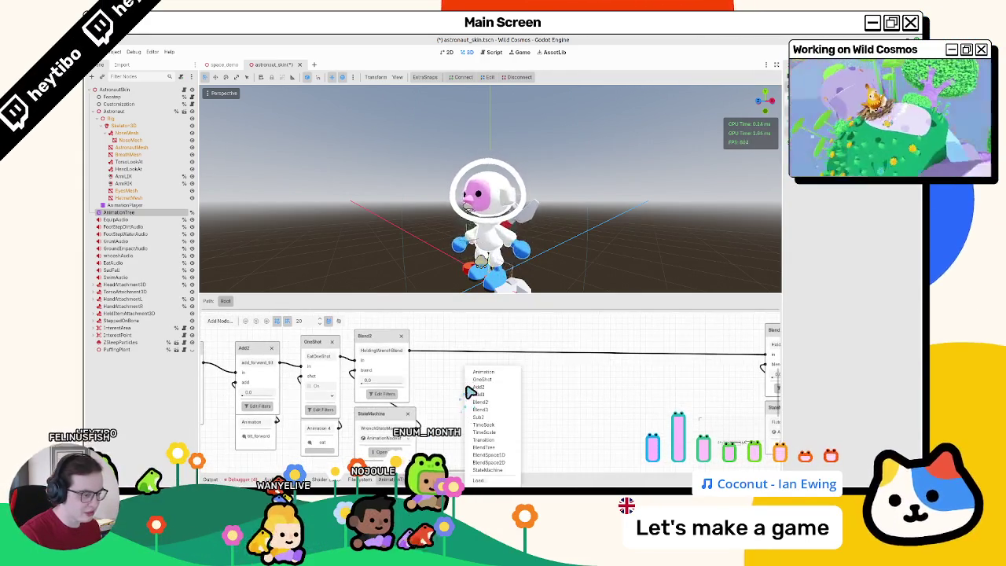
Step: Add a OneShot node feeding the right Blend node, fed by a wrench_hit Animation node
{"action": "left_click", "coordinate": [483, 379]}
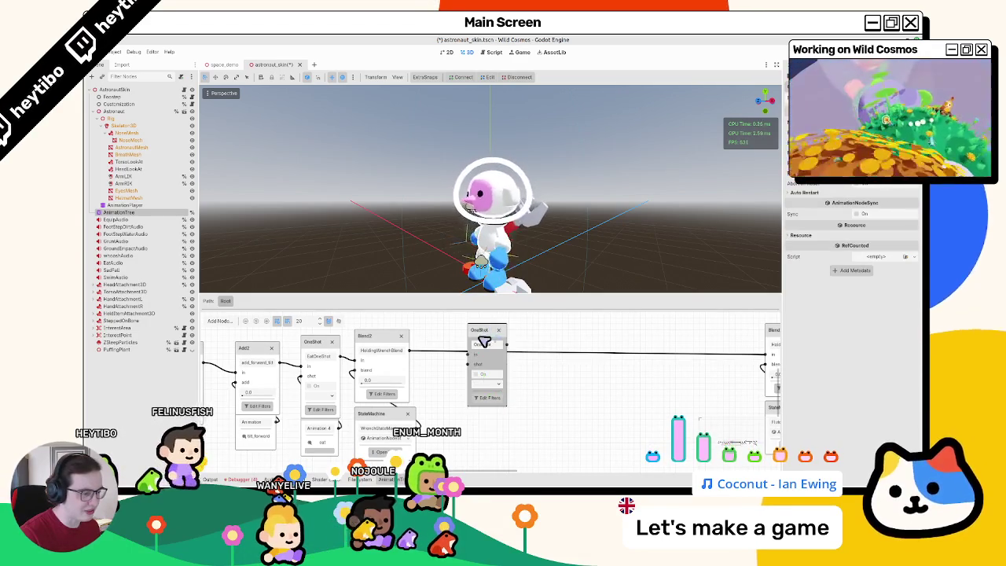
{"action": "left_click_drag", "start_coordinate": [505, 344], "coordinate": [763, 354]}
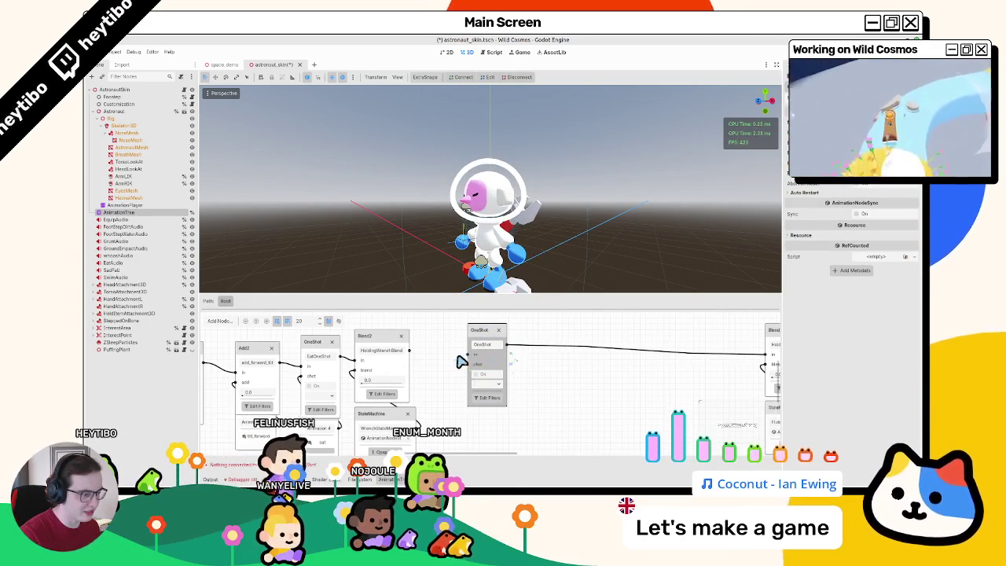
{"action": "left_click_drag", "start_coordinate": [481, 330], "coordinate": [527, 325]}
{"action": "right_click", "coordinate": [476, 337]}
{"action": "left_click", "coordinate": [488, 339]}
{"action": "left_click", "coordinate": [494, 367]}
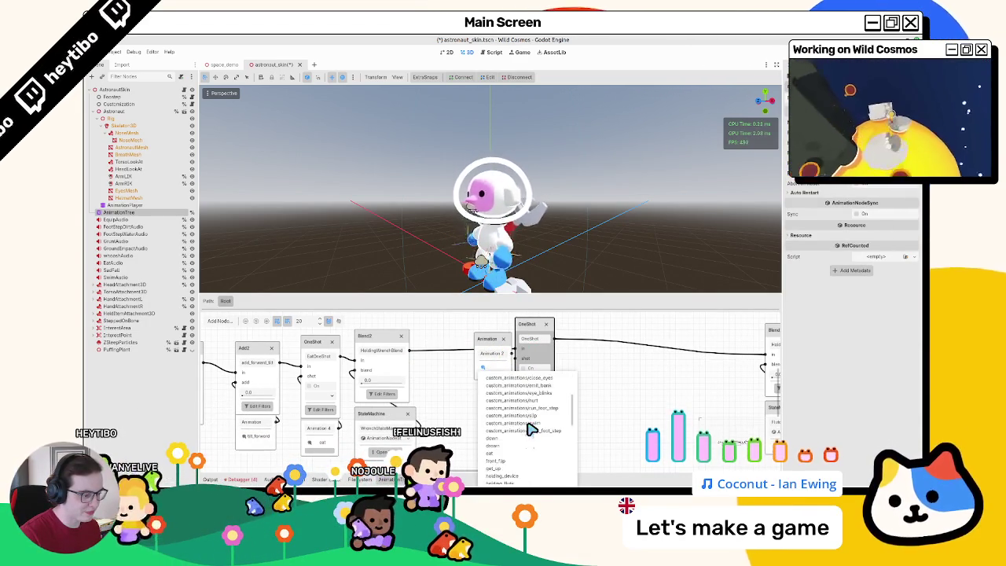
{"action": "scroll", "coordinate": [532, 430], "scroll_direction": "down", "scroll_amount": 10}
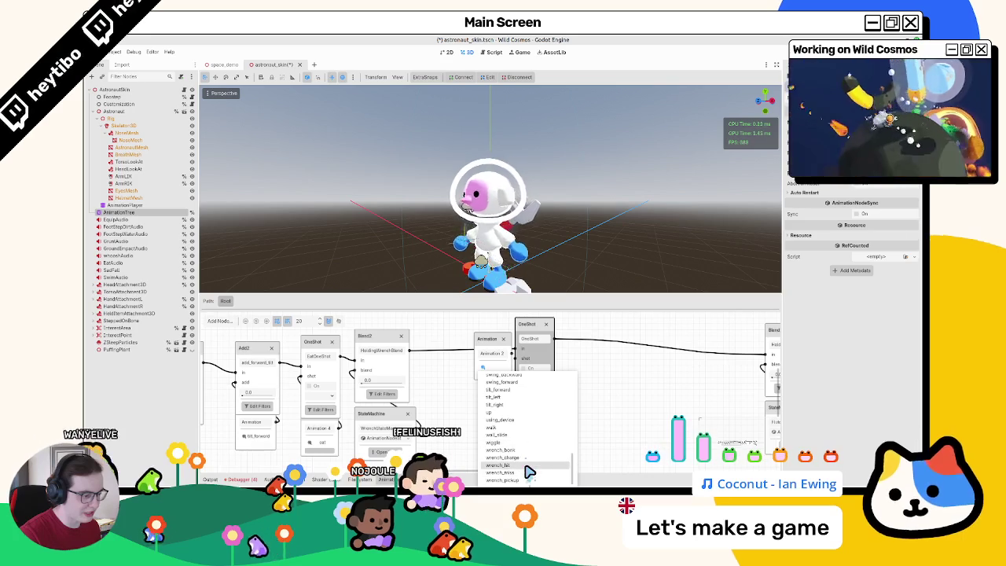
{"action": "left_click", "coordinate": [529, 472]}
{"action": "left_click_drag", "start_coordinate": [497, 349], "coordinate": [537, 425]}
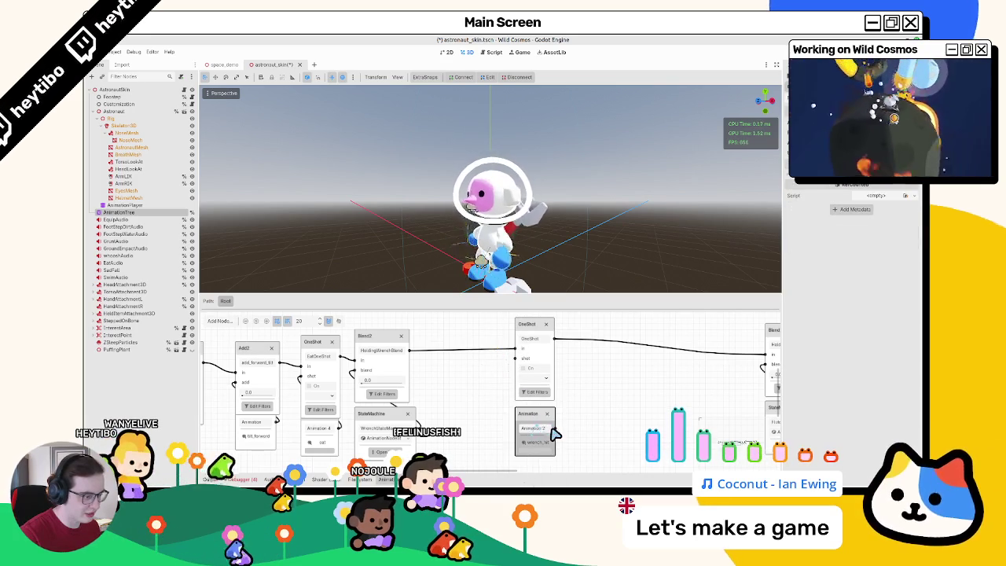
Step: Set the OneShot request to Fire to preview the wrench_hit animation
{"action": "left_click", "coordinate": [537, 399]}
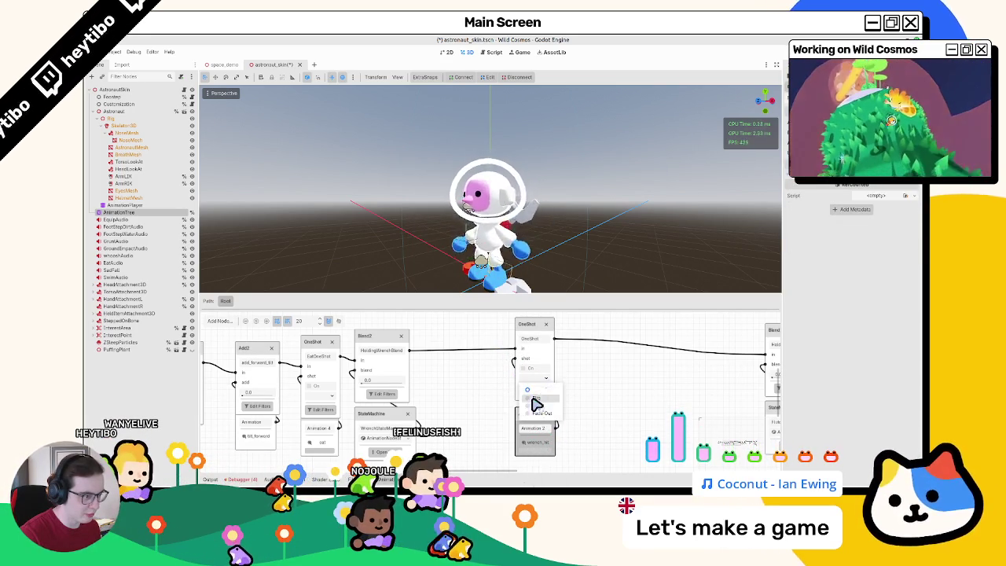
{"action": "left_click", "coordinate": [523, 324]}
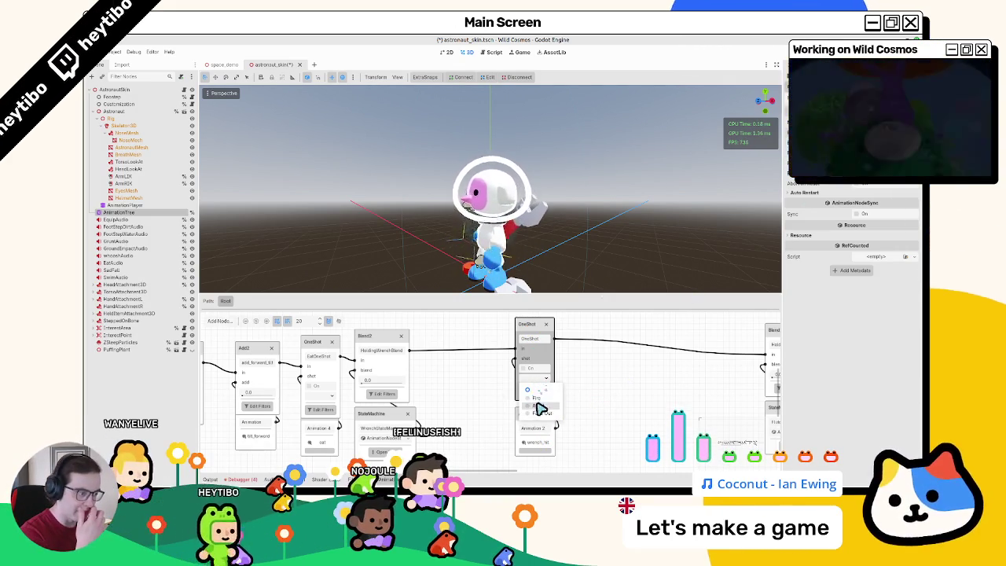
{"action": "left_click", "coordinate": [537, 370]}
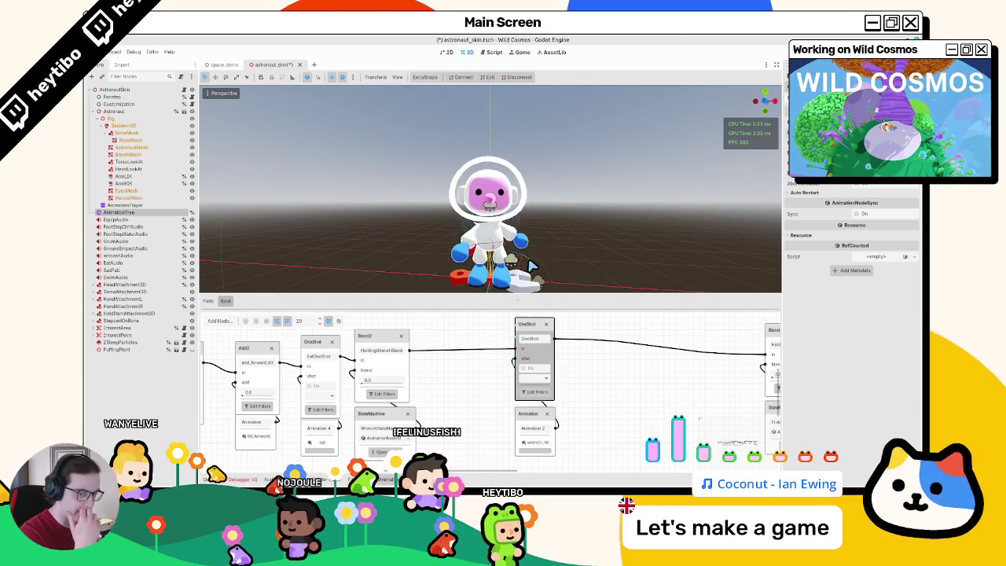
Step: Add another Animation node to the graph and browse its animation clip list
{"action": "mouse_move", "coordinate": [600, 416]}
{"action": "left_mouse_down"}
{"action": "mouse_move", "coordinate": [543, 402]}
{"action": "mouse_move", "coordinate": [482, 422]}
{"action": "mouse_move", "coordinate": [473, 405]}
{"action": "left_mouse_up"}
{"action": "right_click", "coordinate": [530, 391]}
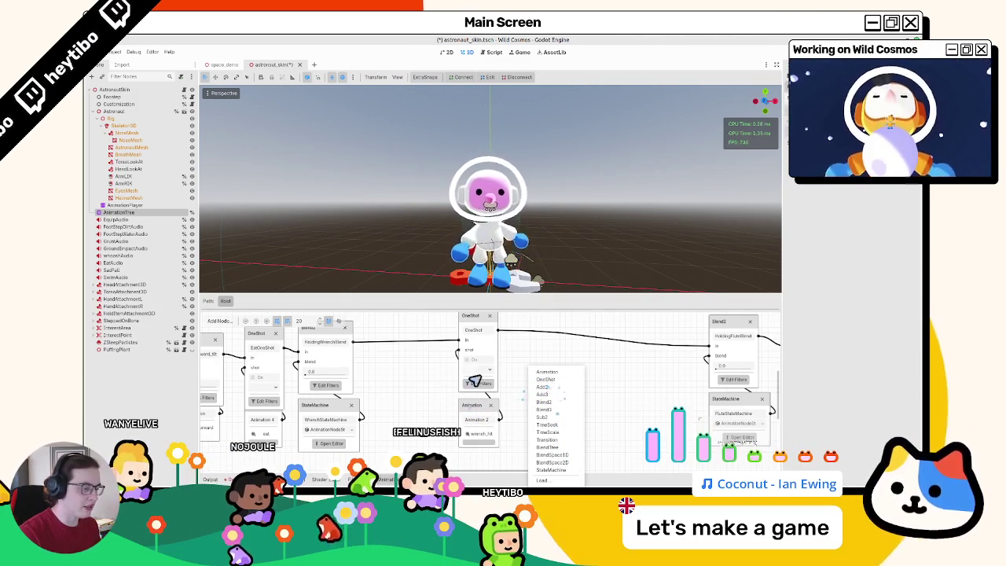
{"action": "left_click", "coordinate": [549, 373]}
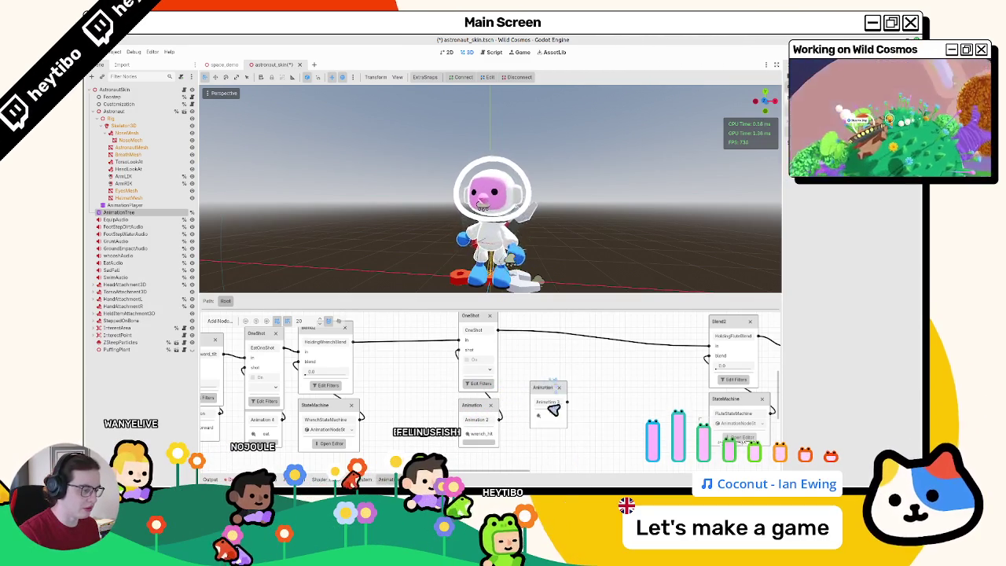
{"action": "left_click", "coordinate": [550, 421]}
{"action": "scroll", "coordinate": [578, 453], "scroll_direction": "down", "scroll_amount": 5}
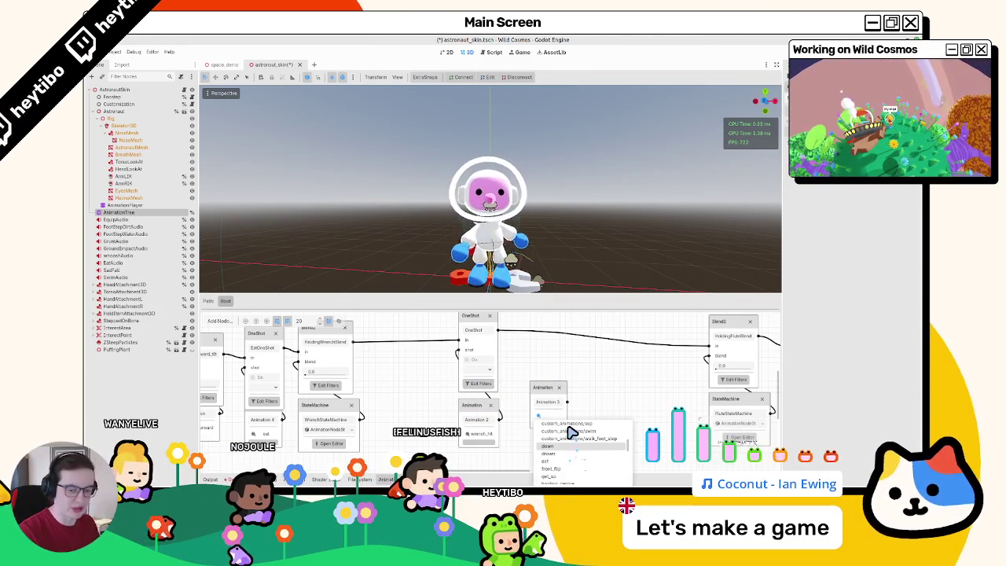
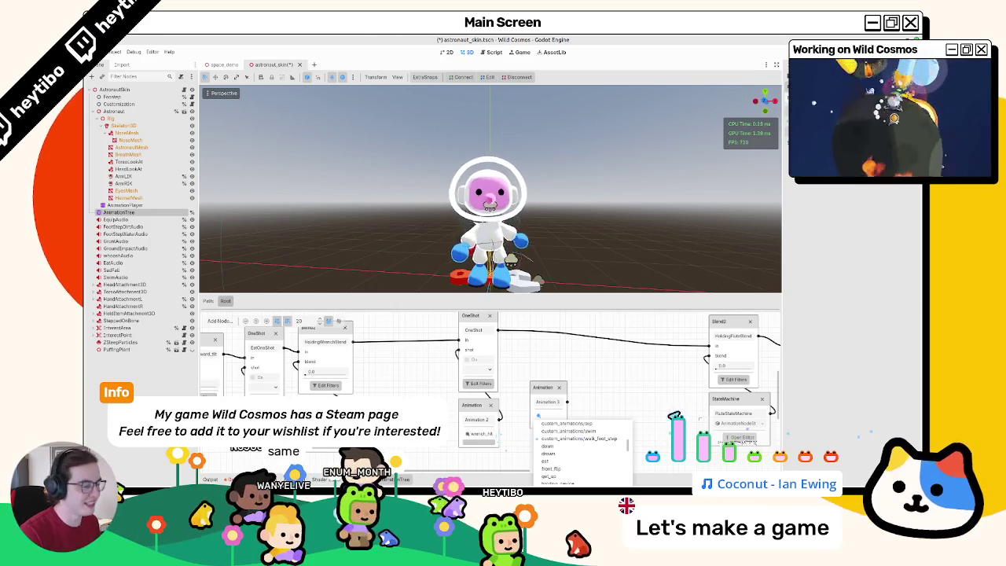
Step: Delete the Animation 3 node and add a new OneShot 2 node to the graph
{"action": "left_click", "coordinate": [618, 386]}
{"action": "mouse_move", "coordinate": [545, 394]}
{"action": "left_mouse_down"}
{"action": "mouse_move", "coordinate": [543, 415]}
{"action": "mouse_move", "coordinate": [582, 415]}
{"action": "mouse_move", "coordinate": [560, 346]}
{"action": "mouse_move", "coordinate": [491, 360]}
{"action": "left_mouse_up"}
{"action": "key", "text": "Delete"}
{"action": "right_click", "coordinate": [560, 380]}
{"action": "left_click", "coordinate": [560, 380]}
{"action": "left_click_drag", "start_coordinate": [572, 341], "coordinate": [578, 335]}
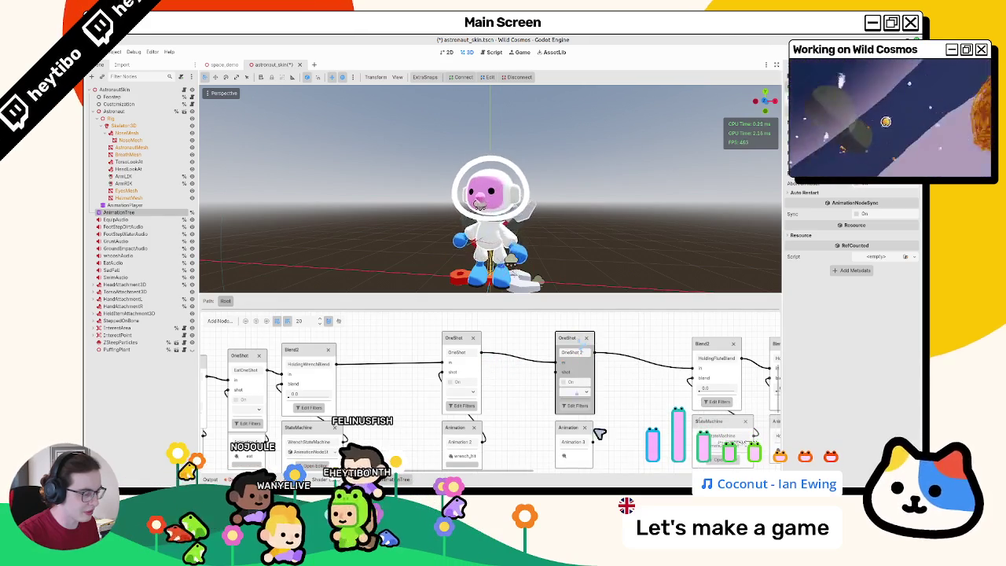
Step: Set the OneShot 2 request option and make the new Animation node play wrench_miss
{"action": "left_click", "coordinate": [582, 393]}
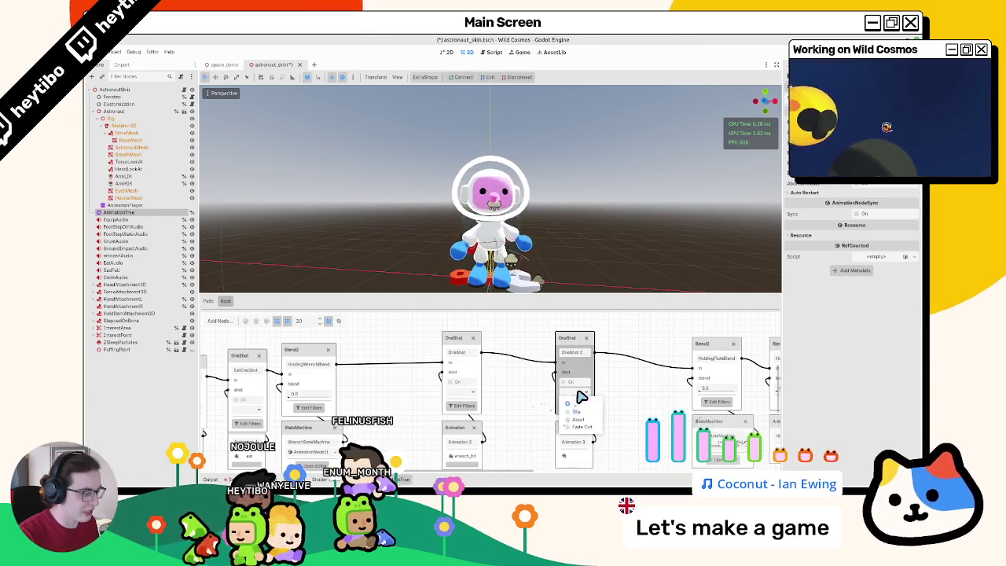
{"action": "left_click", "coordinate": [574, 414]}
{"action": "left_click", "coordinate": [572, 444]}
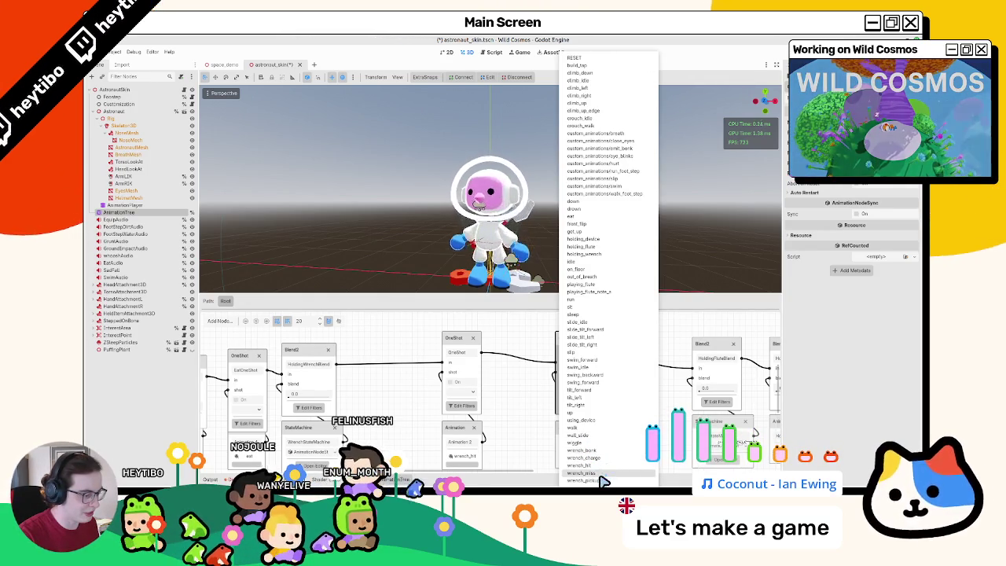
{"action": "left_click", "coordinate": [599, 473]}
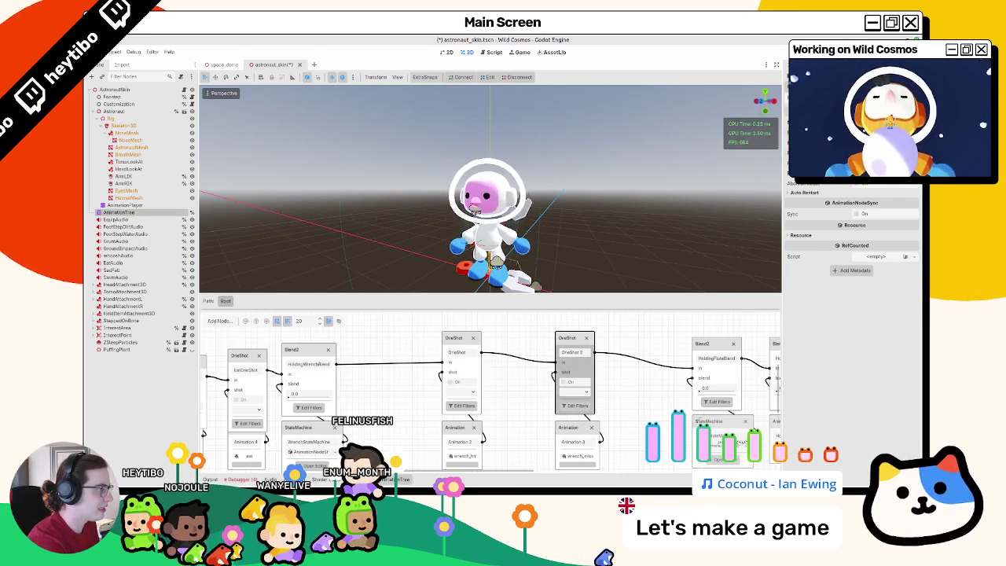
Step: Select OneShot 2 and fire it twice to preview the wrench_miss animation
{"action": "left_click", "coordinate": [467, 432]}
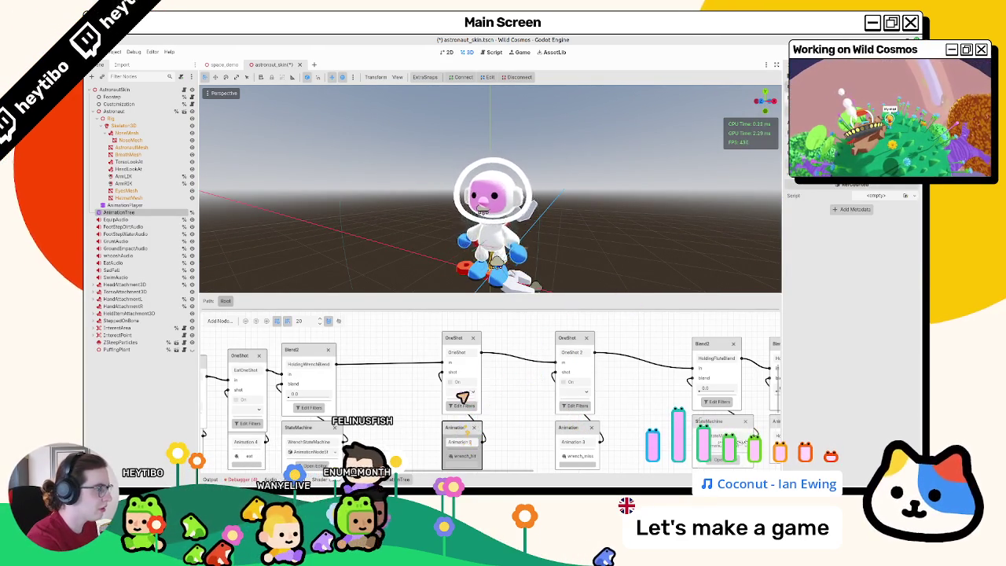
{"action": "left_click", "coordinate": [460, 344]}
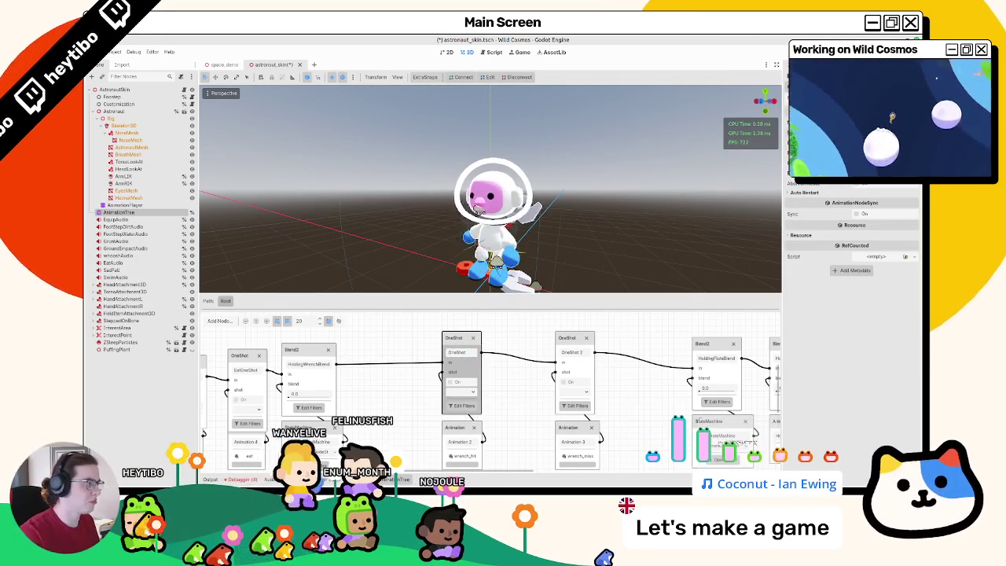
{"action": "left_click", "coordinate": [571, 336]}
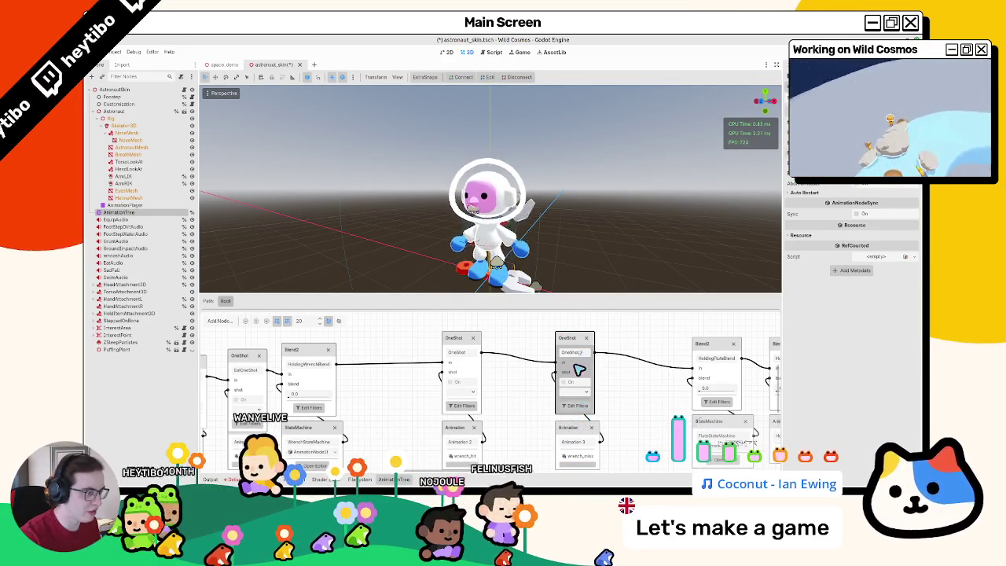
{"action": "left_click", "coordinate": [575, 390]}
{"action": "left_click", "coordinate": [579, 411]}
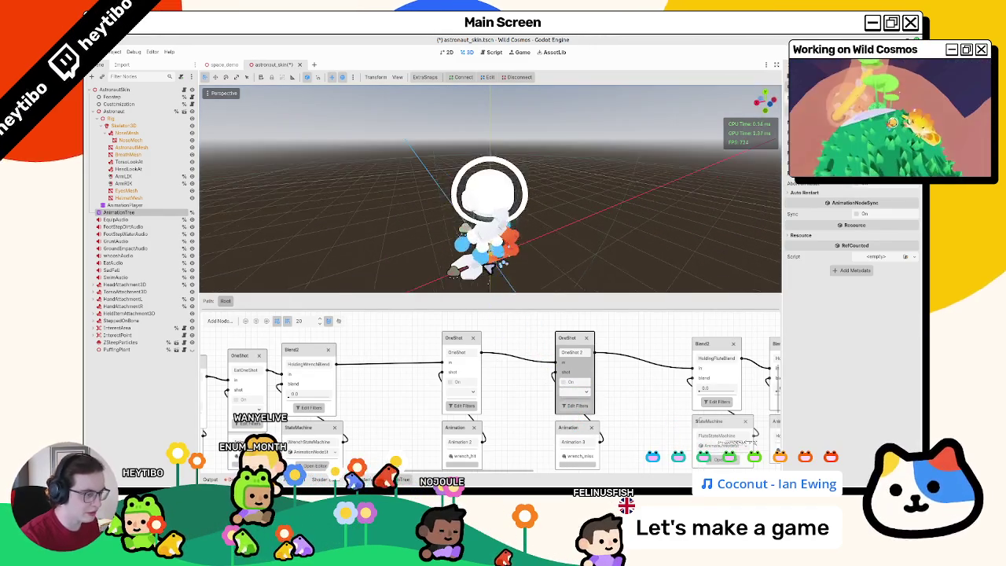
{"action": "left_click", "coordinate": [472, 391]}
{"action": "left_click", "coordinate": [471, 411]}
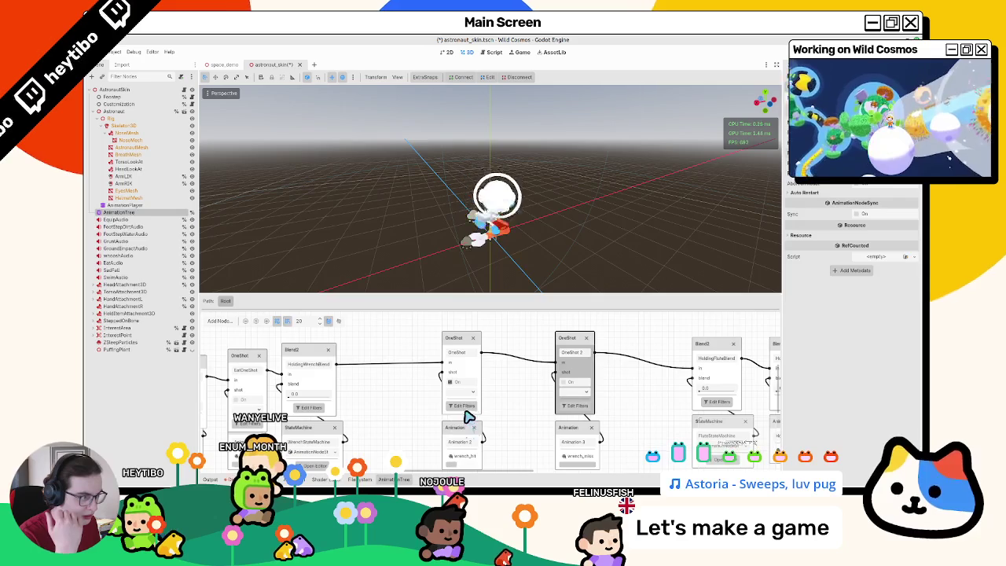
Step: Save the astronaut_skin.tscn scene
{"action": "key", "text": "ctrl+s"}
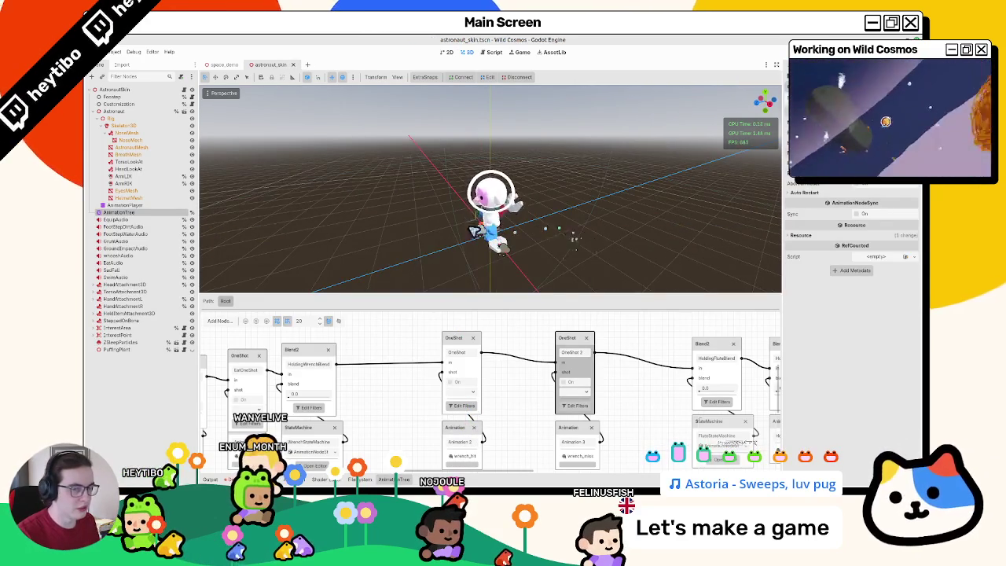
{"action": "left_click_drag", "start_coordinate": [510, 220], "coordinate": [574, 219]}
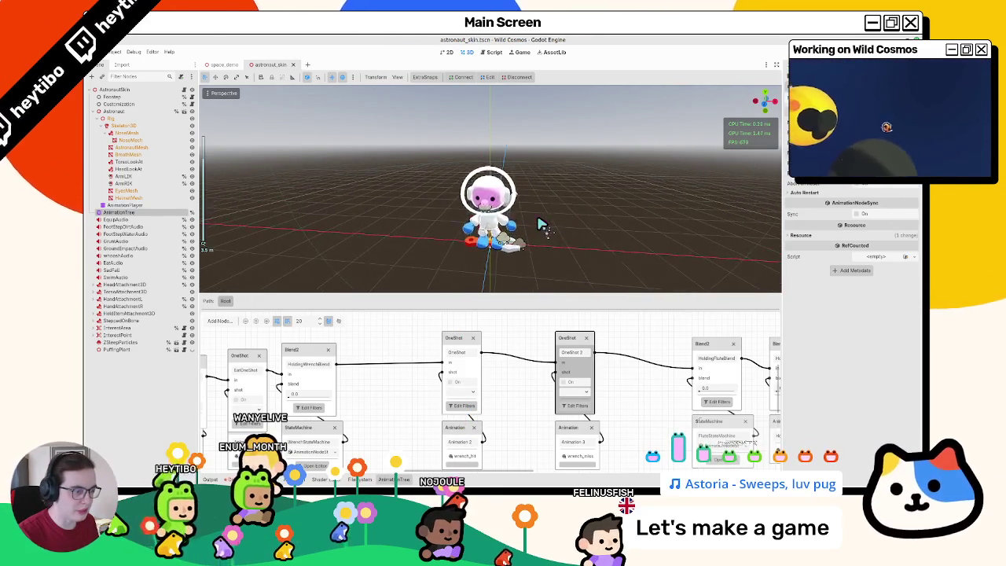
{"action": "left_click_drag", "start_coordinate": [388, 424], "coordinate": [427, 385]}
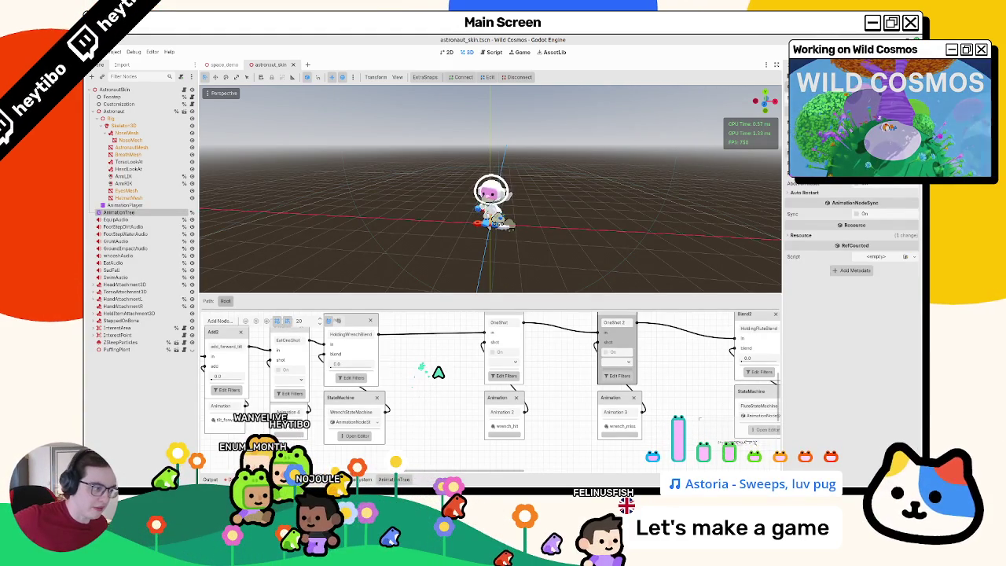
Step: Fire the OneShot again to replay the animation, then save the scene
{"action": "left_click", "coordinate": [512, 362]}
{"action": "left_click", "coordinate": [511, 389]}
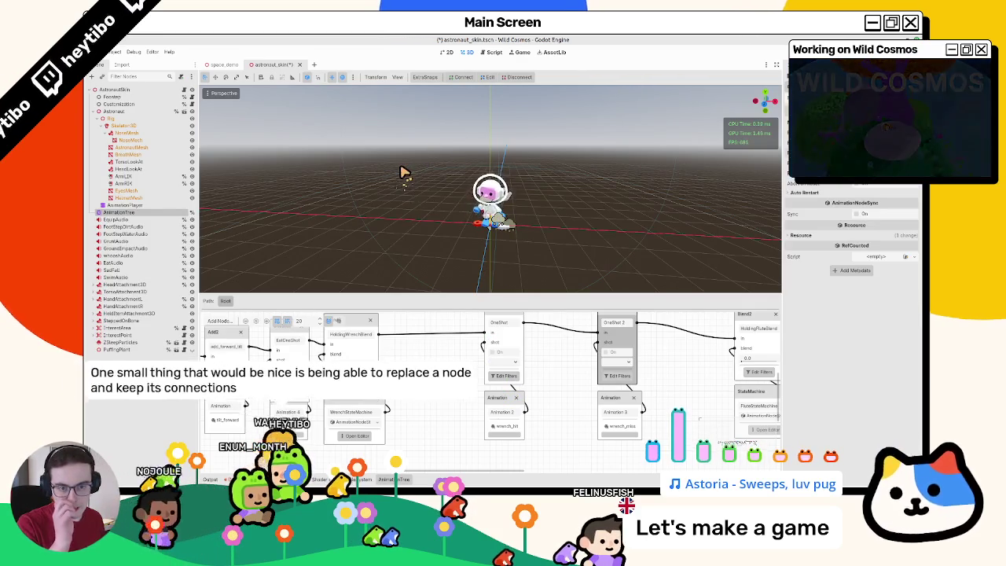
{"action": "key", "text": "ctrl+s"}
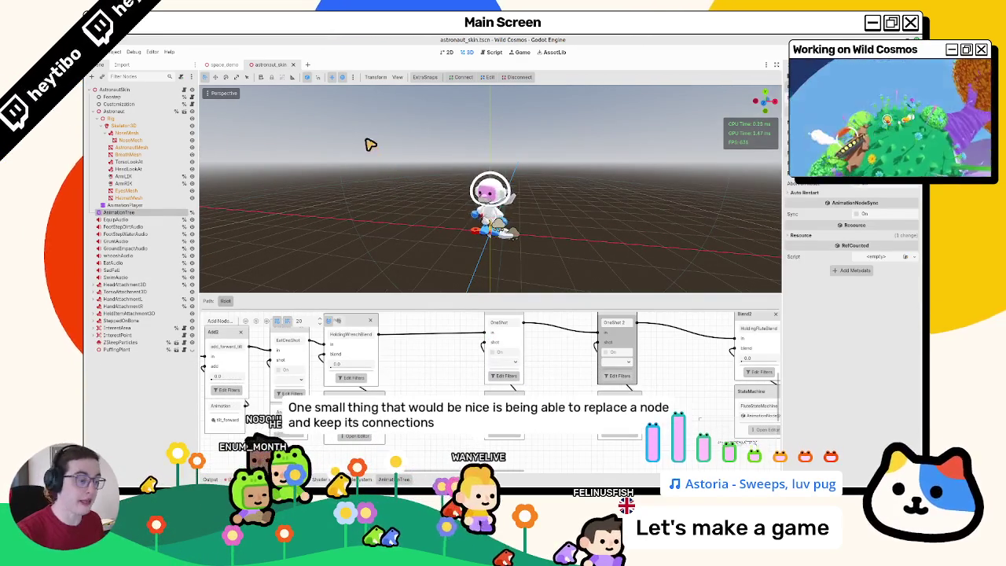
{"action": "scroll", "coordinate": [346, 377], "scroll_direction": "right", "scroll_amount": 2}
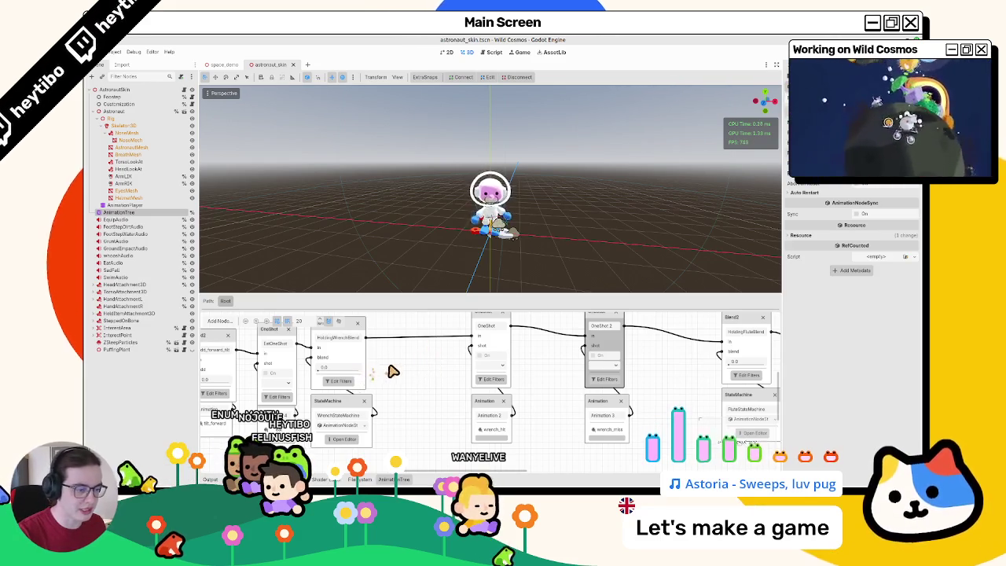
{"action": "left_click_drag", "start_coordinate": [393, 372], "coordinate": [411, 375]}
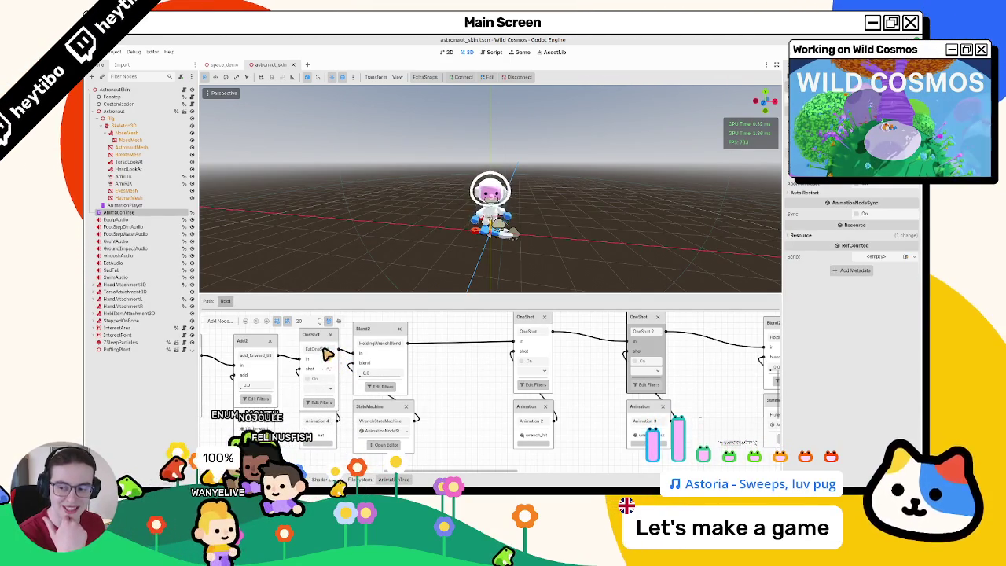
Step: Fire the first OneShot node to preview its animation
{"action": "left_click_drag", "start_coordinate": [448, 377], "coordinate": [382, 382]}
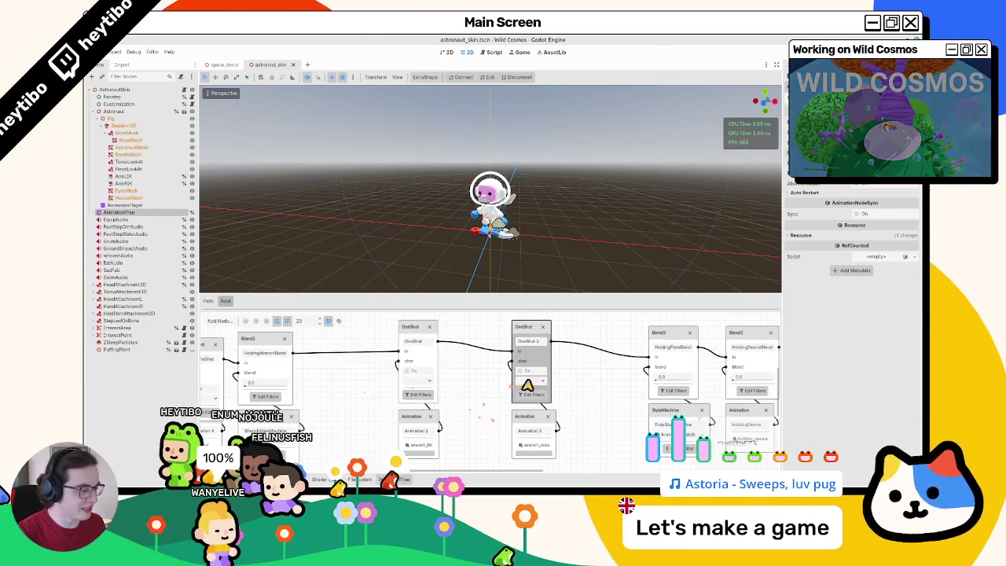
{"action": "left_click", "coordinate": [531, 410]}
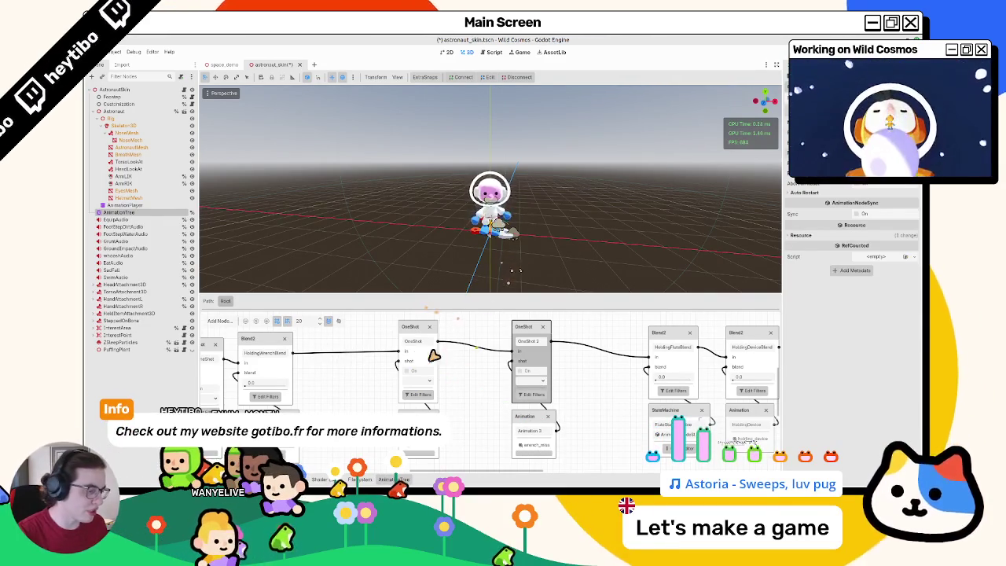
{"action": "left_click", "coordinate": [425, 382]}
{"action": "left_click", "coordinate": [423, 404]}
{"action": "type", "text": "Wrench"}
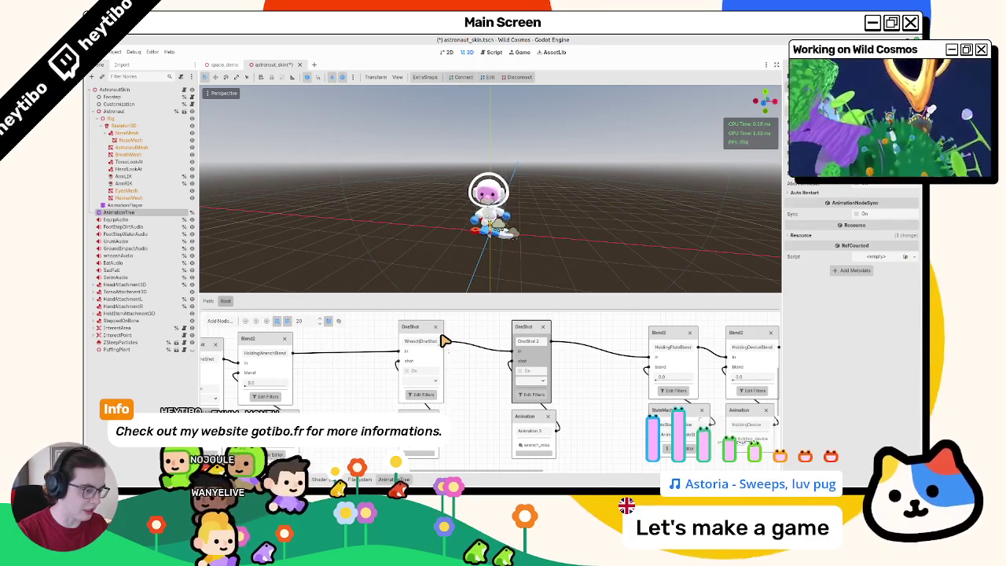
Step: Rename the OneShot nodes WrenchHitOneShot and WrenchMissOneShot, then save the scene
{"action": "key", "text": "ctrl+v"}
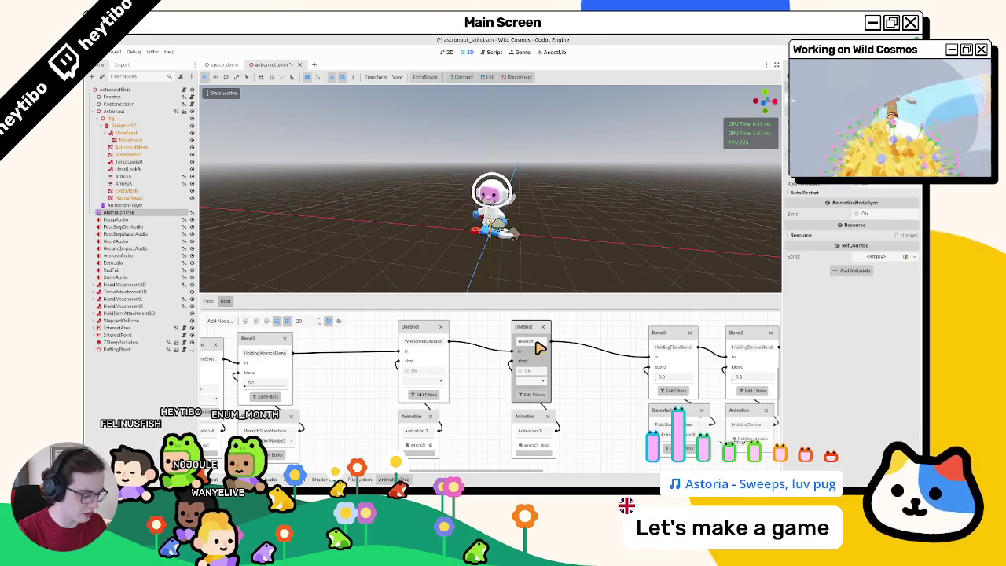
{"action": "type", "text": "MissOneShot"}
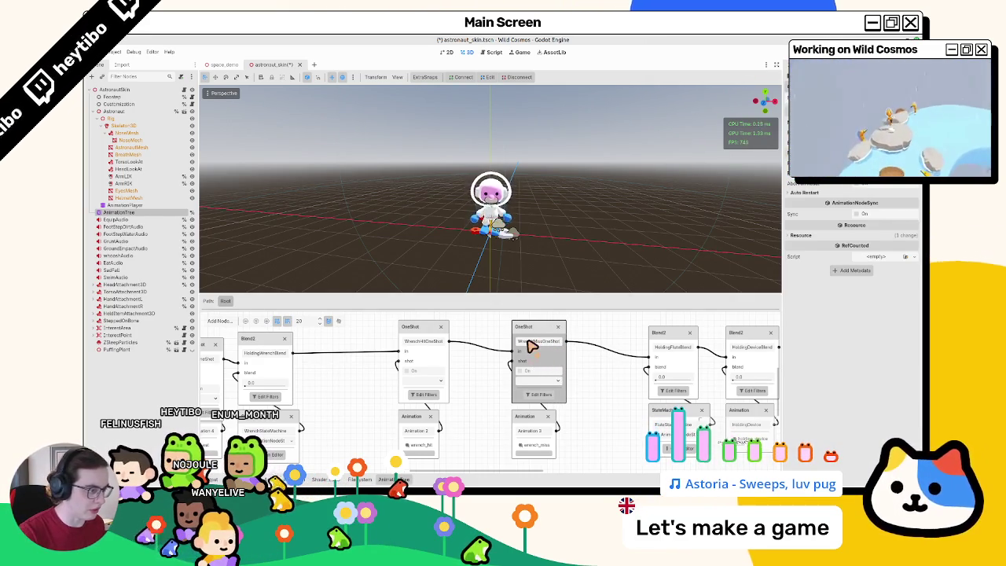
{"action": "left_click", "coordinate": [503, 346]}
{"action": "key", "text": "ctrl+s"}
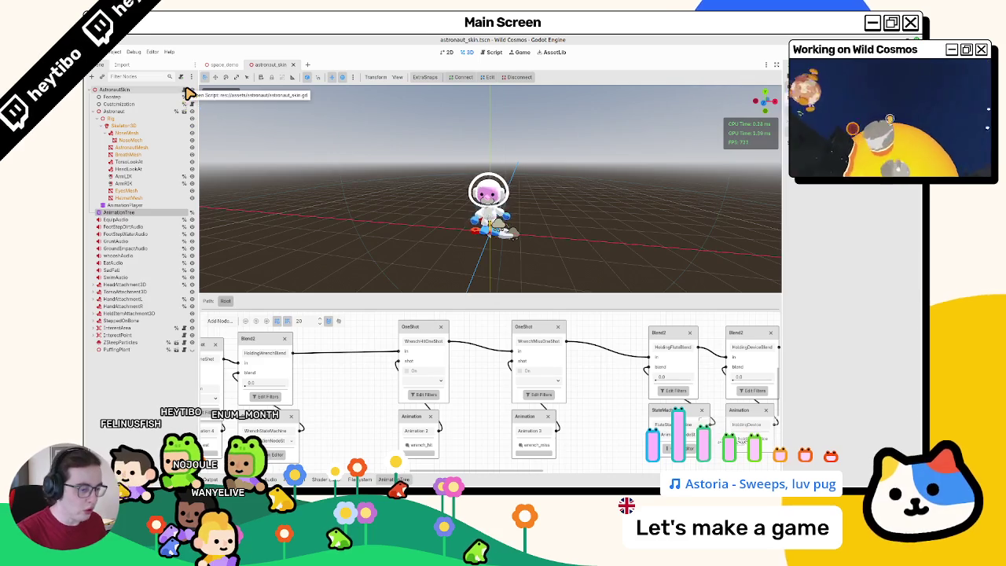
{"action": "mouse_move", "coordinate": [273, 340]}
{"action": "left_mouse_down"}
{"action": "mouse_move", "coordinate": [482, 333]}
{"action": "mouse_move", "coordinate": [423, 374]}
{"action": "left_mouse_up"}
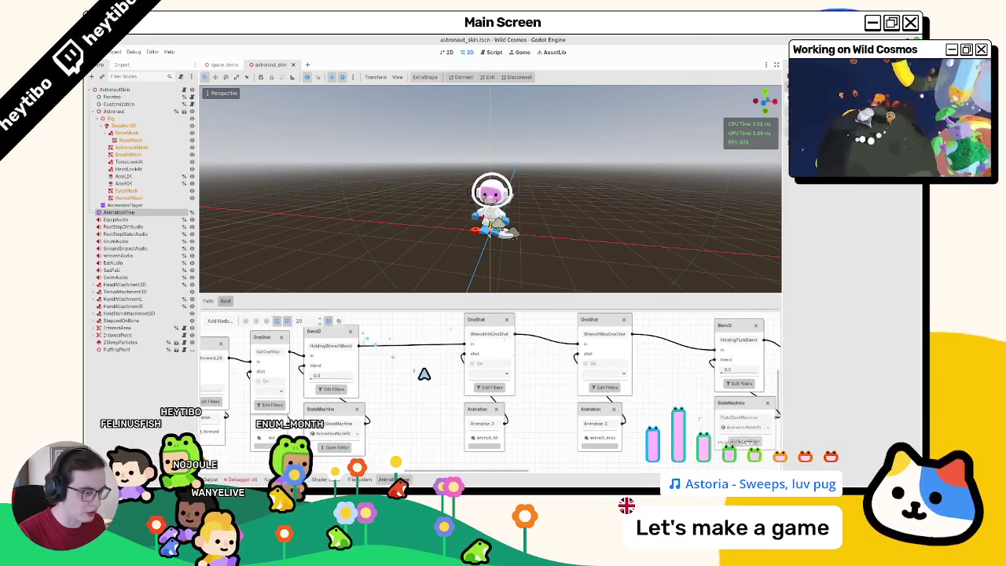
Step: Set the HoldingWrenchBlend amount to 1.0 and select WrenchHitOneShot
{"action": "left_click", "coordinate": [317, 386]}
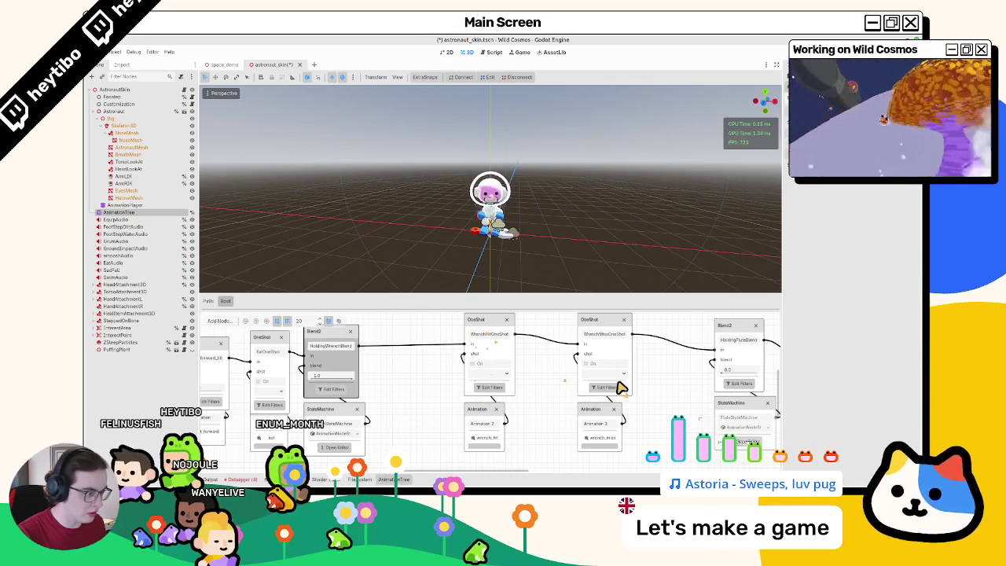
{"action": "left_click", "coordinate": [482, 330]}
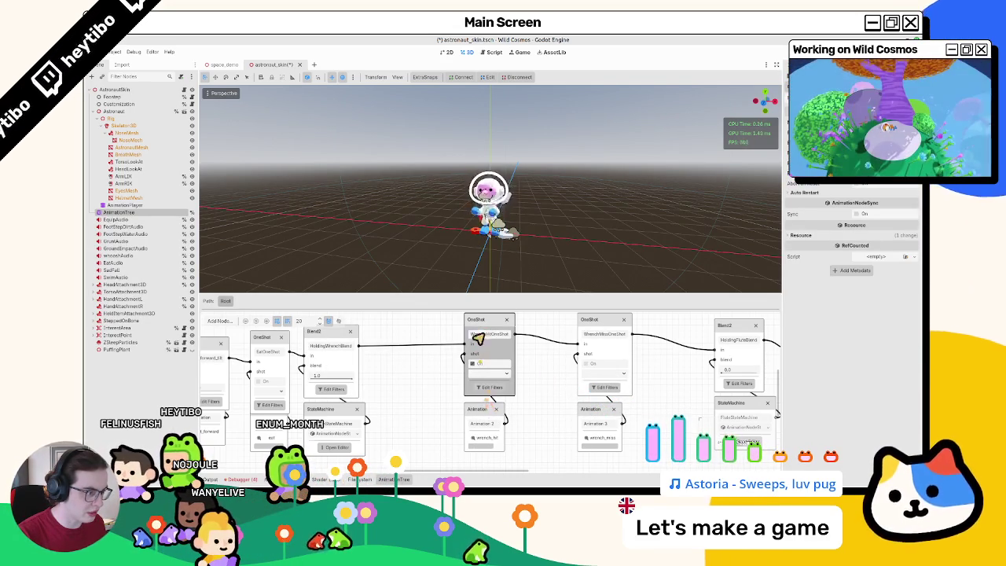
{"action": "left_click", "coordinate": [604, 329]}
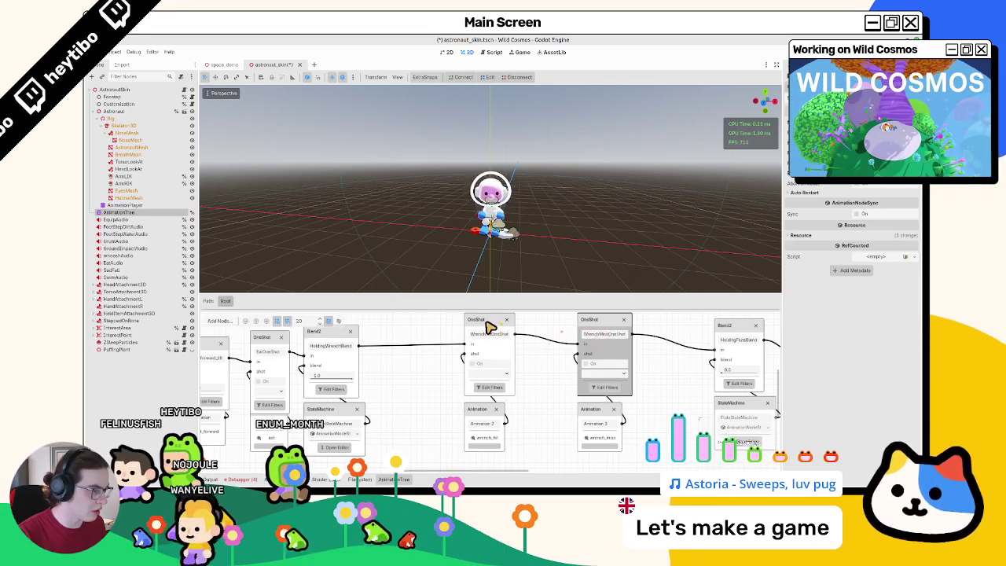
{"action": "left_click", "coordinate": [489, 327]}
{"action": "left_click", "coordinate": [488, 397]}
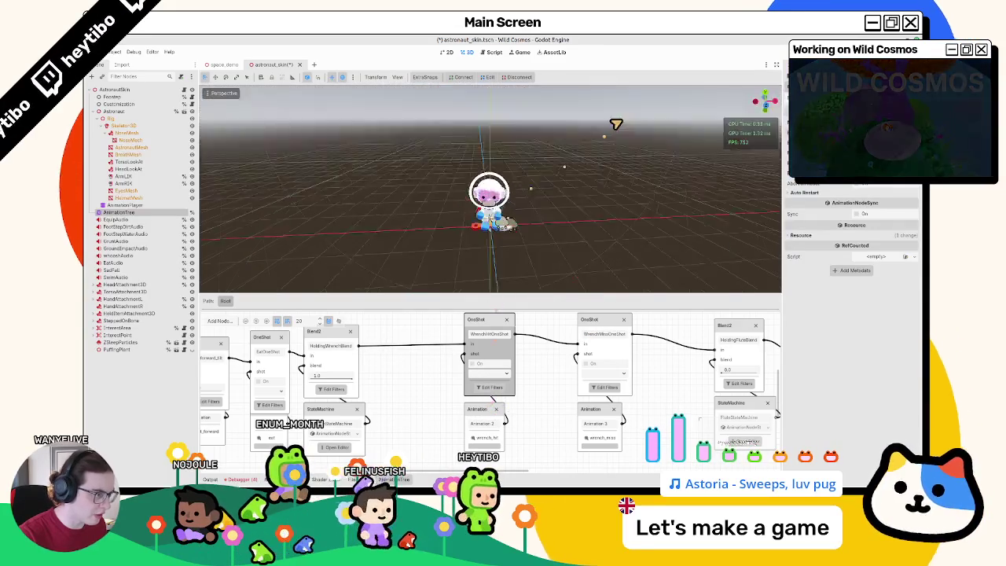
Step: Fire WrenchHitOneShot twice to preview the hit, then save the scene
{"action": "left_click", "coordinate": [503, 374]}
{"action": "left_click", "coordinate": [497, 398]}
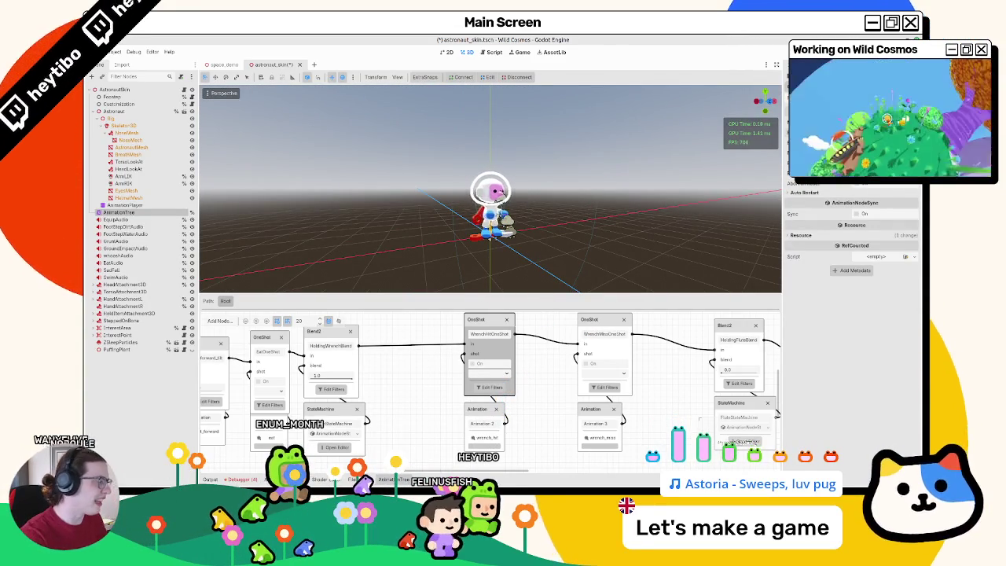
{"action": "left_click", "coordinate": [476, 370]}
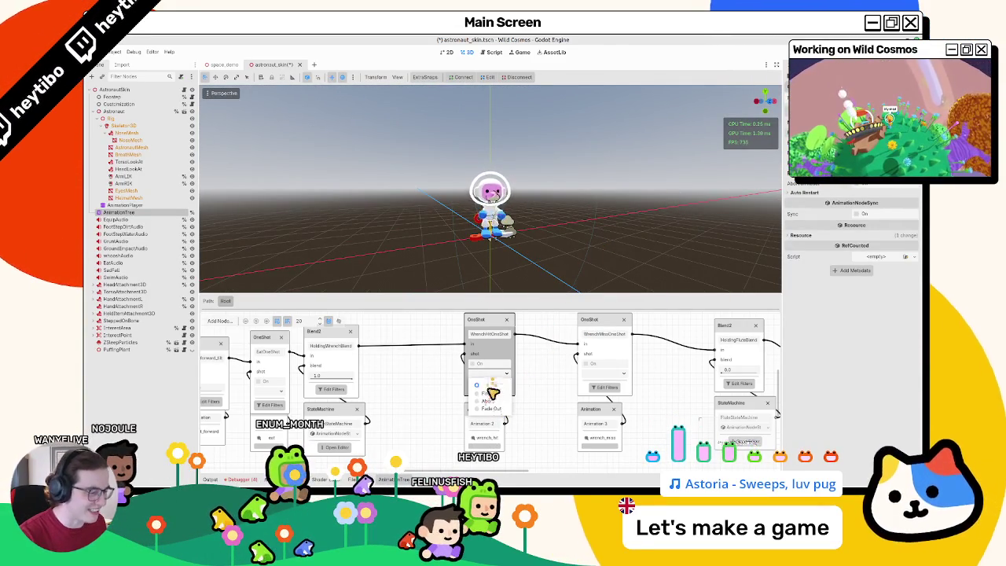
{"action": "left_click", "coordinate": [499, 399]}
{"action": "mouse_move", "coordinate": [517, 228]}
{"action": "left_mouse_down"}
{"action": "mouse_move", "coordinate": [495, 251]}
{"action": "mouse_move", "coordinate": [354, 275]}
{"action": "left_mouse_up"}
{"action": "key", "text": "ctrl+s"}
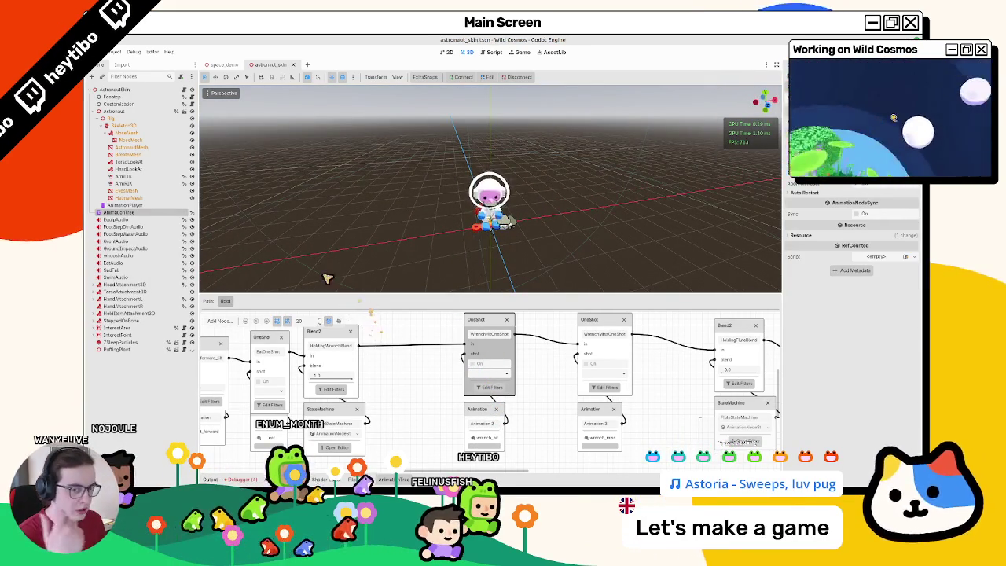
Step: Open astronaut_skin.gd, collapse eat(), and place the cursor after the hurt() function
{"action": "key", "text": "ctrl+F3"}
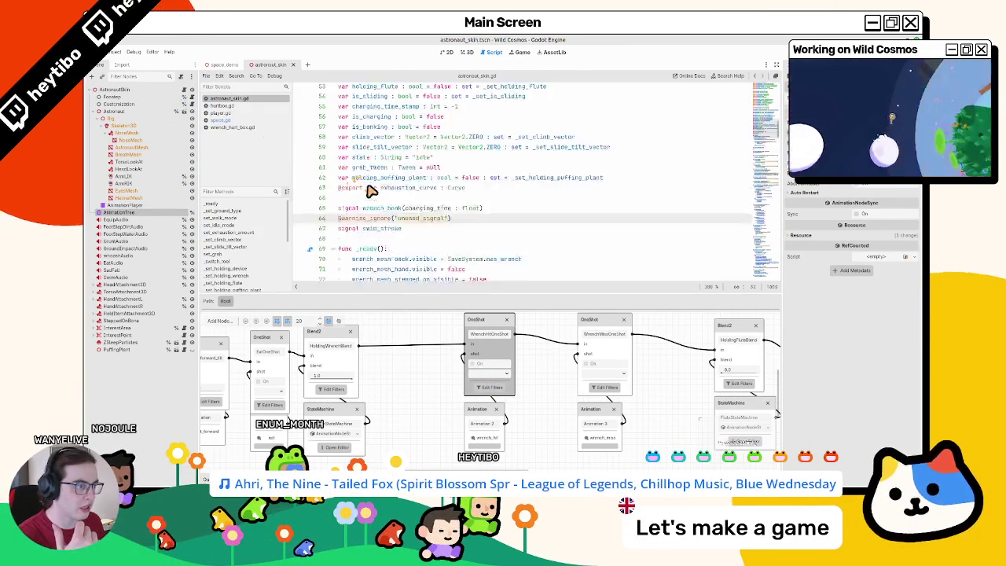
{"action": "scroll", "coordinate": [369, 193], "scroll_direction": "up", "scroll_amount": 6}
{"action": "scroll", "coordinate": [370, 193], "scroll_direction": "down", "scroll_amount": 15}
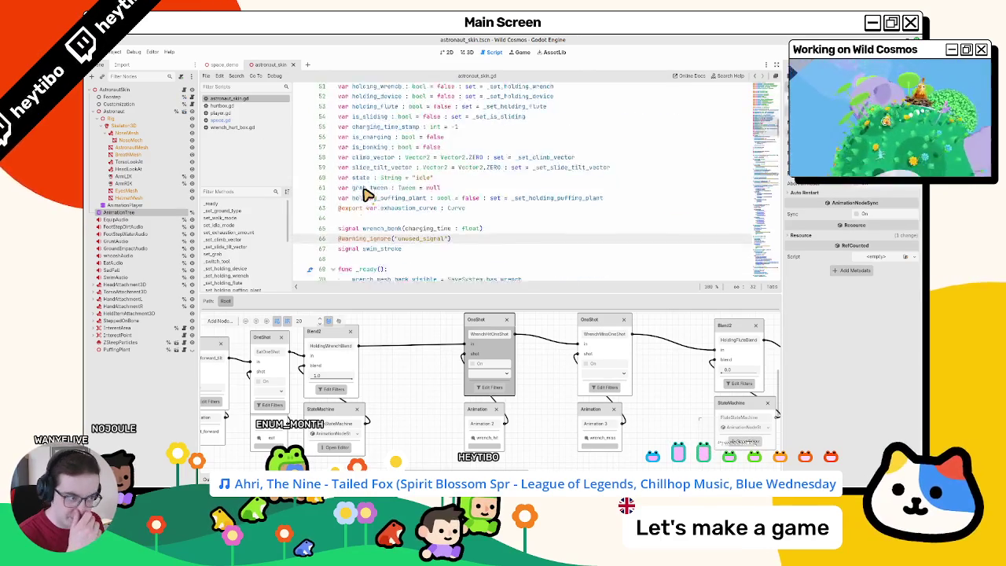
{"action": "scroll", "coordinate": [386, 203], "scroll_direction": "down", "scroll_amount": 18}
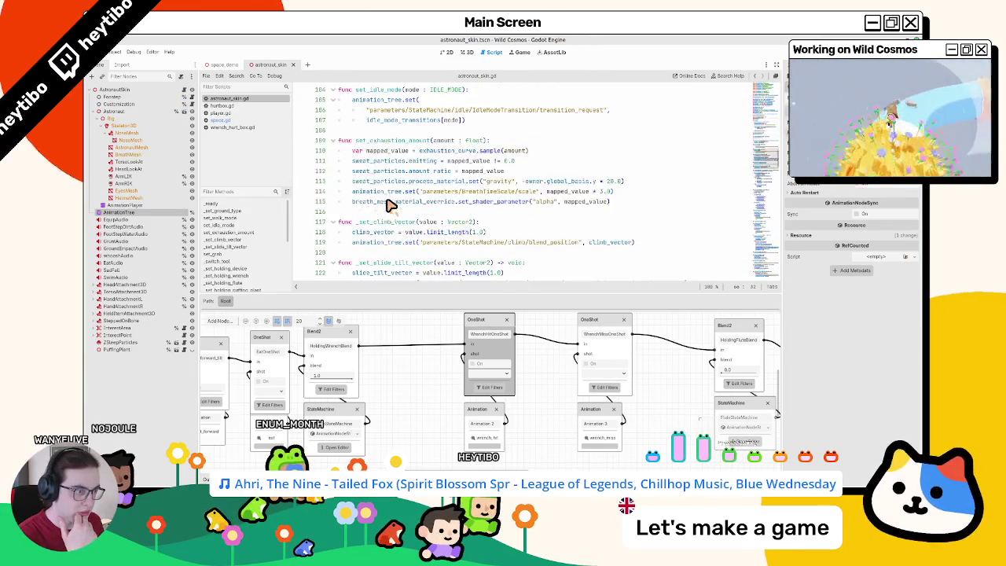
{"action": "scroll", "coordinate": [386, 211], "scroll_direction": "down", "scroll_amount": 20}
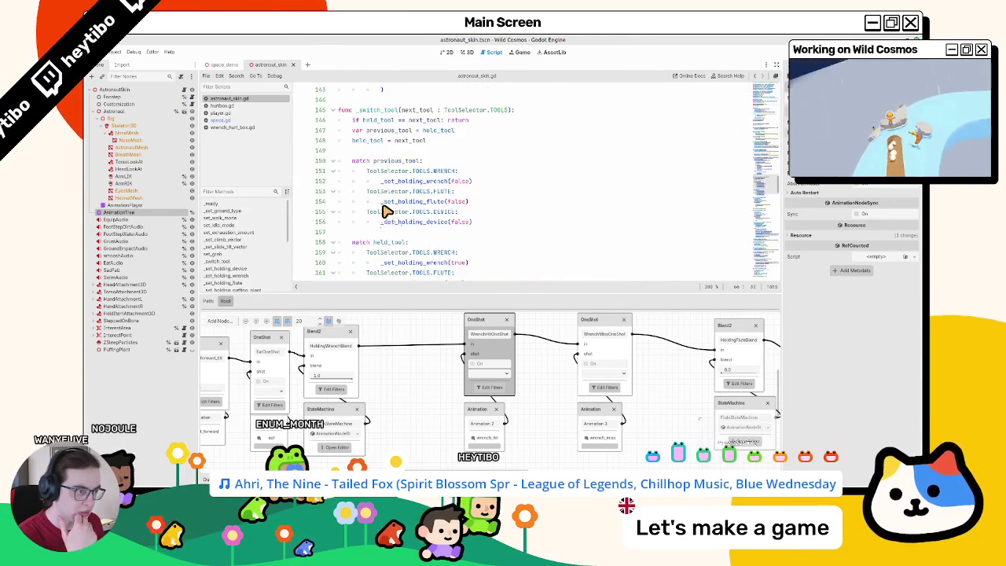
{"action": "scroll", "coordinate": [387, 214], "scroll_direction": "down", "scroll_amount": 11}
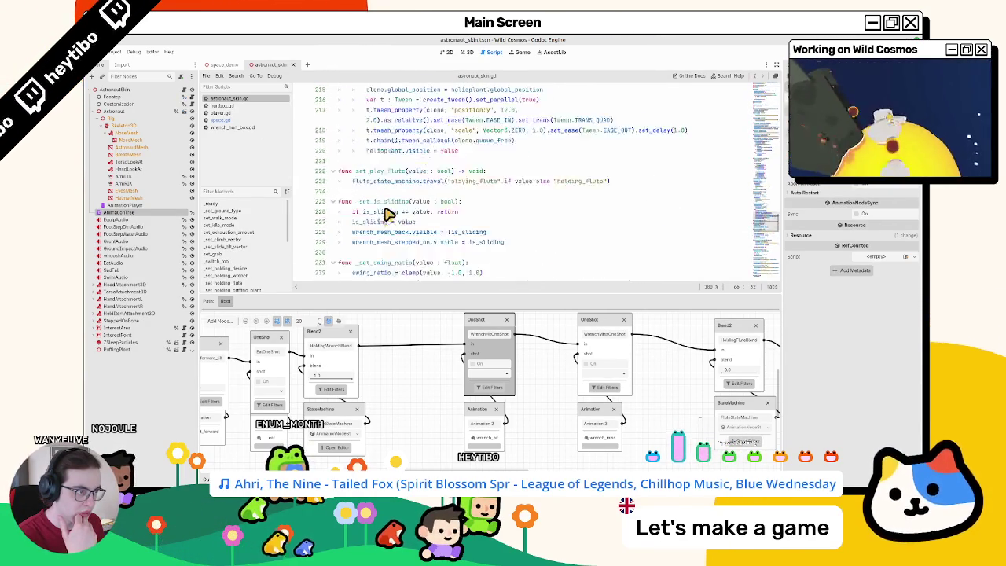
{"action": "scroll", "coordinate": [387, 214], "scroll_direction": "down", "scroll_amount": 5}
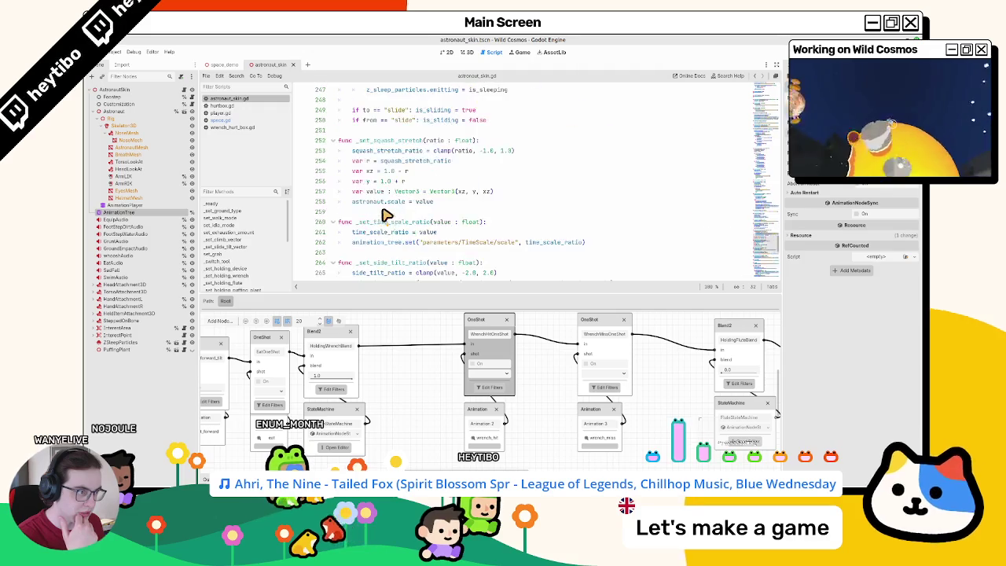
{"action": "scroll", "coordinate": [385, 214], "scroll_direction": "down", "scroll_amount": 8}
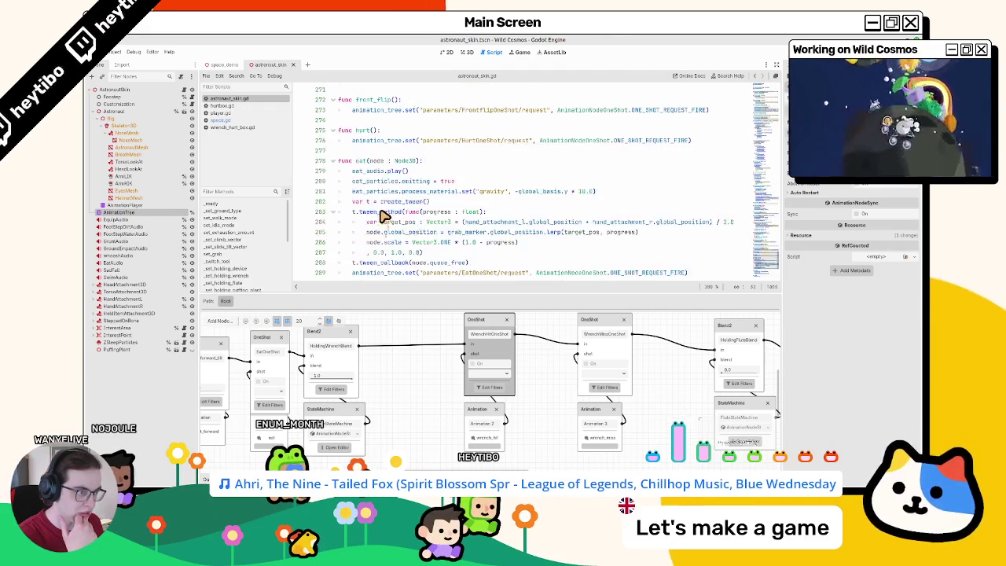
{"action": "left_click", "coordinate": [333, 161]}
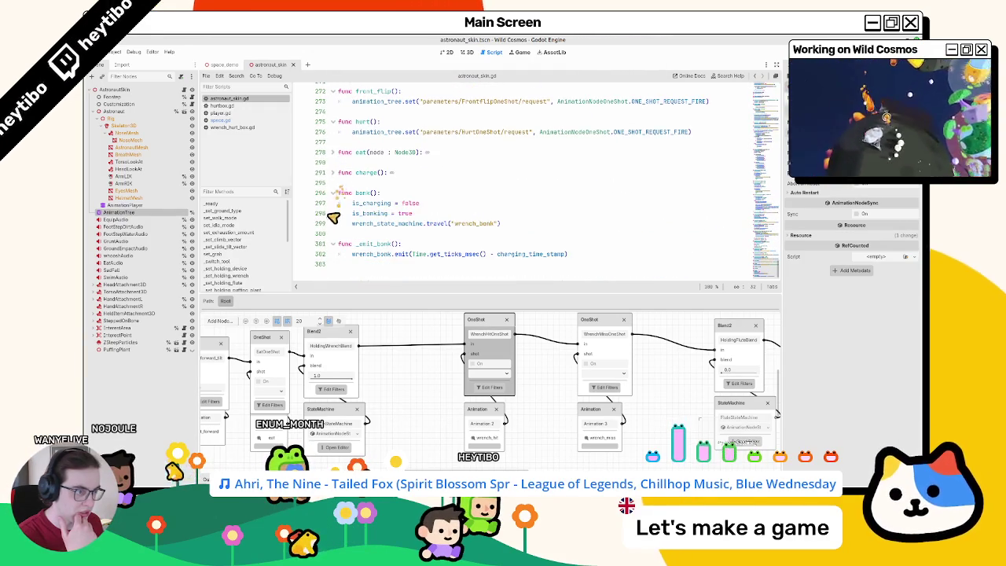
{"action": "left_click", "coordinate": [331, 246]}
{"action": "scroll", "coordinate": [337, 225], "scroll_direction": "up", "scroll_amount": 3}
{"action": "left_click", "coordinate": [364, 243]}
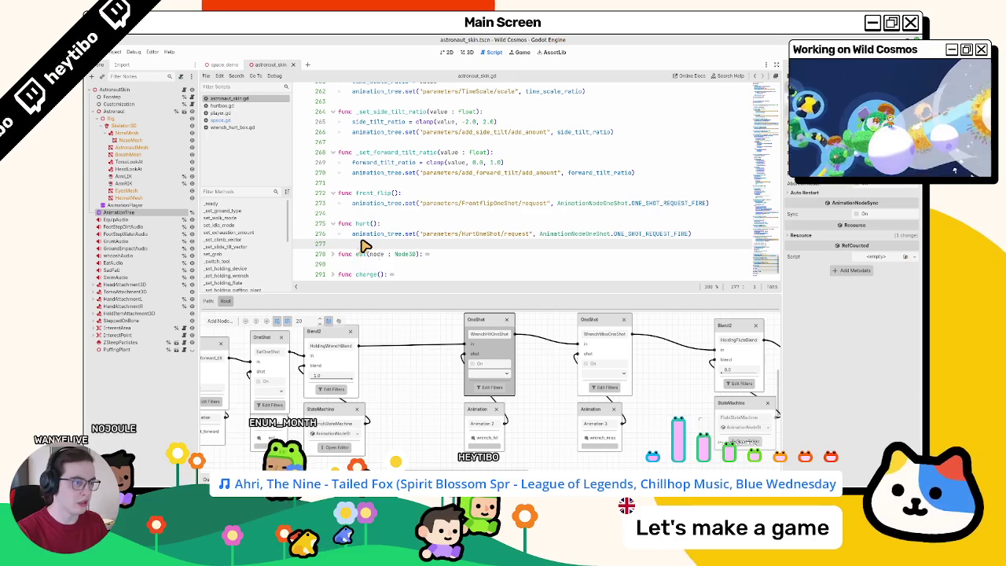
Step: Add a wrench_hit() function with a pass body and duplicate it as wrench_miss()
{"action": "key", "text": "Return"}
{"action": "type", "text": "func "}
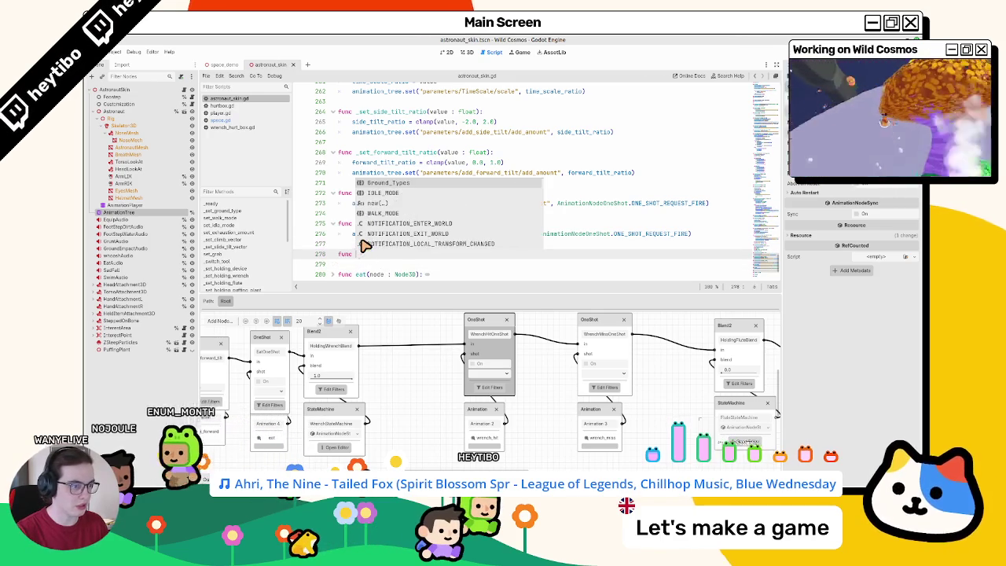
{"action": "type", "text": "wrench_hit():"}
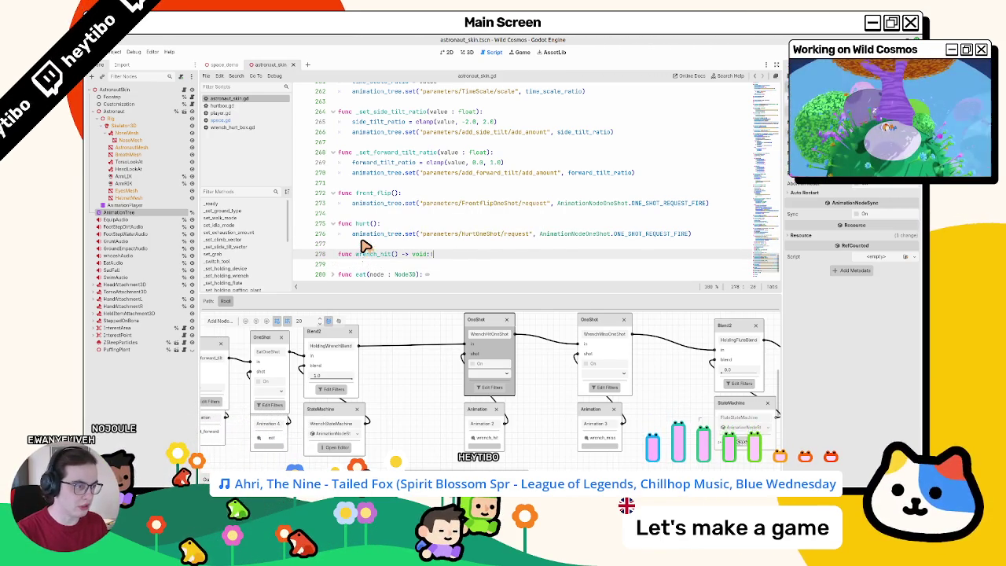
{"action": "key", "text": "Return"}
{"action": "type", "text": "pa"}
{"action": "key", "text": "shift+Up"}
{"action": "key", "text": "shift+Home"}
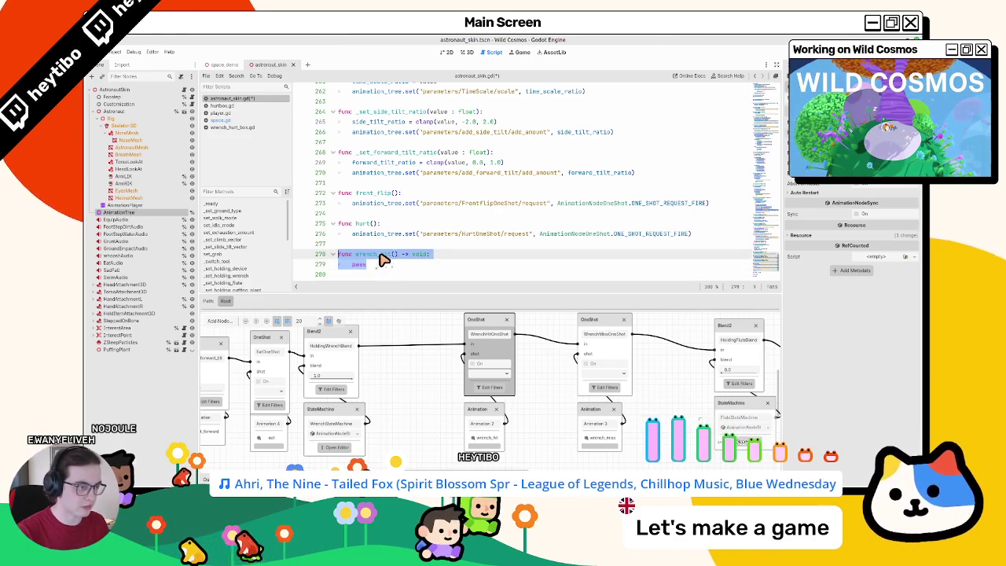
{"action": "key", "text": "ctrl+c"}
{"action": "key", "text": "Down"}
{"action": "key", "text": "Return"}
{"action": "key", "text": "ctrl+v"}
{"action": "left_click_drag", "start_coordinate": [388, 254], "coordinate": [382, 172]}
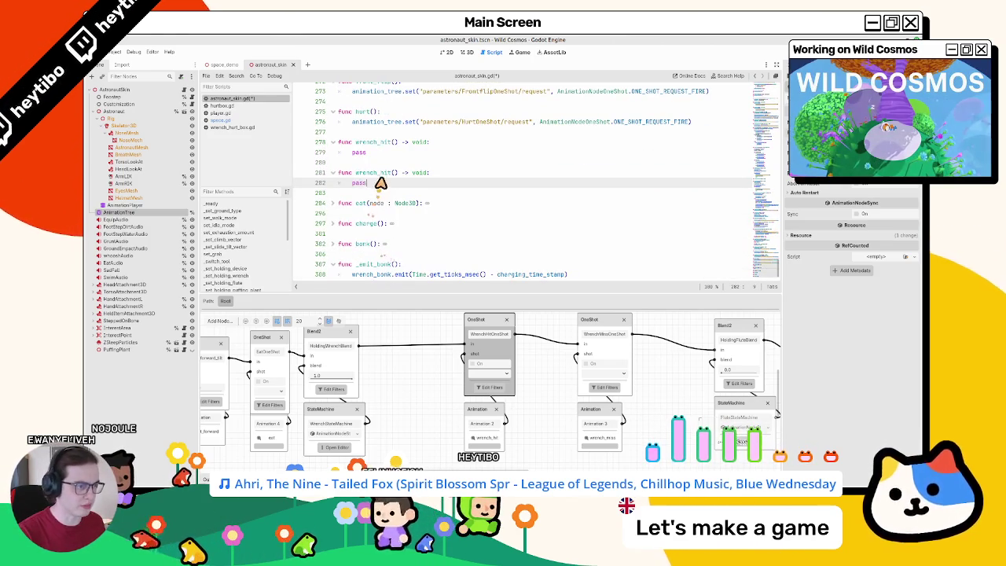
{"action": "double_click", "coordinate": [382, 172]}
{"action": "type", "text": "wre"}
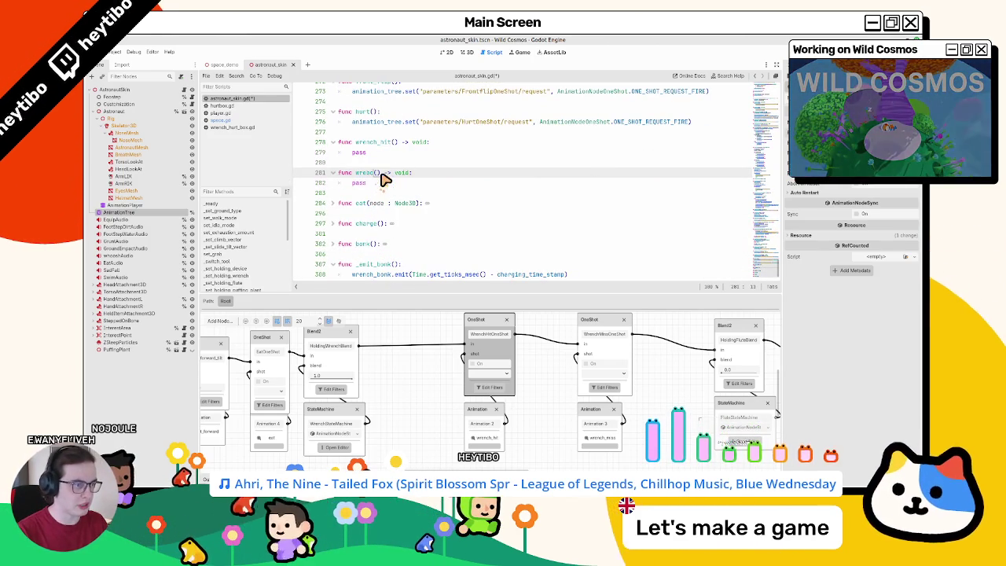
{"action": "type", "text": "nch_mi"}
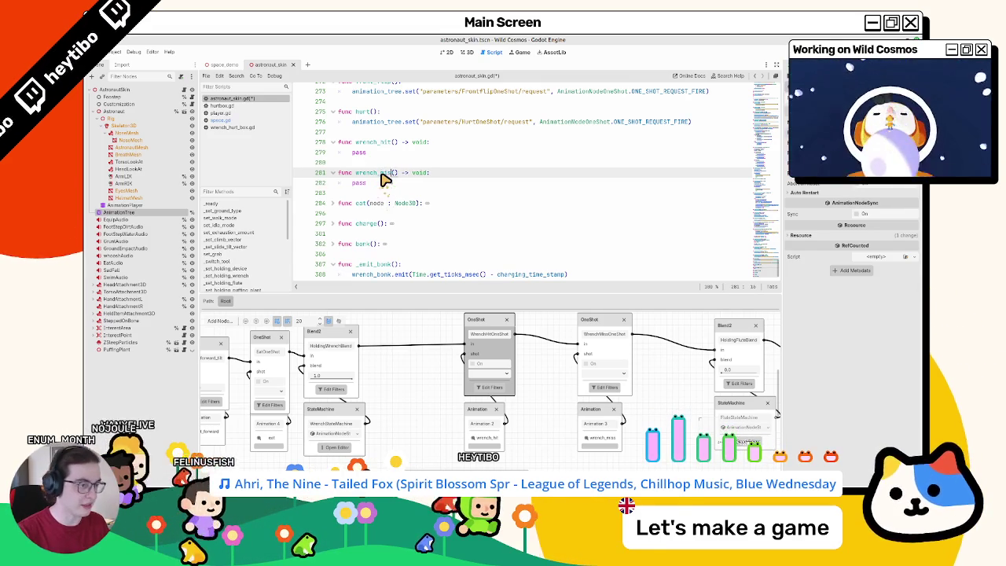
Step: Replace both functions' pass with the copied HurtOneShot request line
{"action": "left_click", "coordinate": [393, 124]}
{"action": "key", "text": "ctrl+c"}
{"action": "double_click", "coordinate": [358, 152]}
{"action": "key", "text": "ctrl+v"}
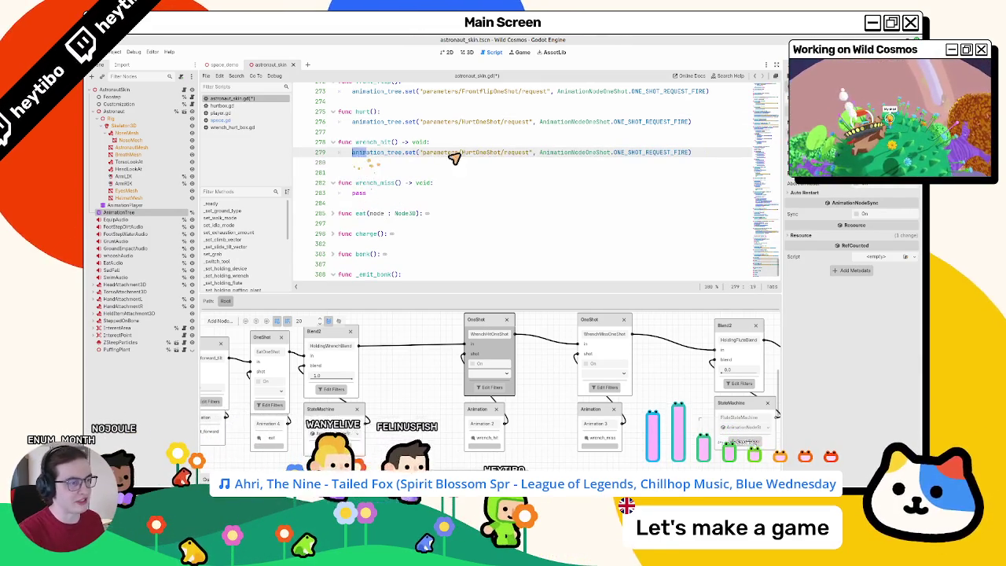
{"action": "left_click_drag", "start_coordinate": [366, 152], "coordinate": [664, 155]}
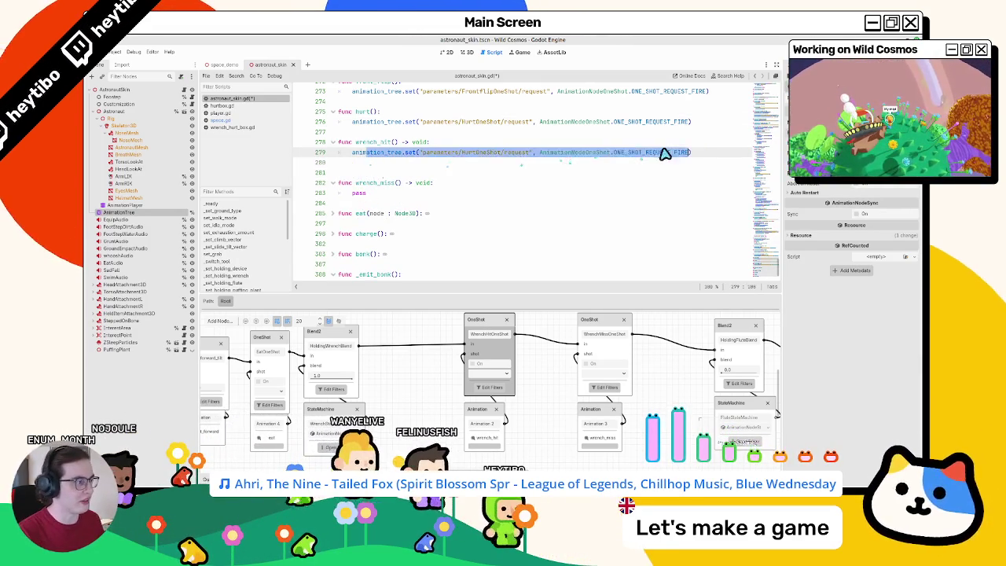
{"action": "double_click", "coordinate": [377, 151]}
{"action": "left_click", "coordinate": [725, 158]}
{"action": "key", "text": "Delete"}
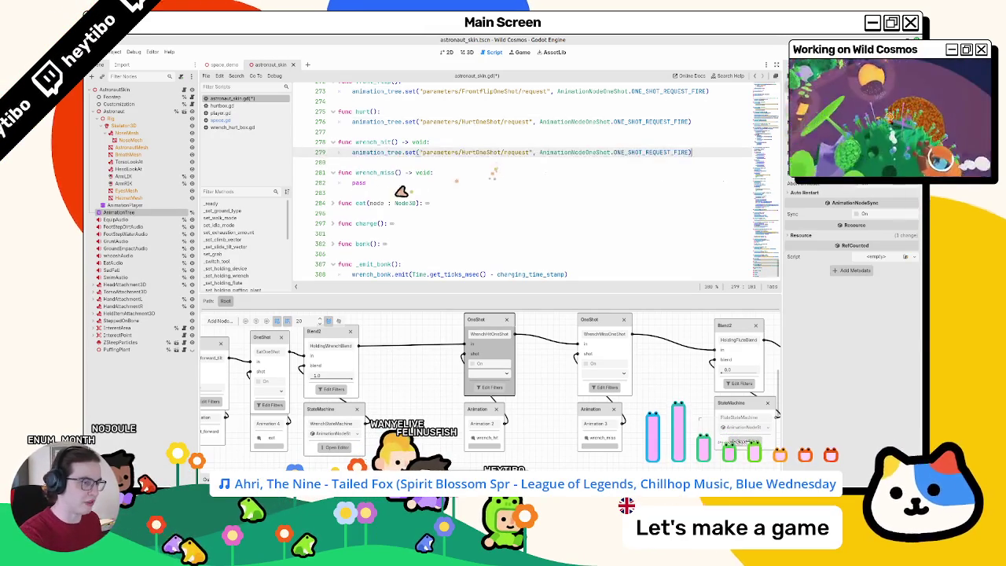
{"action": "left_click", "coordinate": [369, 184]}
{"action": "key", "text": "ctrl+v"}
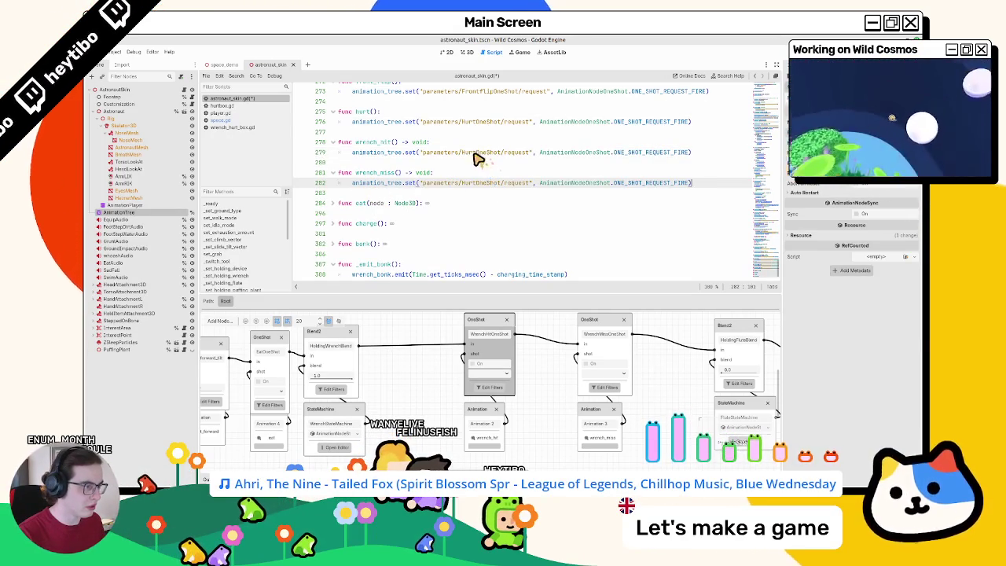
Step: Point the request paths at WrenchHitOneShot and WrenchMissOneShot, then save astronaut_skin.gd
{"action": "double_click", "coordinate": [481, 152]}
{"action": "type", "text": "wrench"}
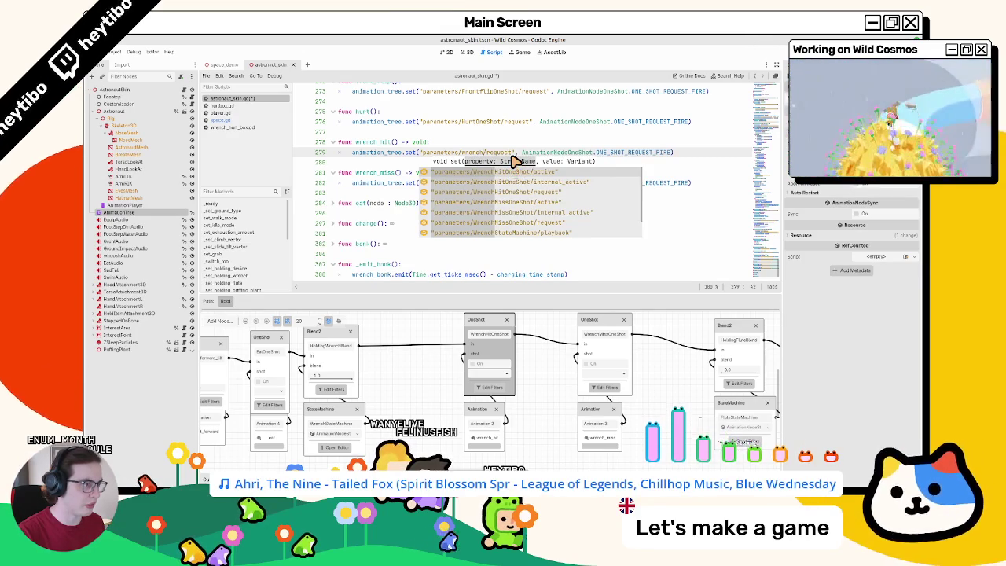
{"action": "key", "text": "Down"}
{"action": "key", "text": "Down"}
{"action": "key", "text": "Down"}
{"action": "key", "text": "Up"}
{"action": "key", "text": "Return"}
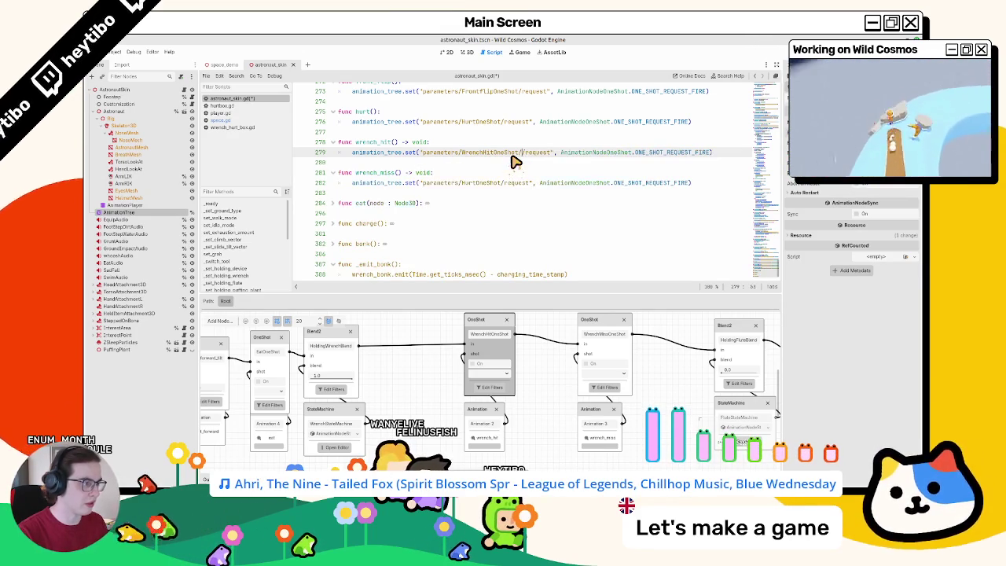
{"action": "double_click", "coordinate": [486, 183]}
{"action": "key", "text": "ctrl+v"}
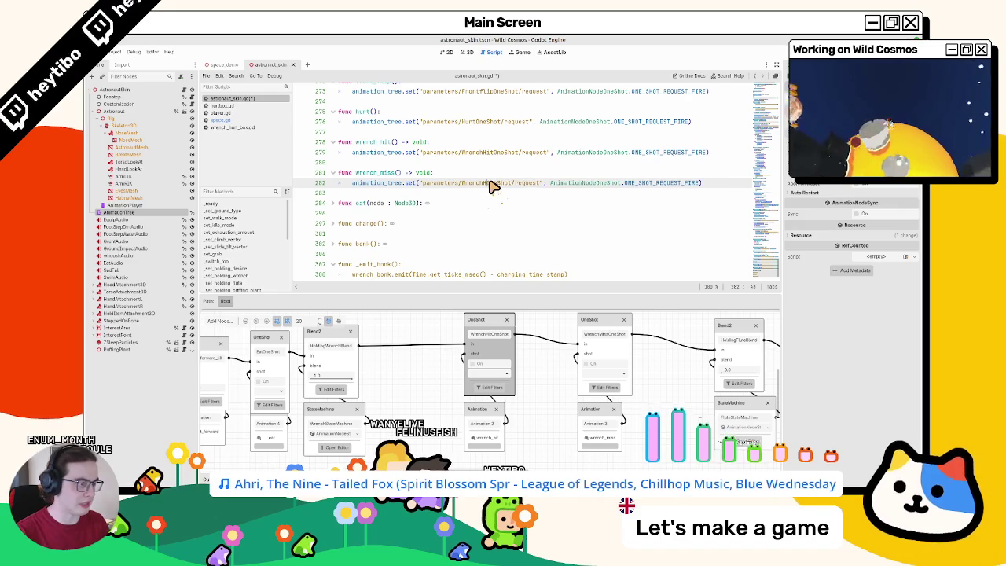
{"action": "type", "text": "Miss"}
{"action": "key", "text": "ctrl+s"}
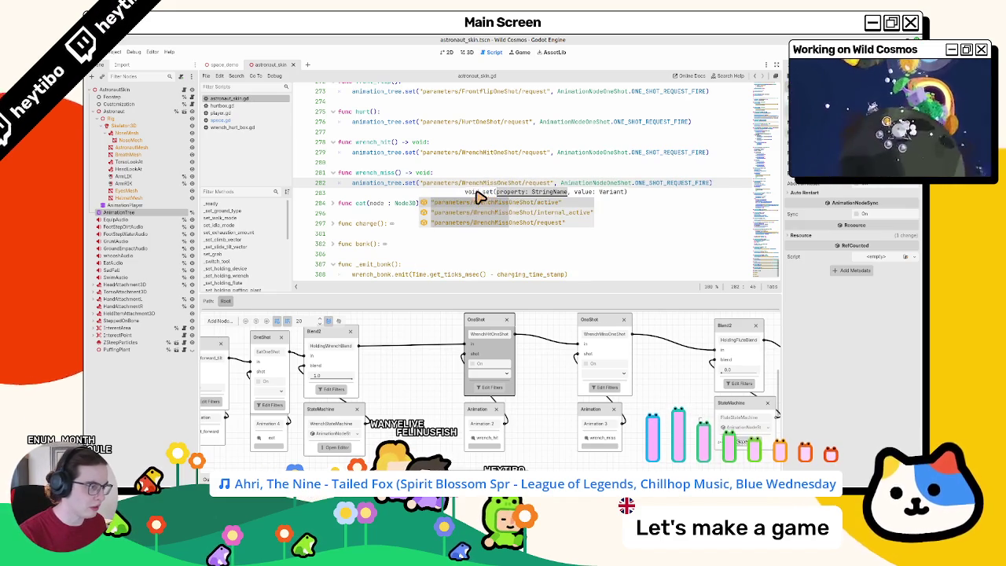
Step: Open the player.gd script
{"action": "left_click", "coordinate": [486, 174]}
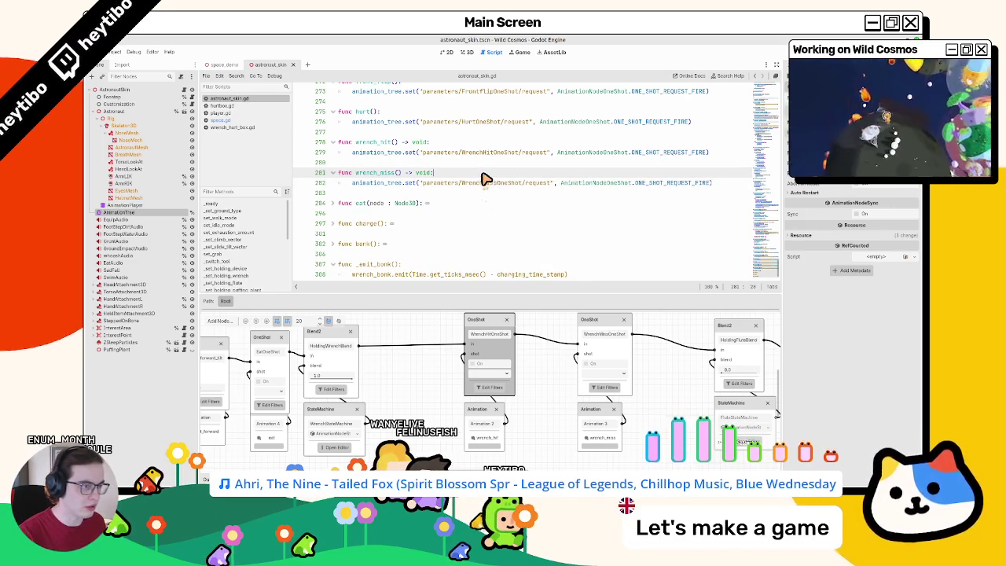
{"action": "left_click", "coordinate": [353, 193]}
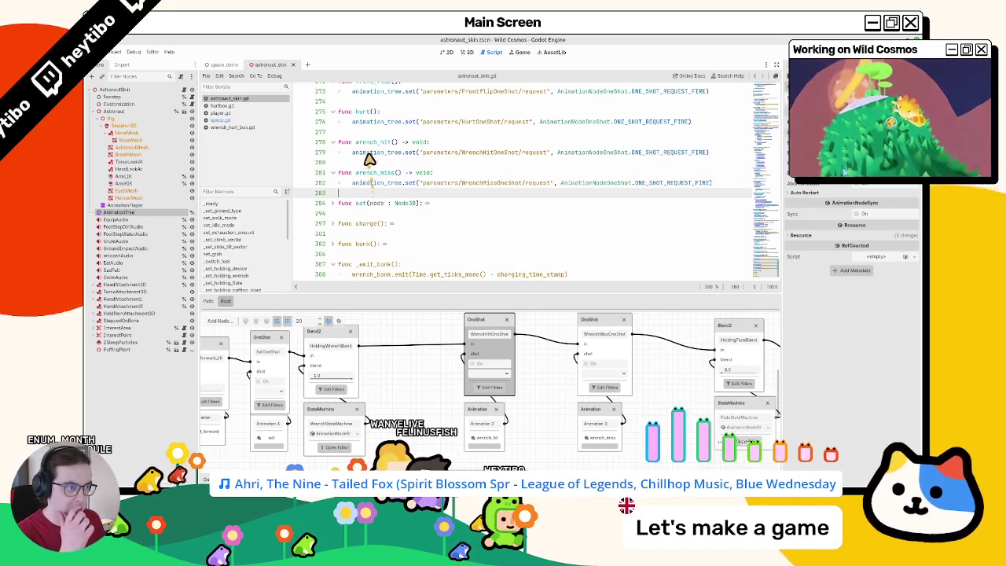
{"action": "double_click", "coordinate": [373, 143]}
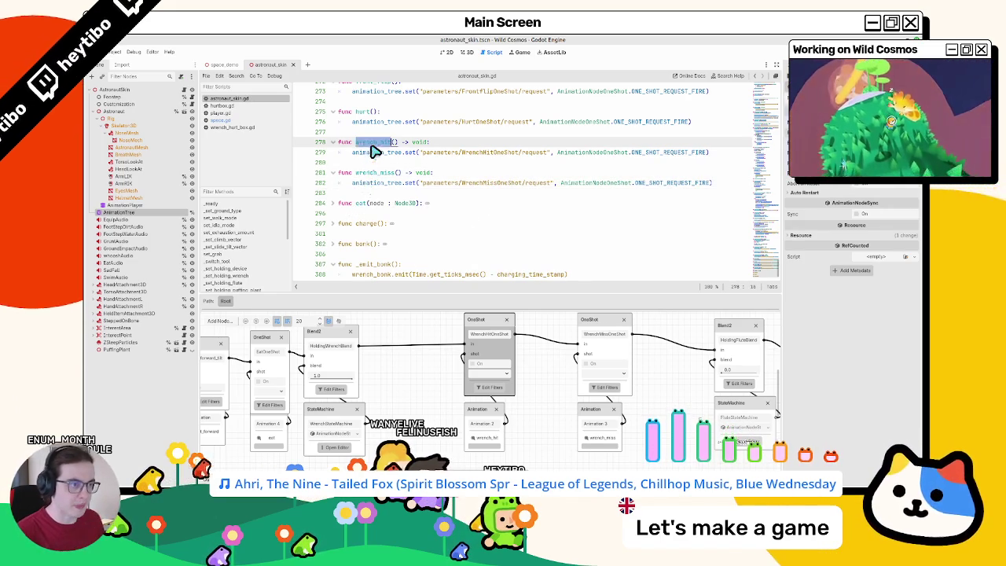
{"action": "left_click", "coordinate": [236, 112]}
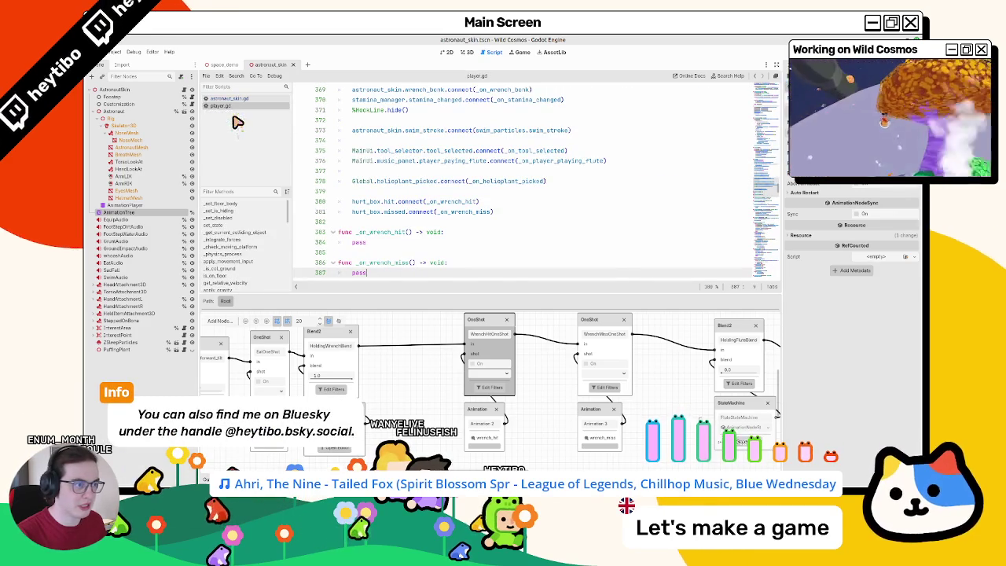
Step: Make the _on_wrench_hit handler call astronaut_skin.wrench_hit()
{"action": "scroll", "coordinate": [385, 175], "scroll_direction": "down", "scroll_amount": 3}
{"action": "double_click", "coordinate": [382, 171]}
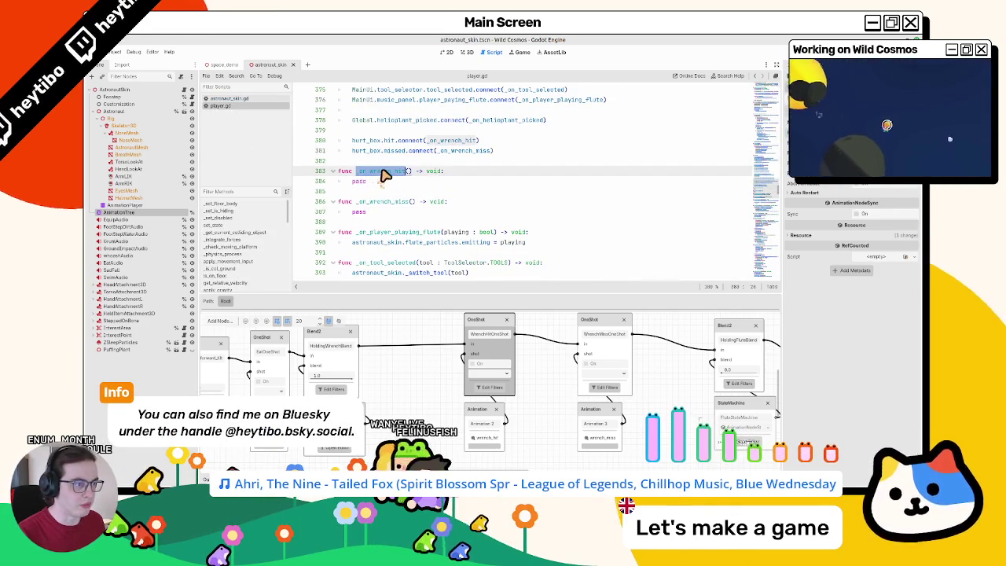
{"action": "left_click", "coordinate": [229, 100]}
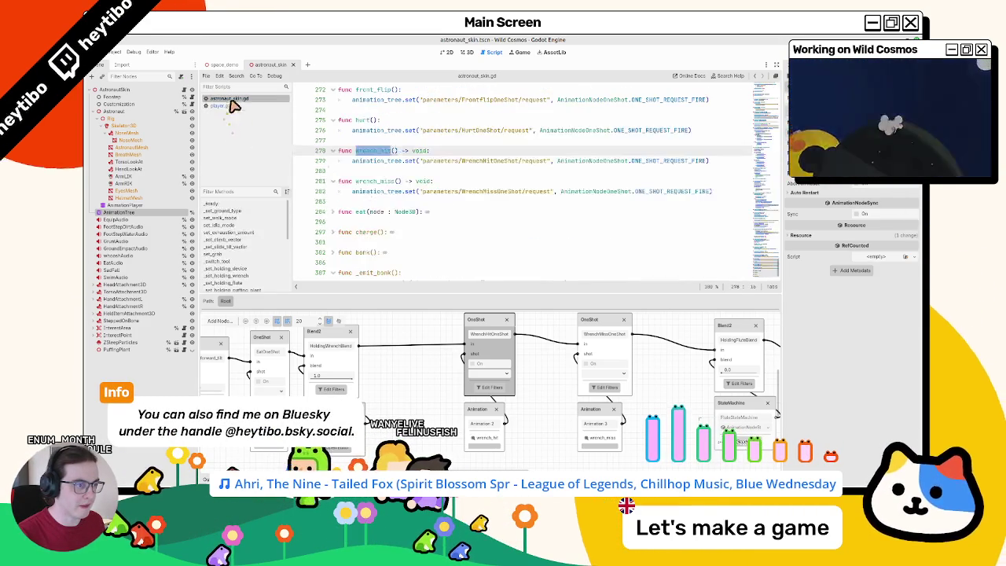
{"action": "left_click", "coordinate": [224, 105]}
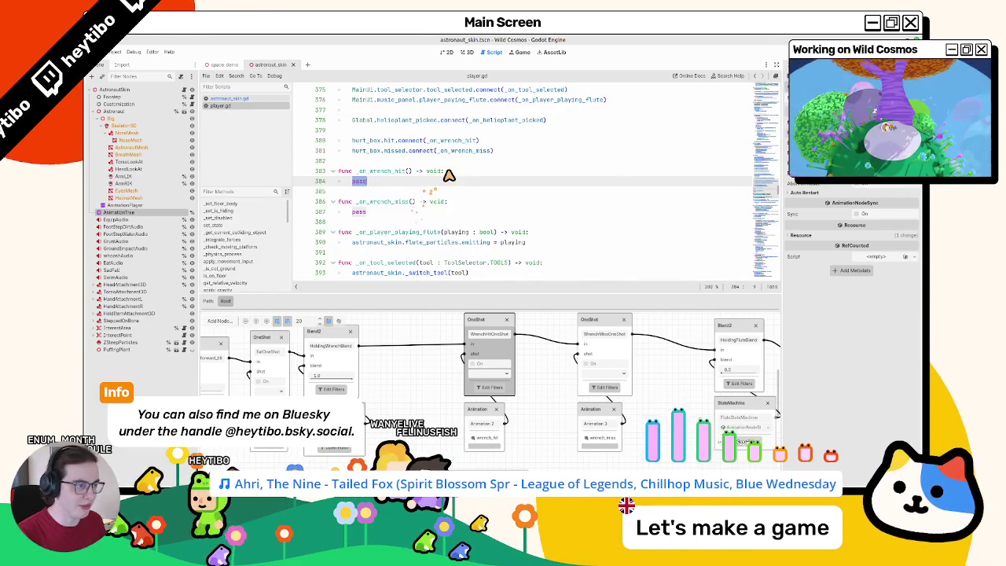
{"action": "type", "text": "pl"}
{"action": "key", "text": "BackSpace"}
{"action": "key", "text": "BackSpace"}
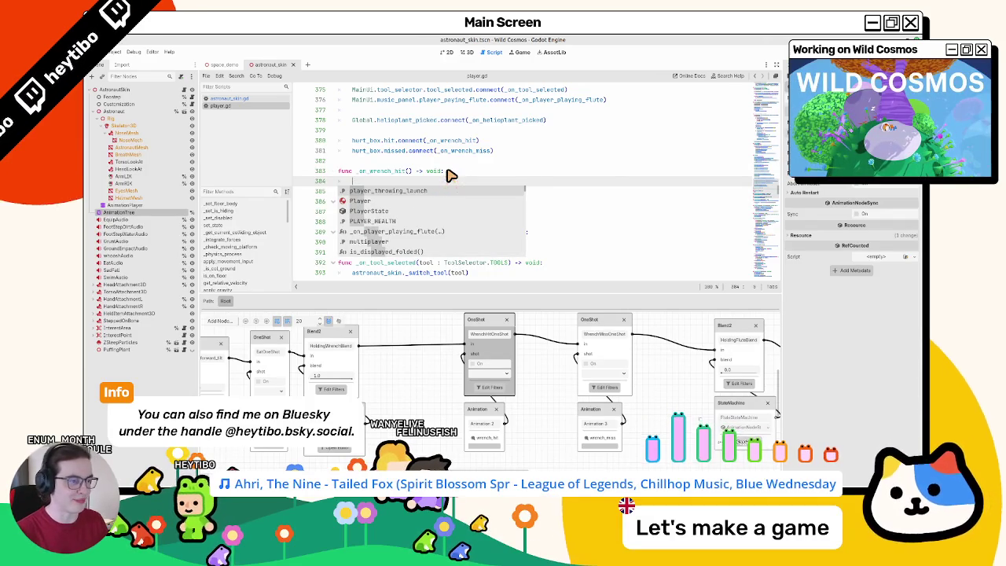
{"action": "type", "text": "astronaut_skin."}
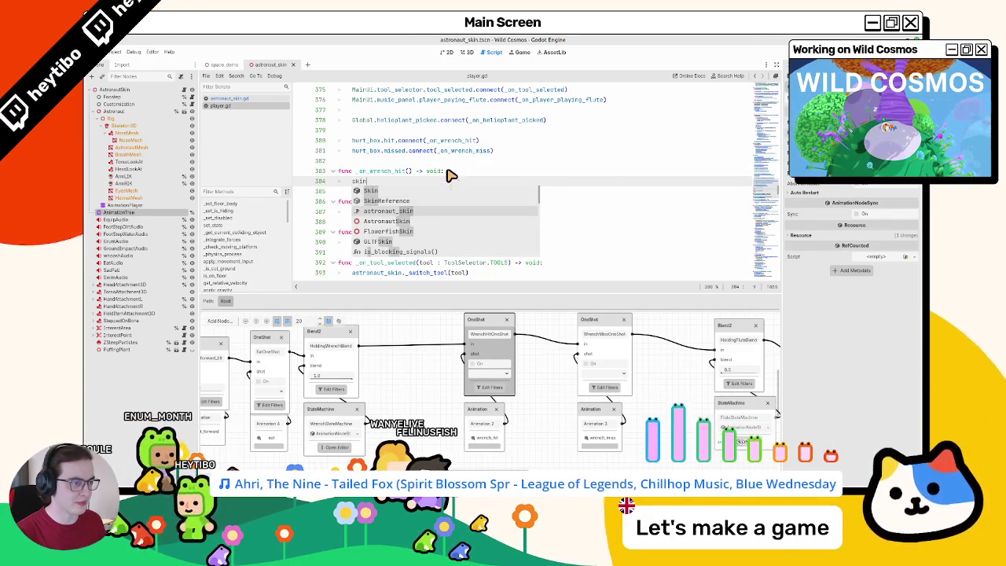
{"action": "type", "text": "wr"}
{"action": "key", "text": "Return"}
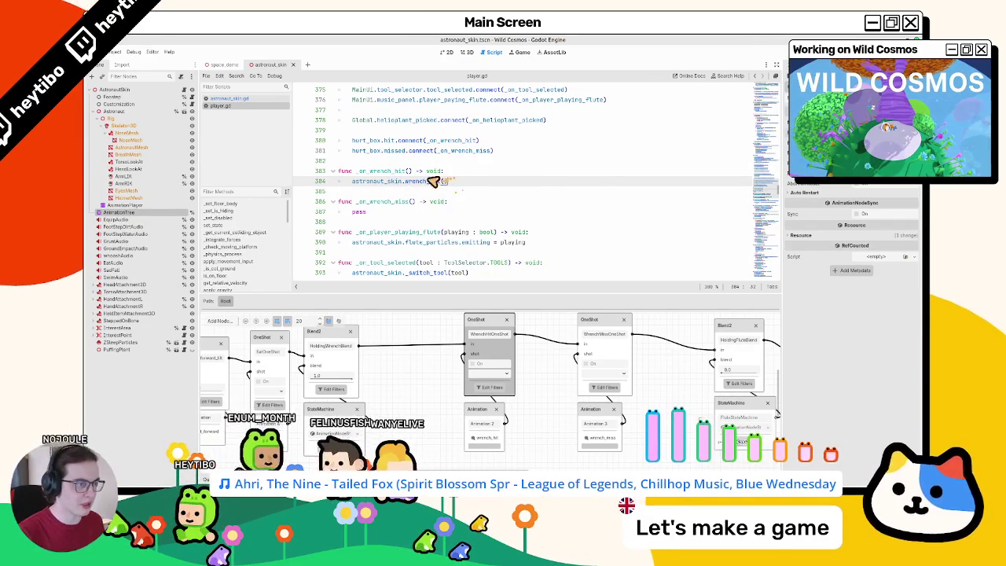
Step: Put the call in the miss handler on line 387, changed to astronaut_skin.wrench_miss()
{"action": "key", "text": "ctrl+c"}
{"action": "double_click", "coordinate": [358, 211]}
{"action": "key", "text": "ctrl+v"}
{"action": "double_click", "coordinate": [438, 212]}
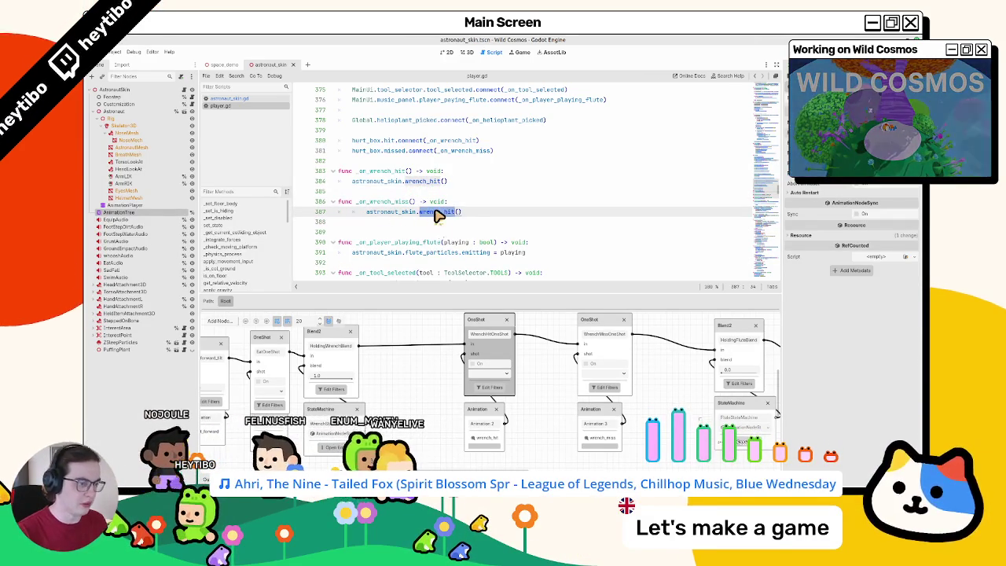
{"action": "key", "text": "shift+Tab"}
{"action": "key", "text": "ctrl+Tab"}
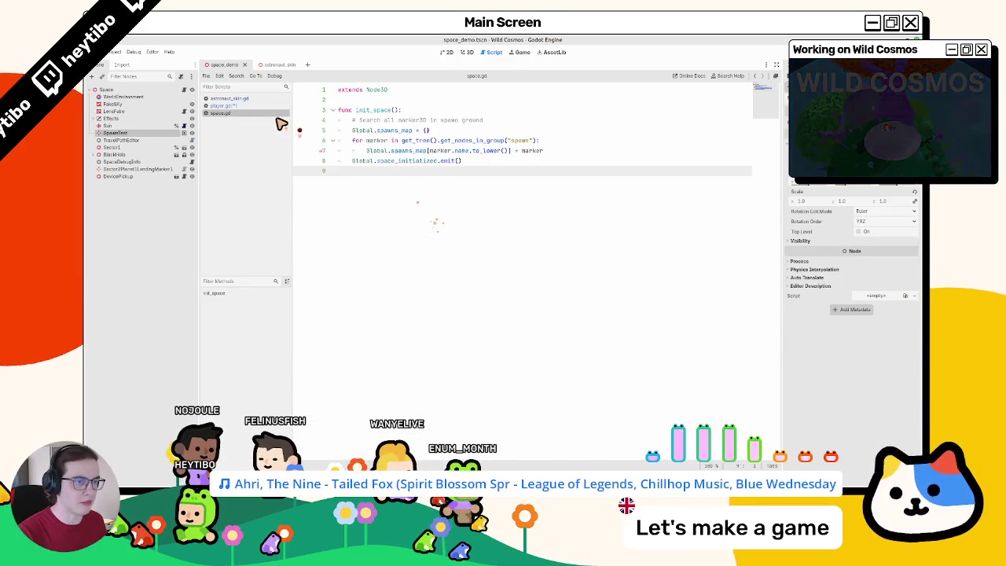
{"action": "left_click", "coordinate": [236, 105]}
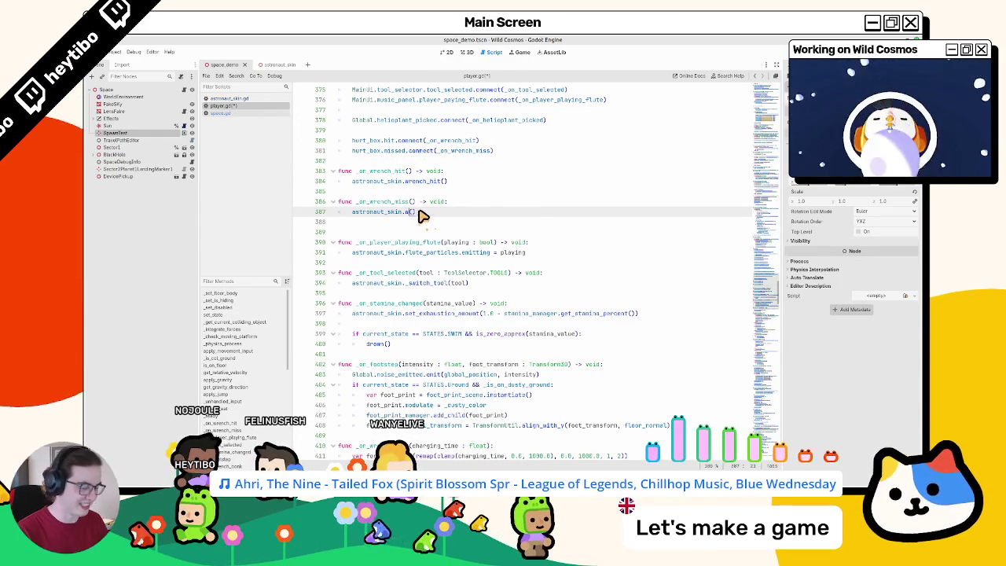
{"action": "type", "text": "wre"}
{"action": "key", "text": "Down"}
{"action": "key", "text": "Down"}
{"action": "key", "text": "Down"}
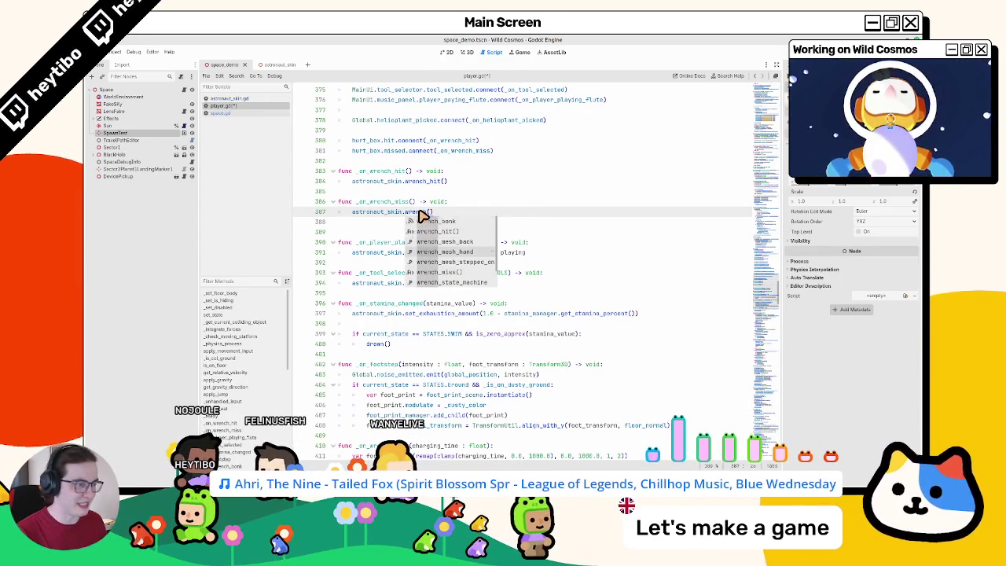
{"action": "key", "text": "Return"}
{"action": "key", "text": "Down"}
Step: Save player.gd and launch the game in a debug window
{"action": "key", "text": "ctrl+s"}
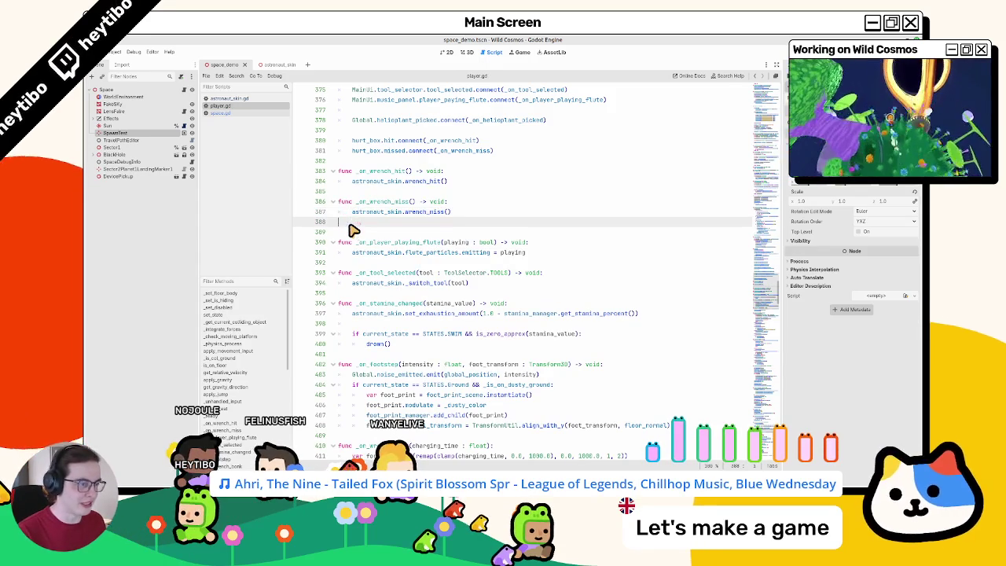
{"action": "key", "text": "ctrl+shift+F5"}
{"action": "key", "text": "Return"}
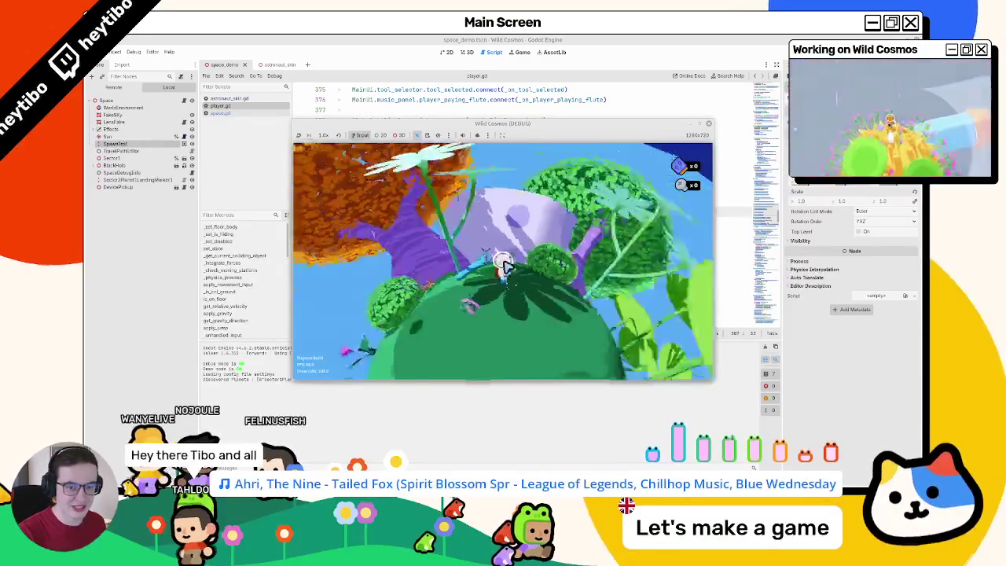
Step: Close the map and tool wheel, maximize the game window, and resume play
{"action": "key", "text": "m"}
{"action": "key", "text": "m"}
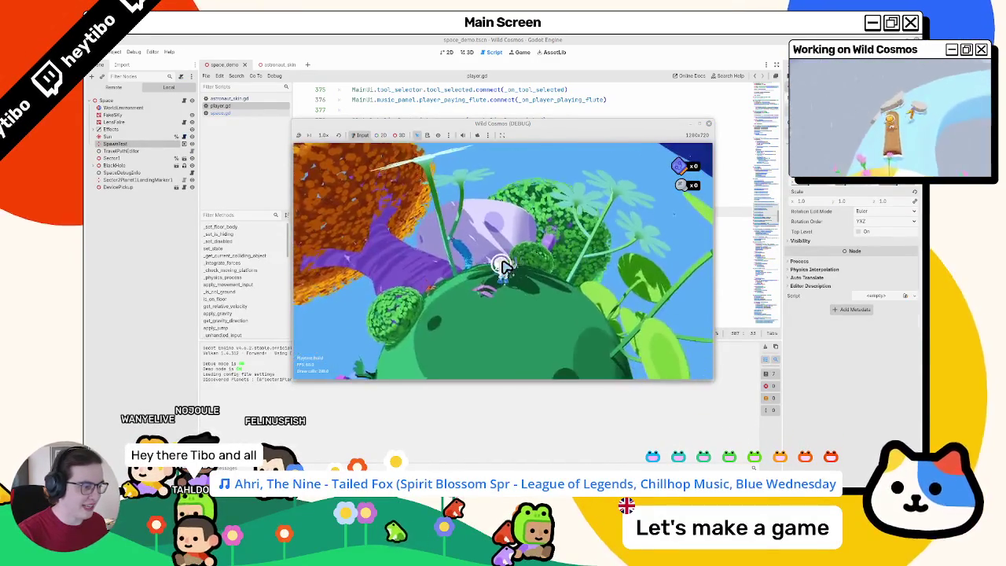
{"action": "key", "text": "Tab"}
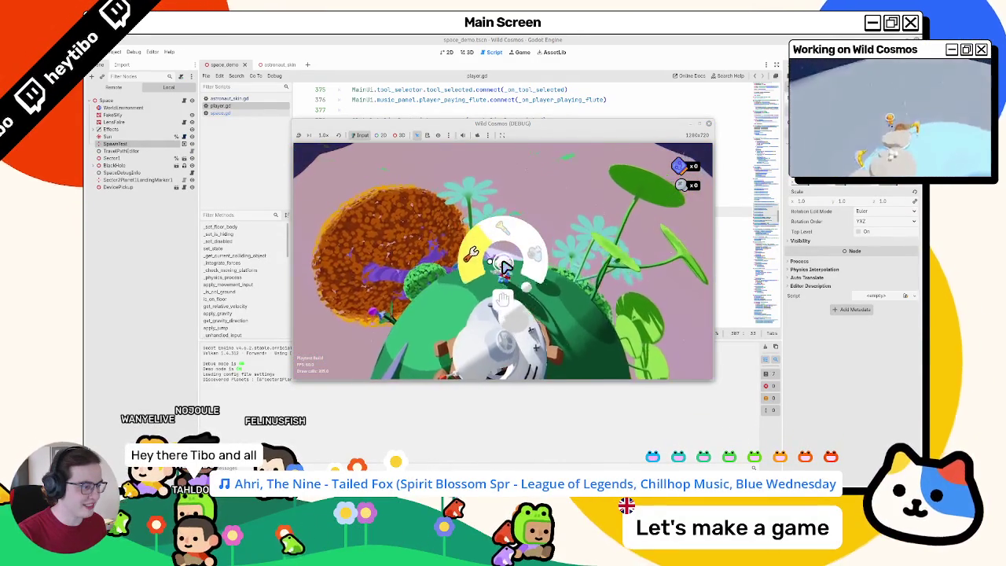
{"action": "key", "text": "Tab"}
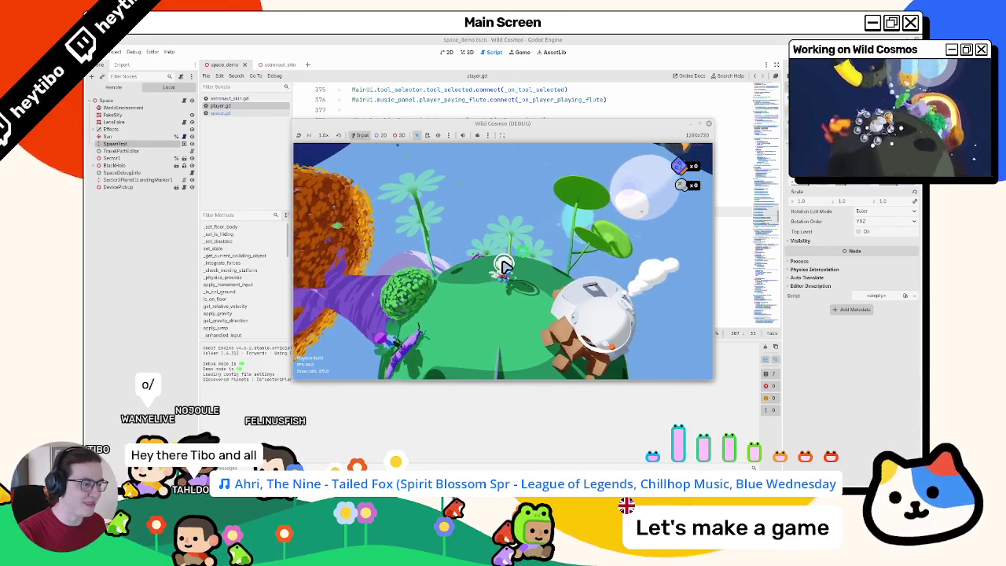
{"action": "left_click", "coordinate": [702, 126]}
{"action": "key", "text": "Escape"}
Step: Run the astronaut around the planet past the purple and orange trees
{"action": "key", "text": "w"}
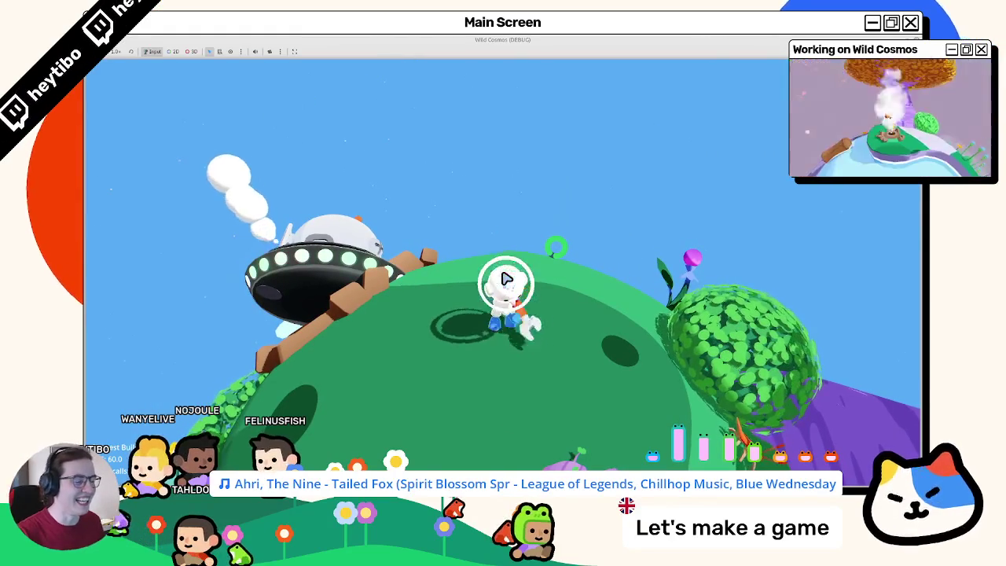
{"action": "key", "text": "w"}
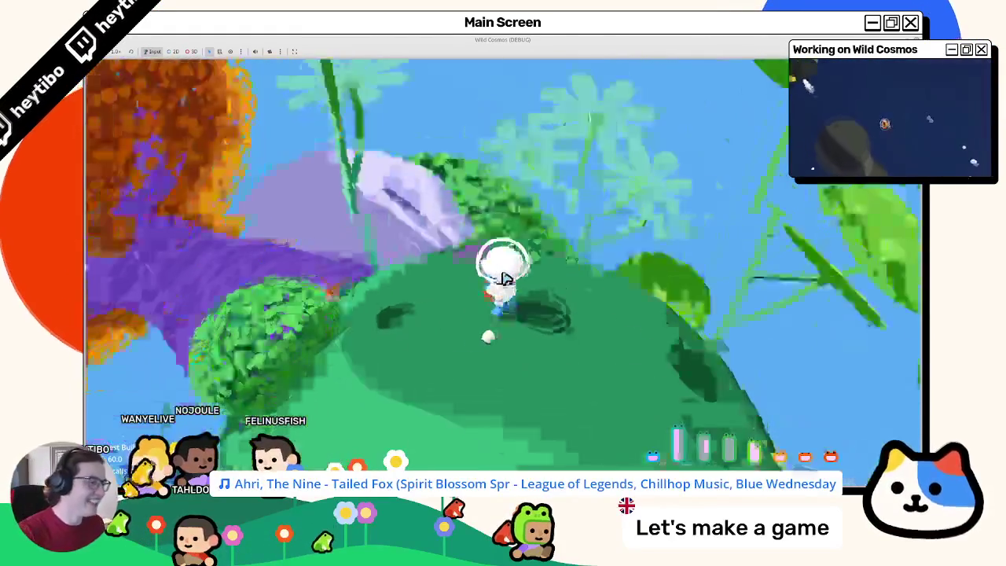
{"action": "key", "text": "w"}
{"action": "key", "text": "w"}
{"action": "key", "text": "w"}
{"action": "key", "text": "w"}
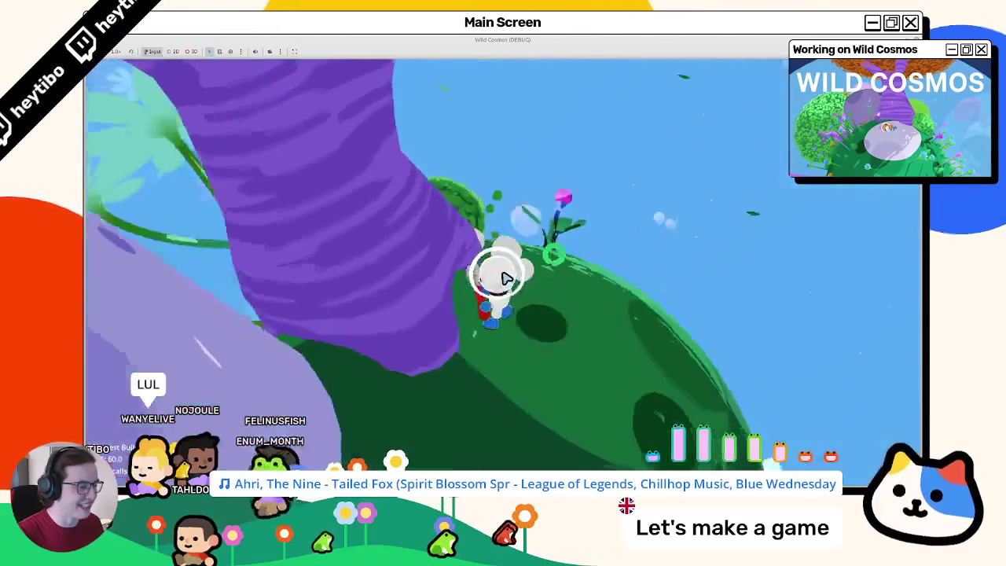
{"action": "key", "text": "w"}
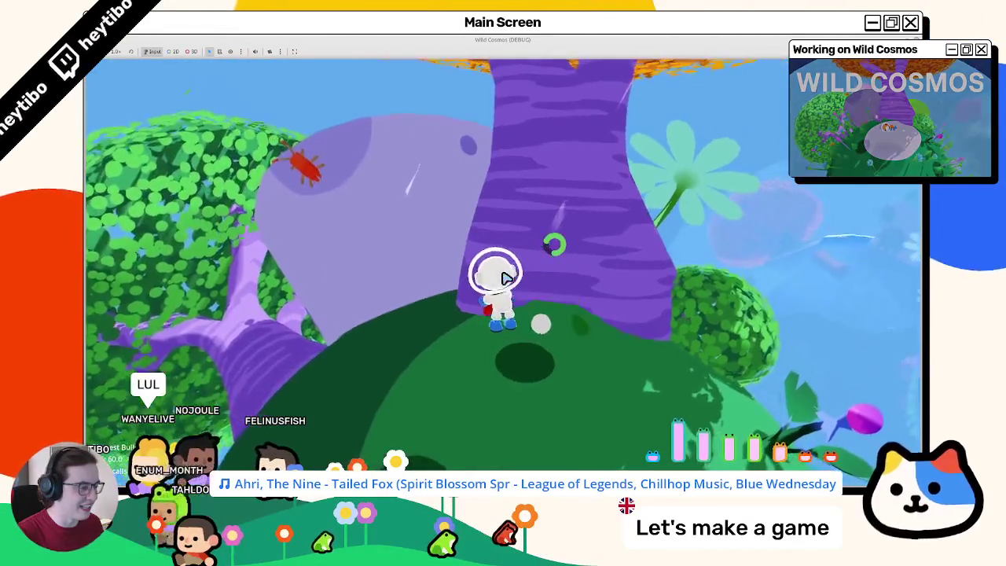
{"action": "key", "text": "w"}
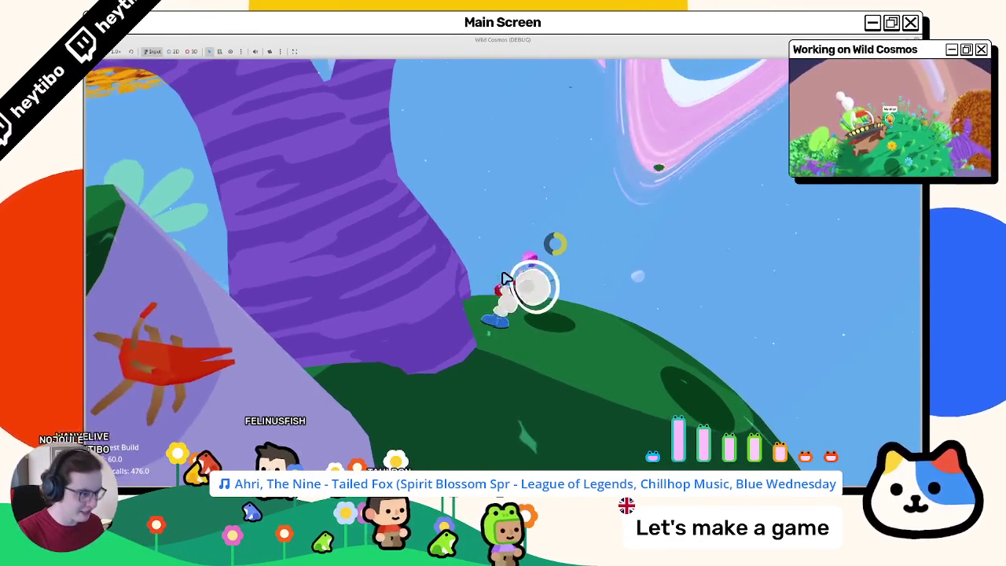
{"action": "key", "text": "w"}
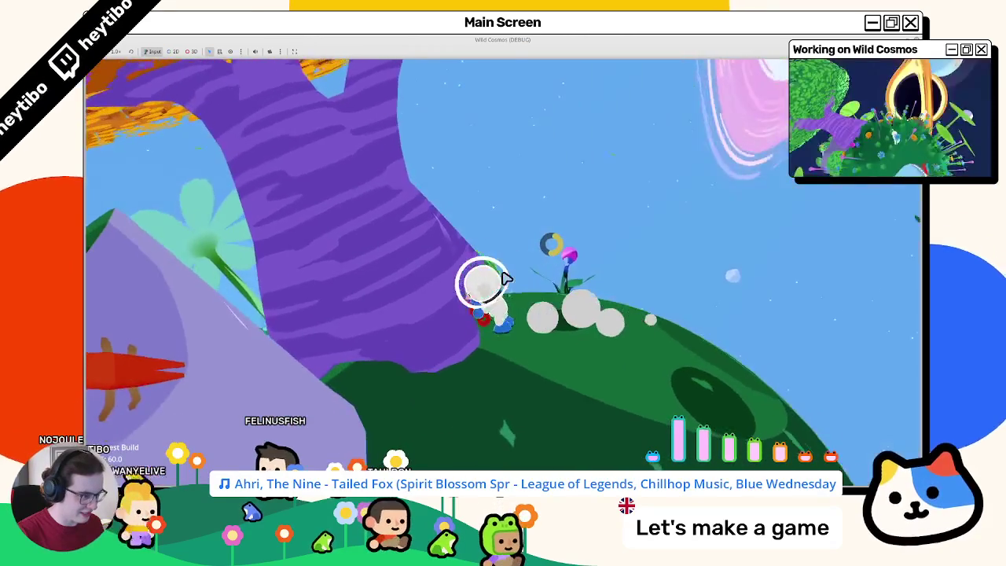
{"action": "key", "text": "w"}
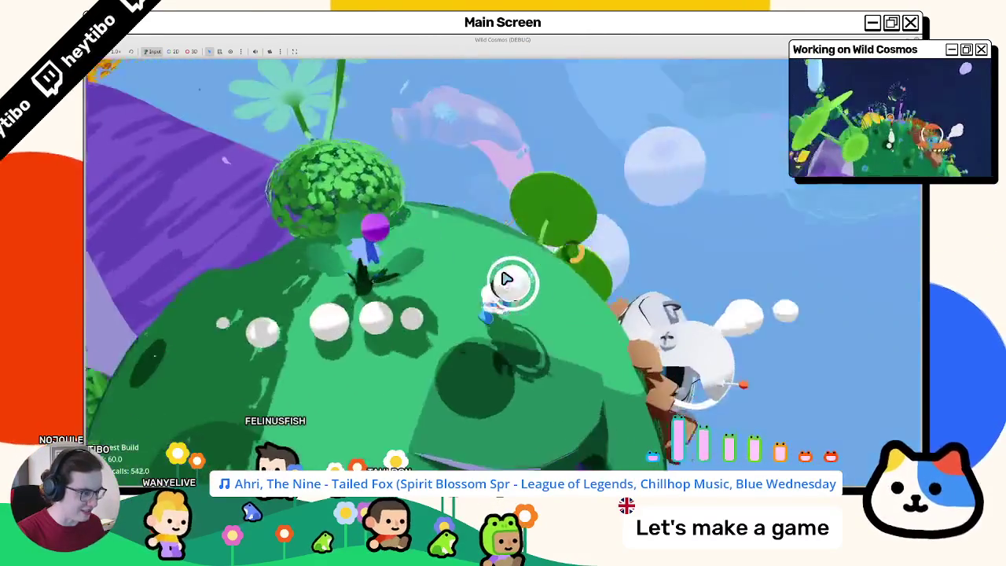
{"action": "key", "text": "w"}
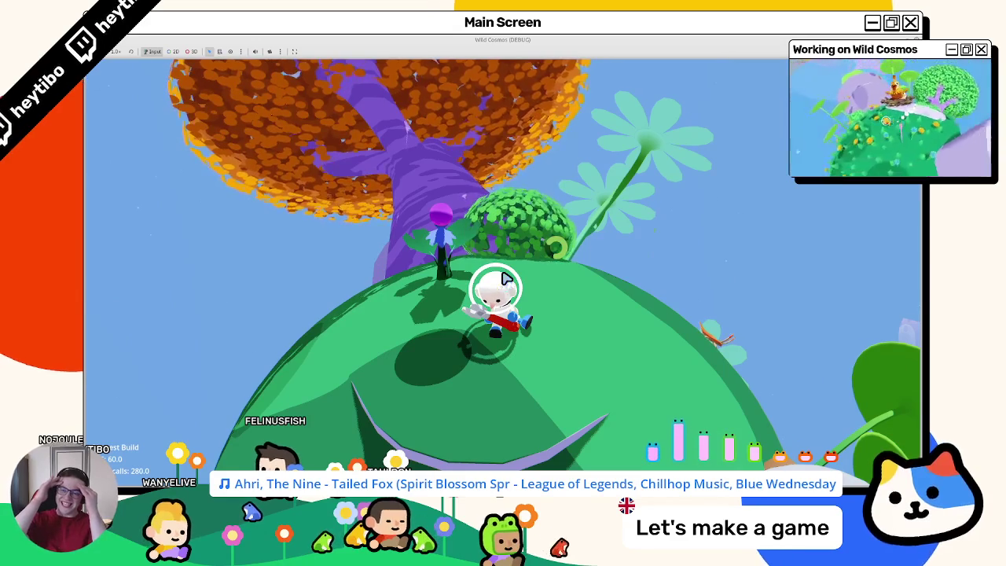
Step: Keep running the astronaut across the planet toward the orange tree
{"action": "key", "text": "w"}
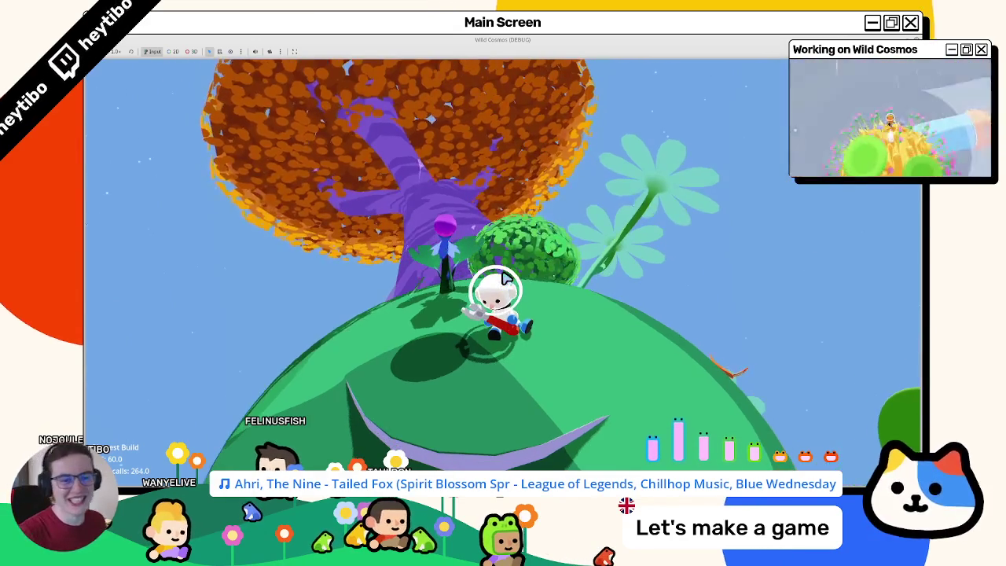
{"action": "key", "text": "w"}
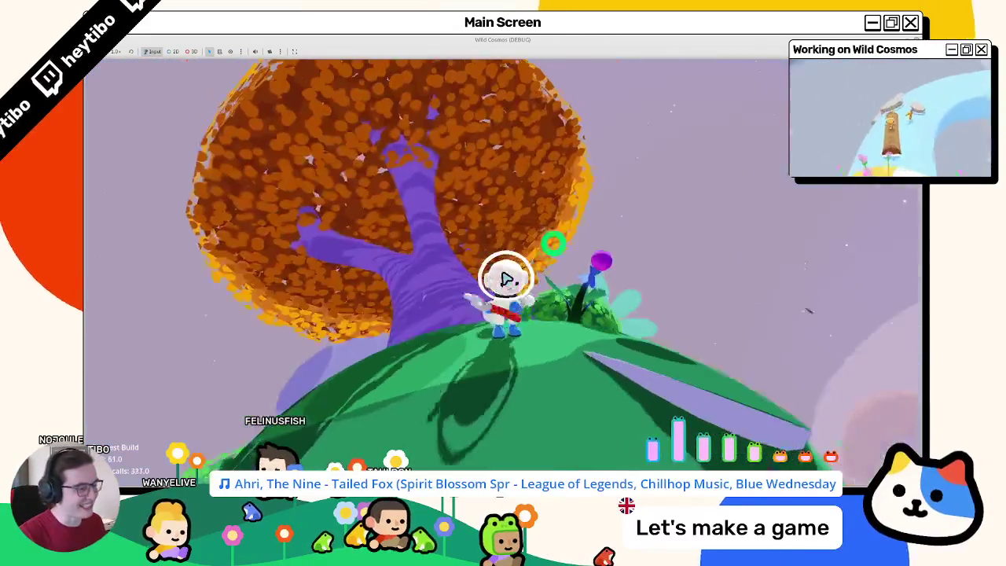
{"action": "key", "text": "w"}
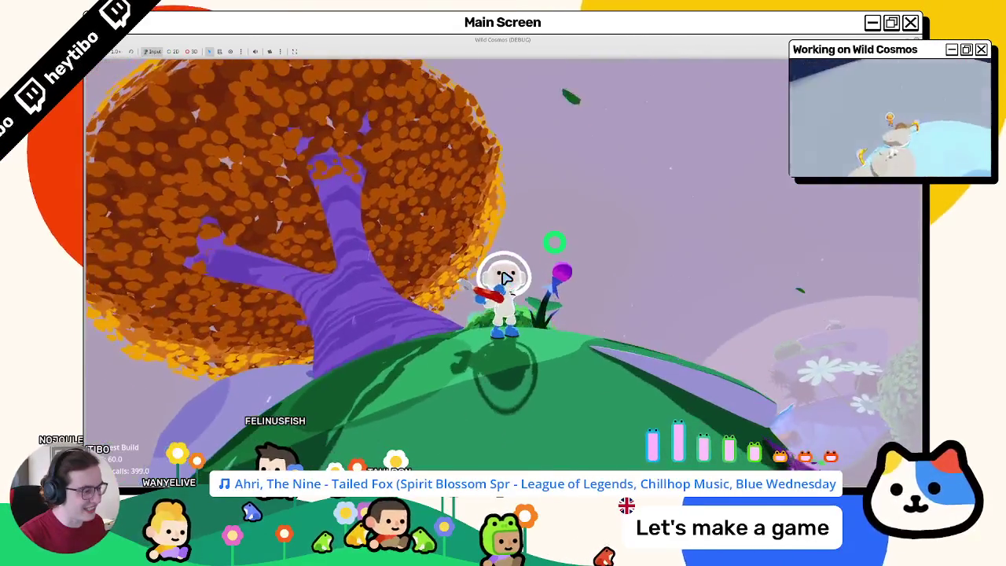
{"action": "key", "text": "w"}
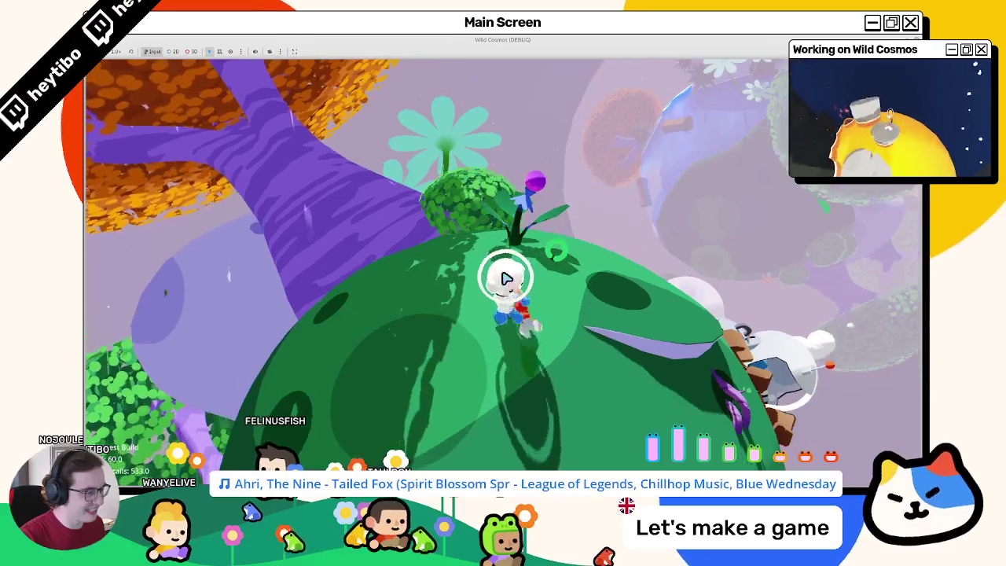
{"action": "key", "text": "w"}
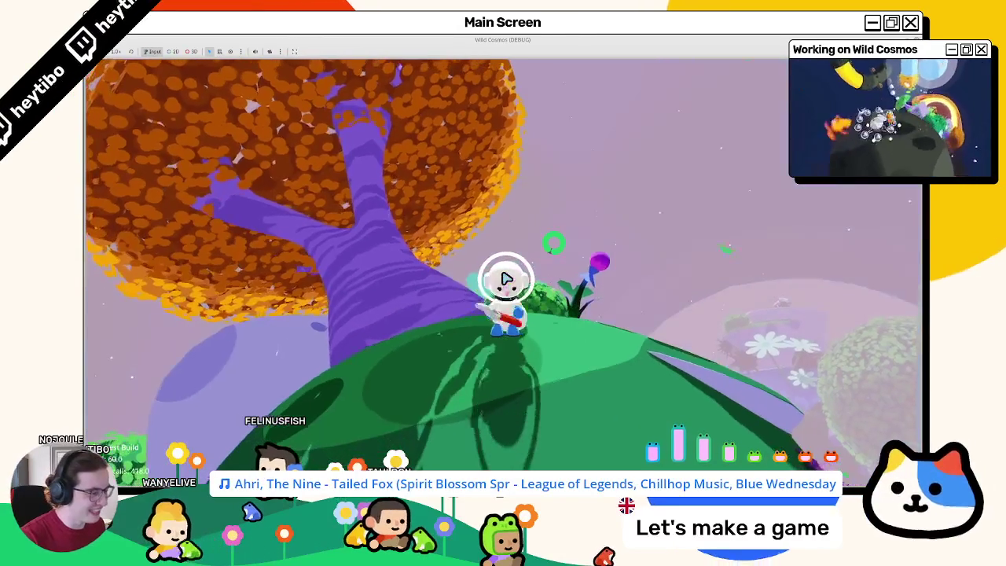
{"action": "key", "text": "w"}
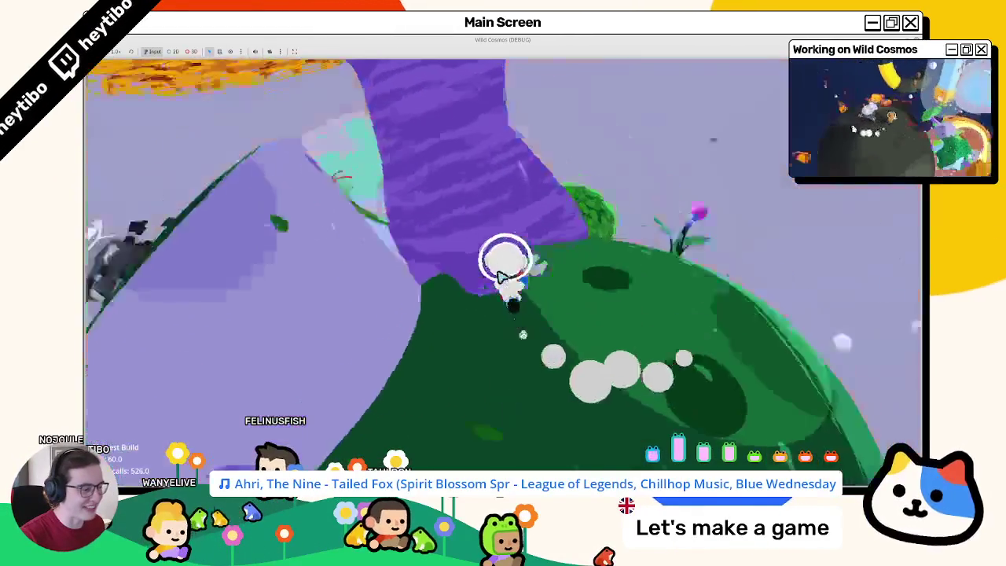
Step: Choose the wrench from the tool wheel, then stop the game with F8
{"action": "key", "text": "w"}
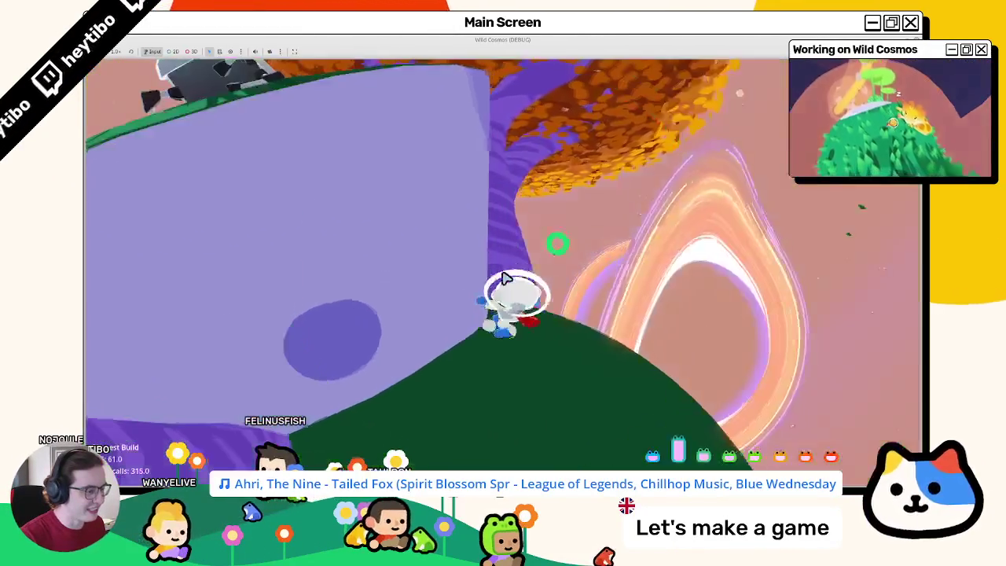
{"action": "key", "text": "Tab"}
{"action": "key", "text": "Tab"}
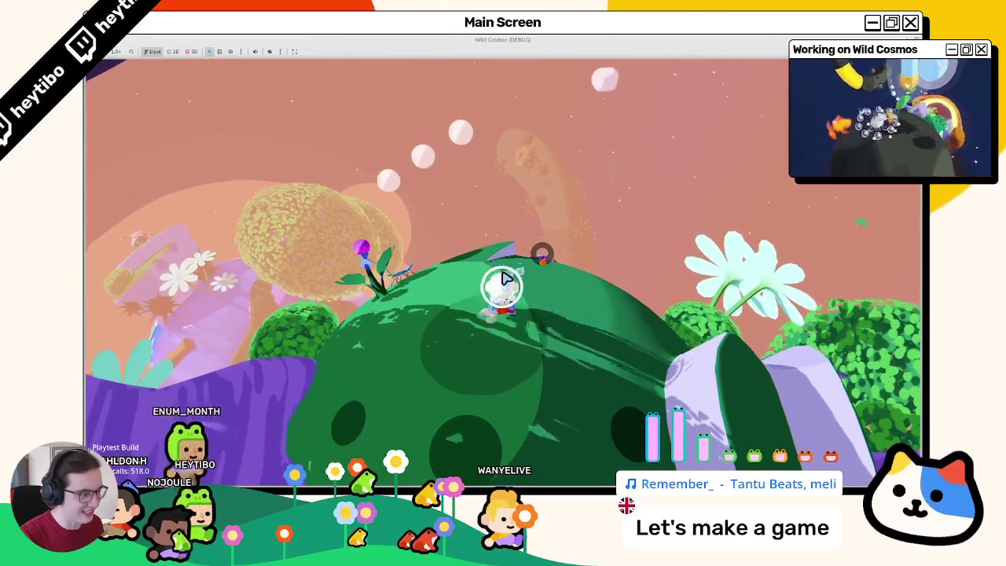
{"action": "key", "text": "F8"}
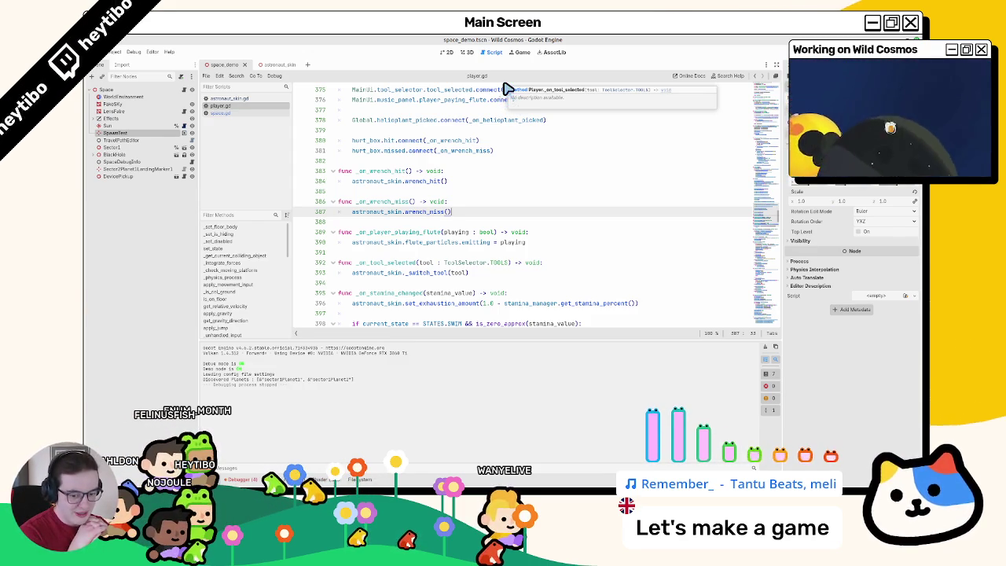
{"action": "left_click", "coordinate": [448, 53]}
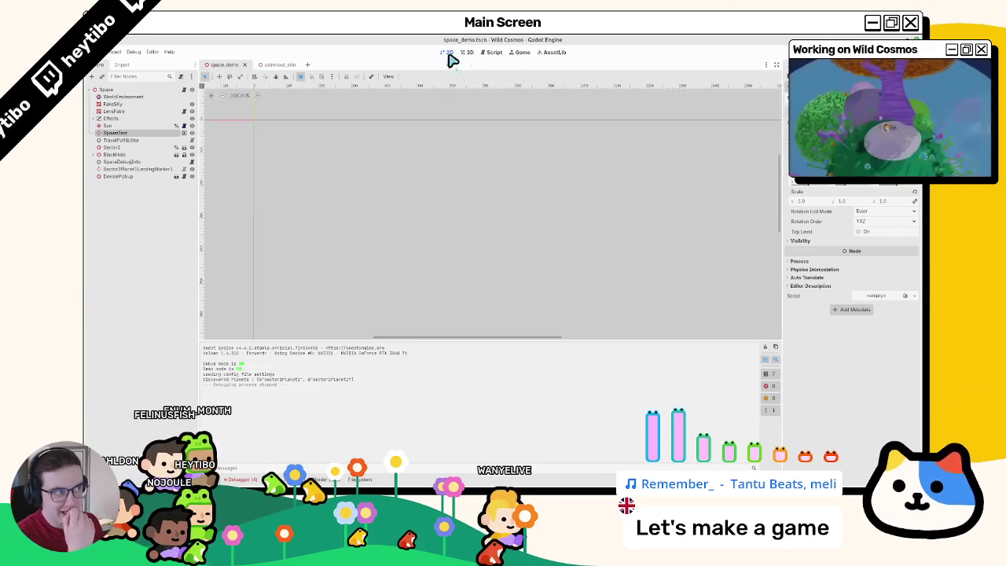
{"action": "left_click", "coordinate": [465, 53]}
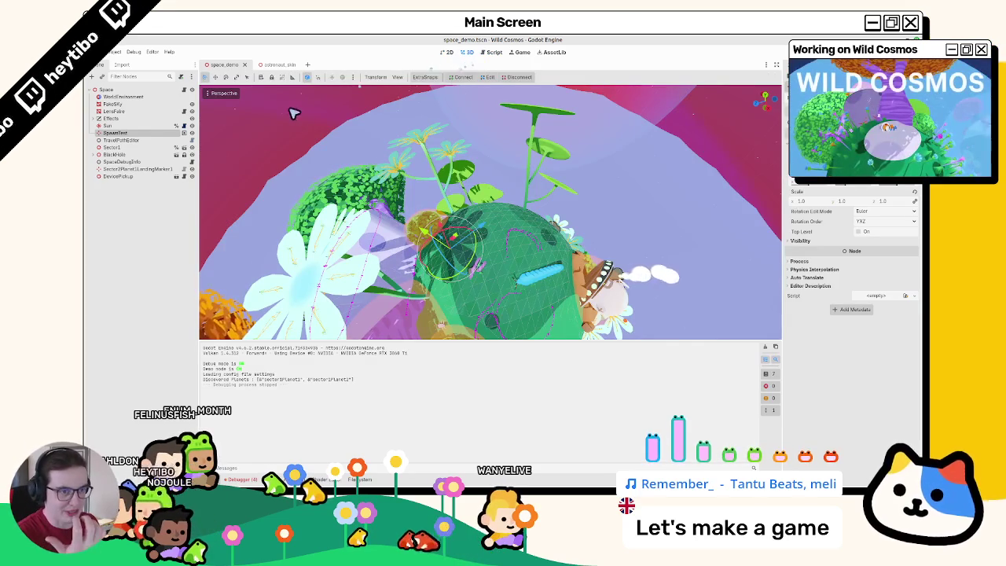
{"action": "left_click", "coordinate": [276, 65]}
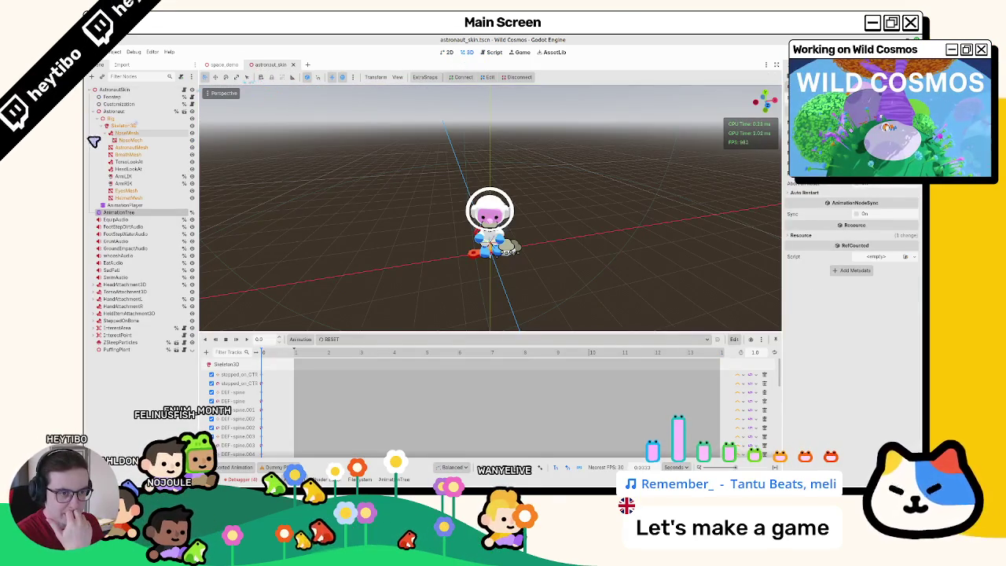
{"action": "left_click", "coordinate": [220, 64]}
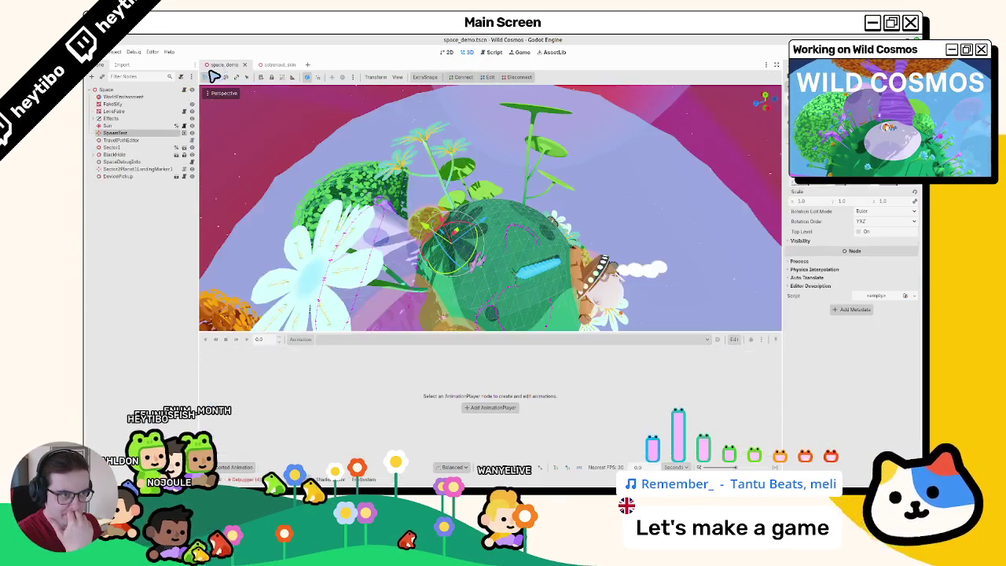
{"action": "left_click", "coordinate": [266, 65]}
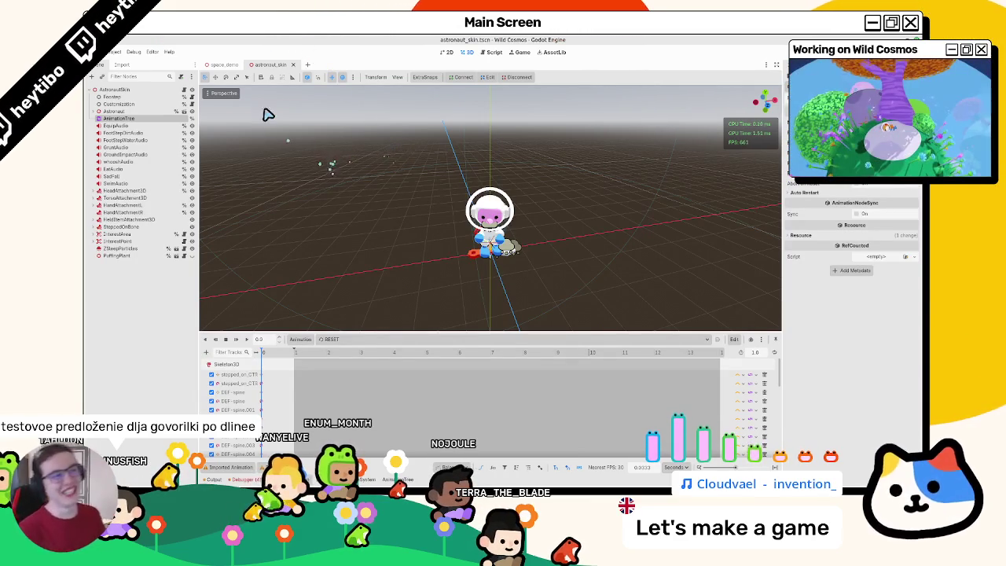
Step: Run the game and walk the astronaut past the purple wall, blue crater and plant leaves
{"action": "key", "text": "F5"}
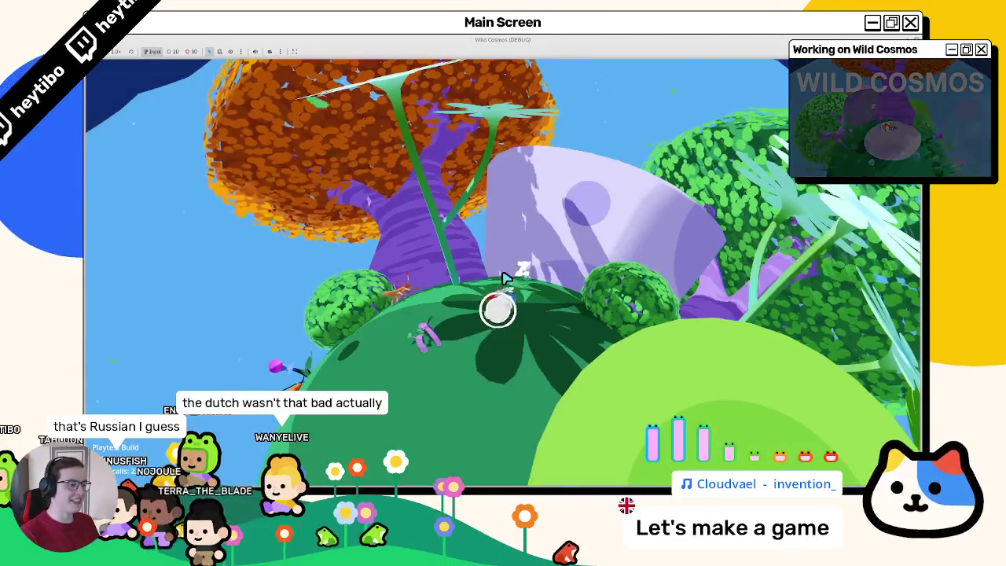
{"action": "left_click", "coordinate": [505, 279]}
{"action": "key", "text": "w"}
{"action": "key", "text": "w"}
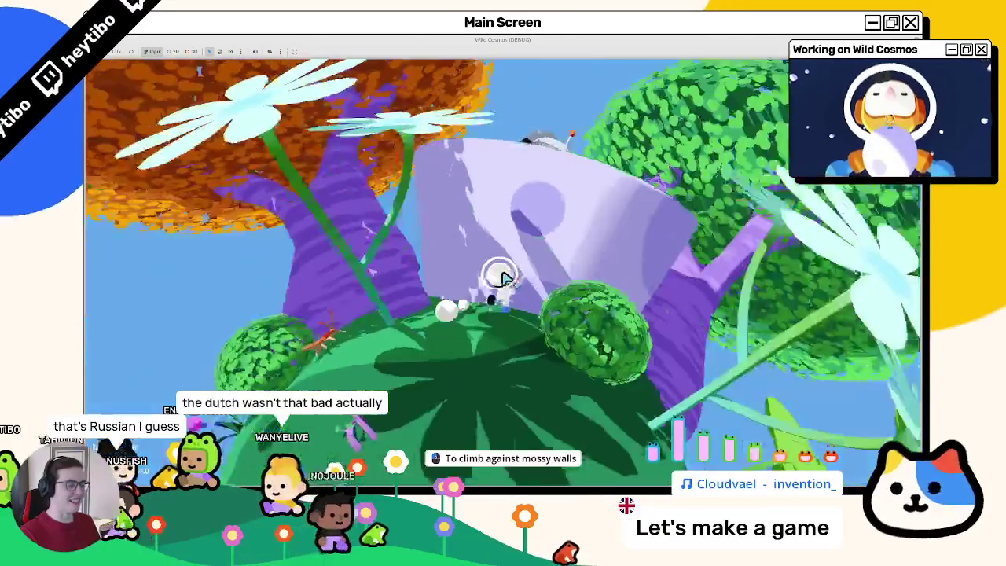
{"action": "key", "text": "w"}
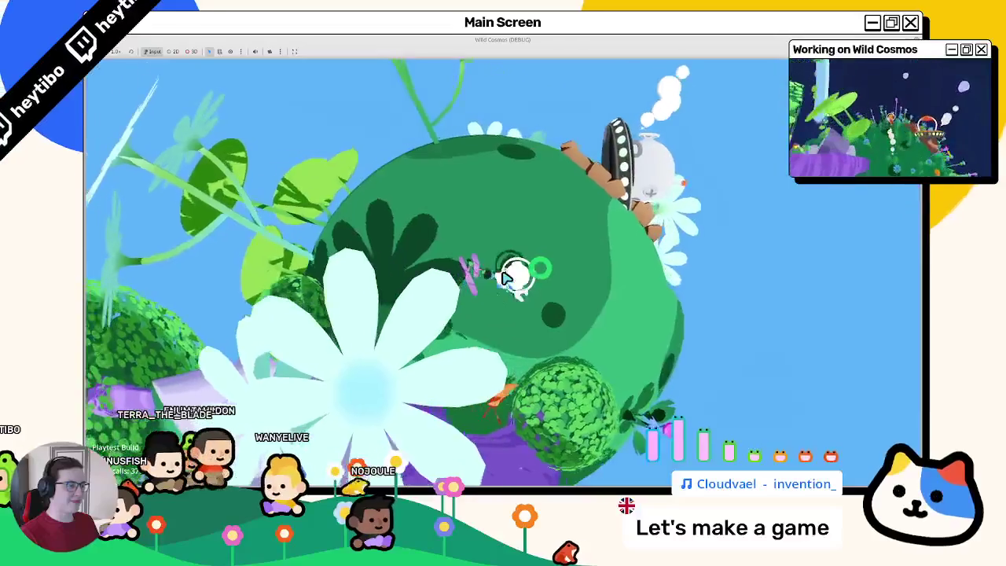
{"action": "key", "text": "w"}
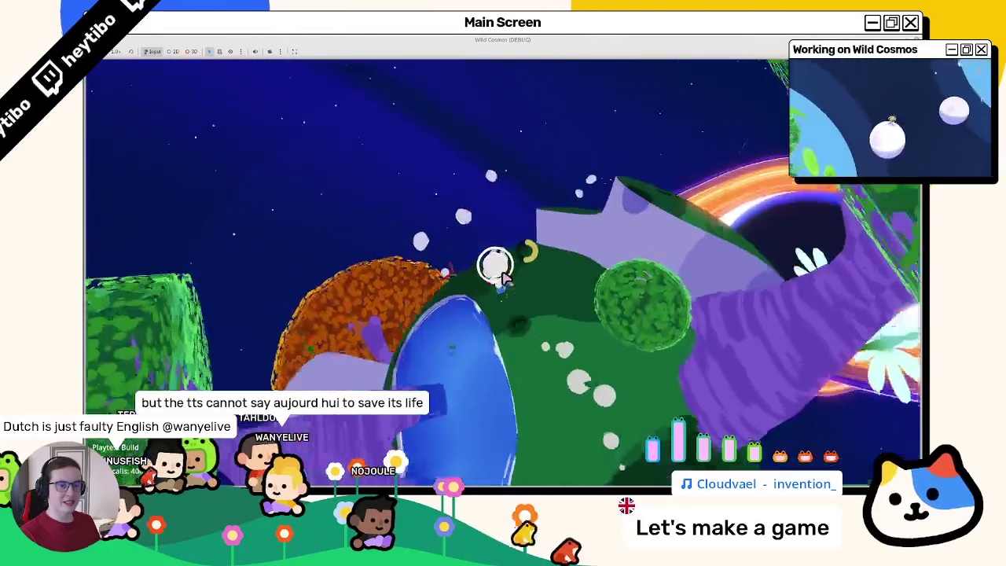
{"action": "key", "text": "w"}
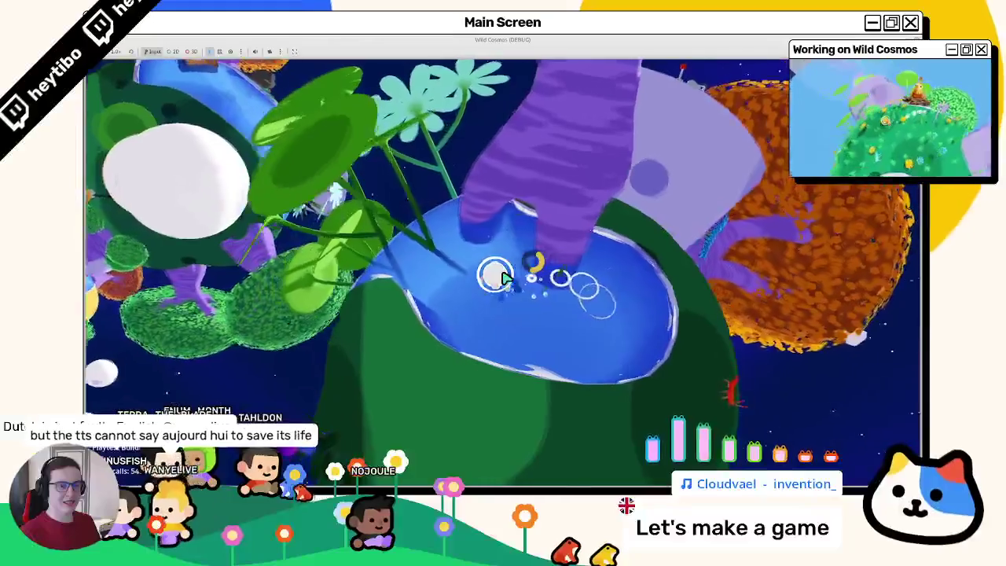
{"action": "key", "text": "w"}
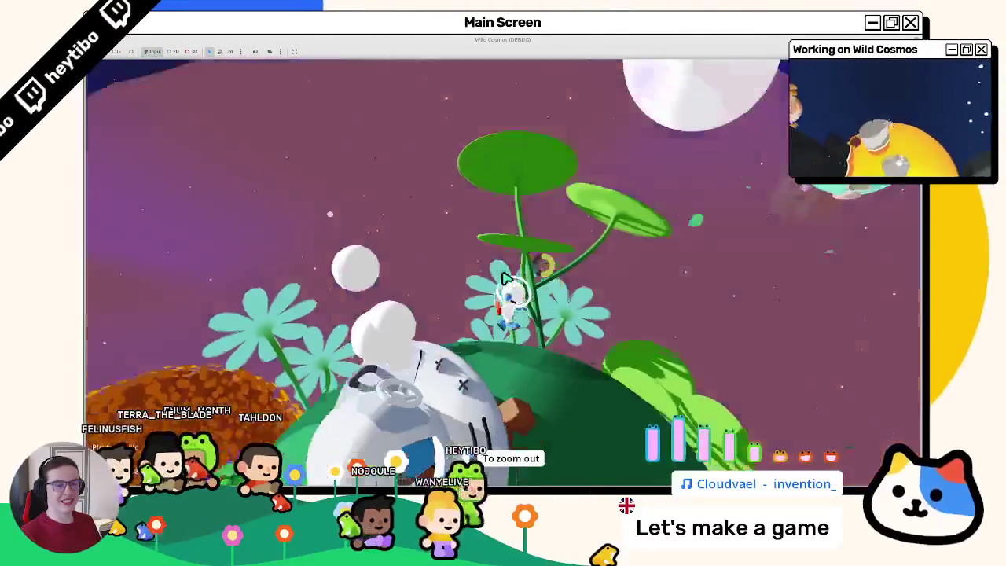
{"action": "key", "text": "w"}
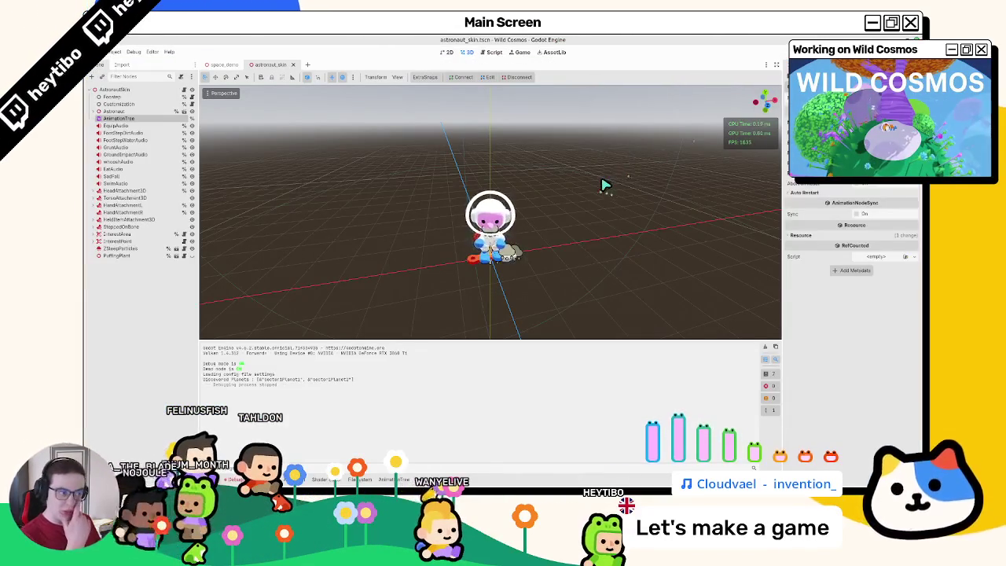
Step: Clear the output log, widen the Inspector, and show the project's FileSystem under the viewport
{"action": "left_click", "coordinate": [773, 346]}
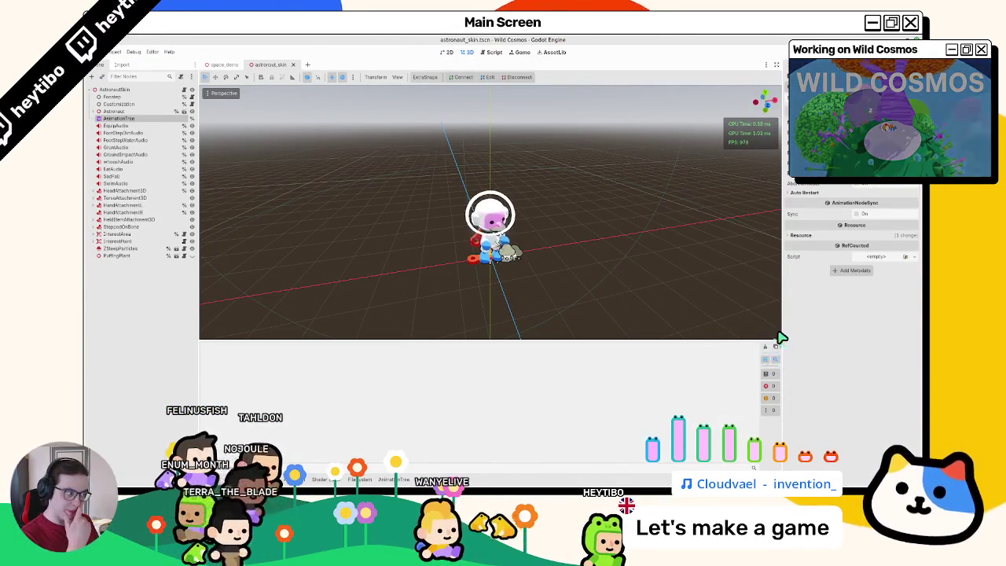
{"action": "left_click_drag", "start_coordinate": [786, 337], "coordinate": [737, 347]}
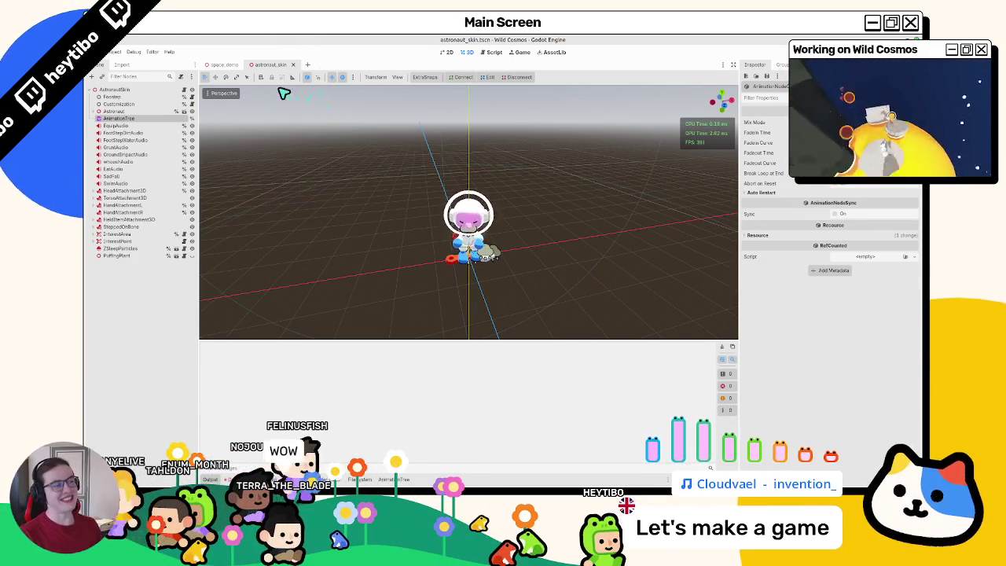
{"action": "left_click", "coordinate": [360, 478]}
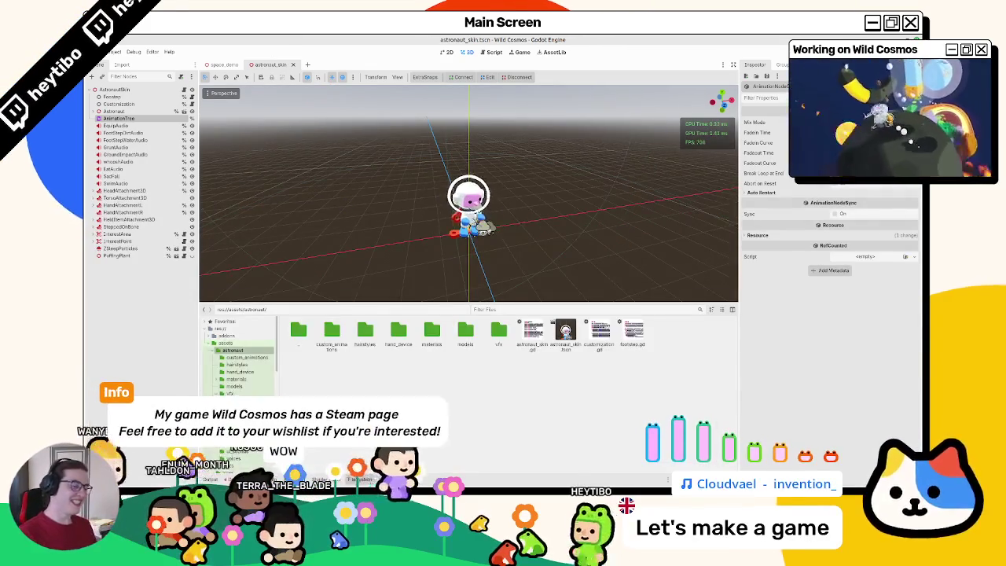
Step: Show the animation tree and lower HoldingWrenchBlend from 1.0 to 0.0, reviewing its filters
{"action": "left_click", "coordinate": [393, 478]}
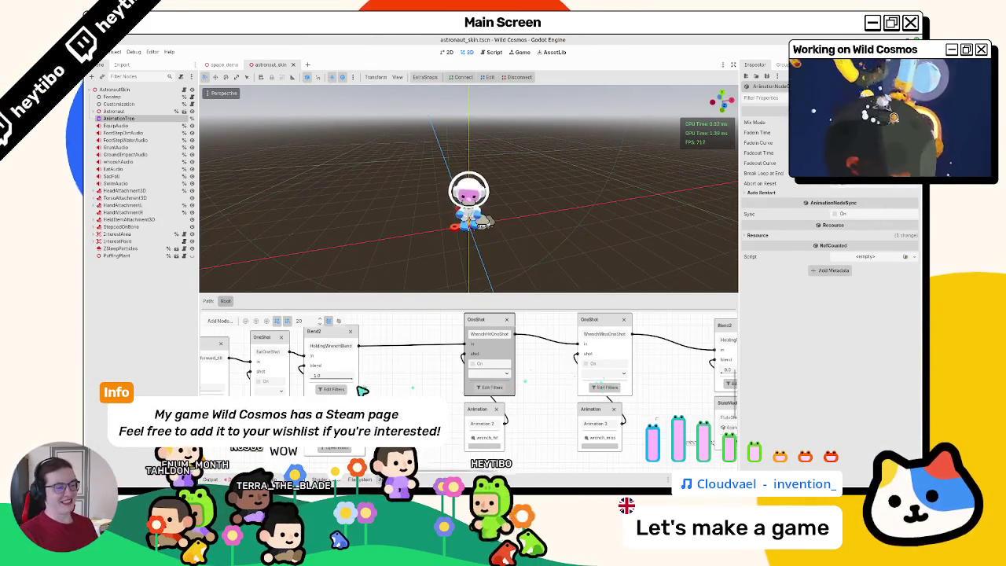
{"action": "left_click_drag", "start_coordinate": [355, 383], "coordinate": [285, 388]}
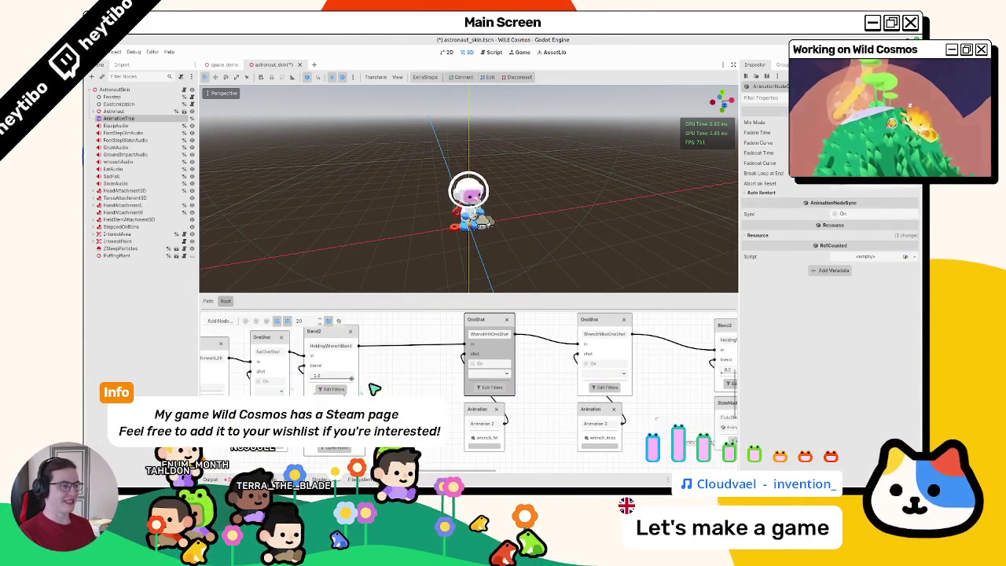
{"action": "left_click", "coordinate": [333, 389]}
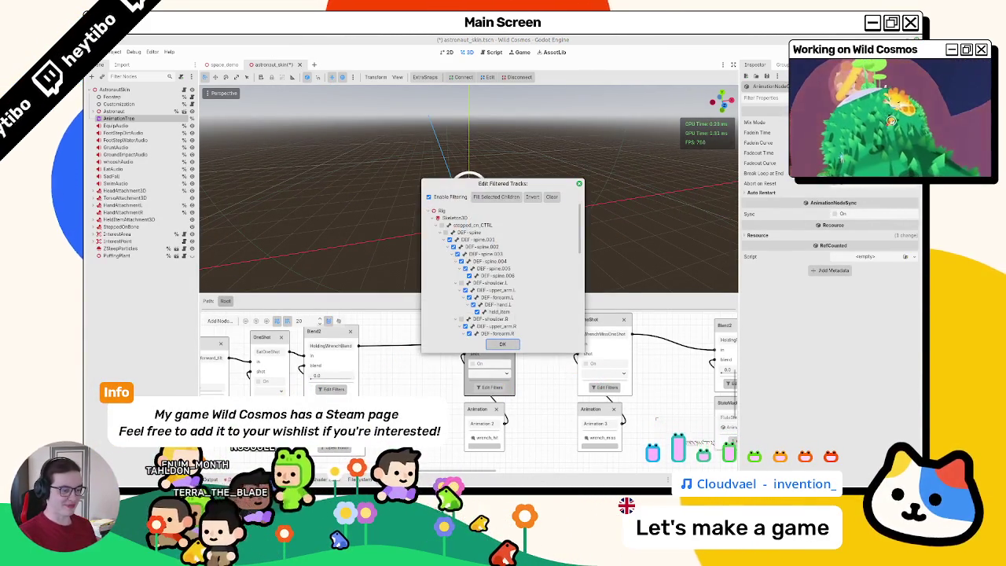
Step: Inspect the wrench_charge and wrench_bonk states in WrenchStateMachine, then return to Root
{"action": "left_click", "coordinate": [360, 379]}
{"action": "left_click", "coordinate": [368, 360]}
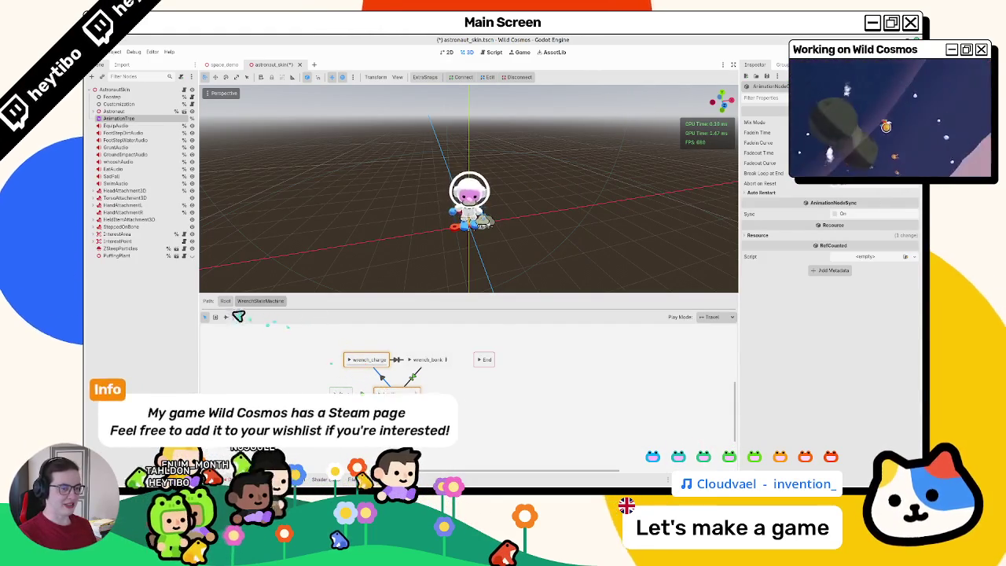
{"action": "left_click", "coordinate": [417, 359], "text": "shift"}
{"action": "left_click", "coordinate": [226, 300]}
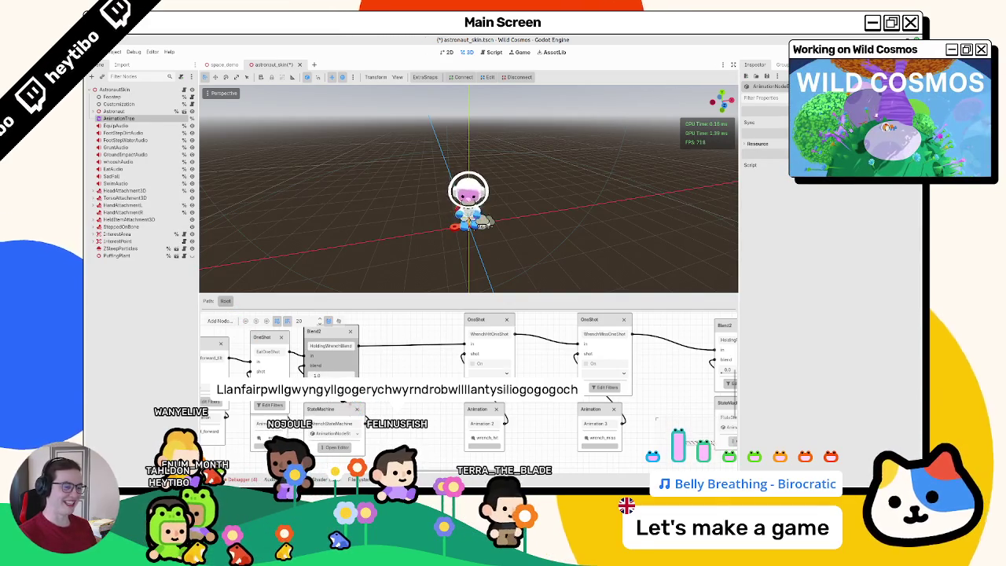
Step: Check HoldingWrenchBlend's track filters, peek into WrenchStateMachine, and save the scene
{"action": "left_click", "coordinate": [338, 393]}
{"action": "key", "text": "Escape"}
{"action": "left_click", "coordinate": [336, 447]}
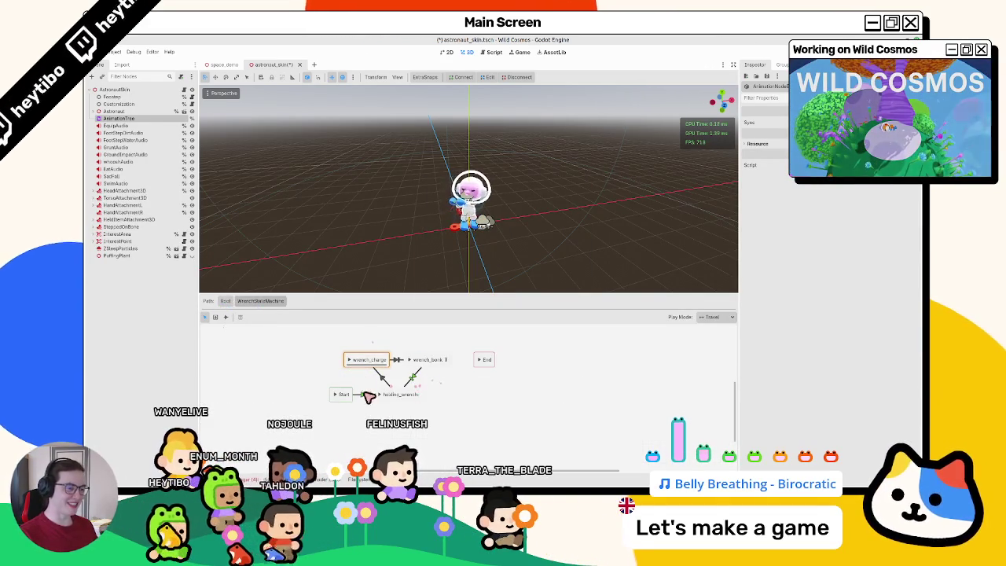
{"action": "left_click", "coordinate": [225, 301]}
{"action": "left_click", "coordinate": [404, 384]}
{"action": "key", "text": "ctrl+s"}
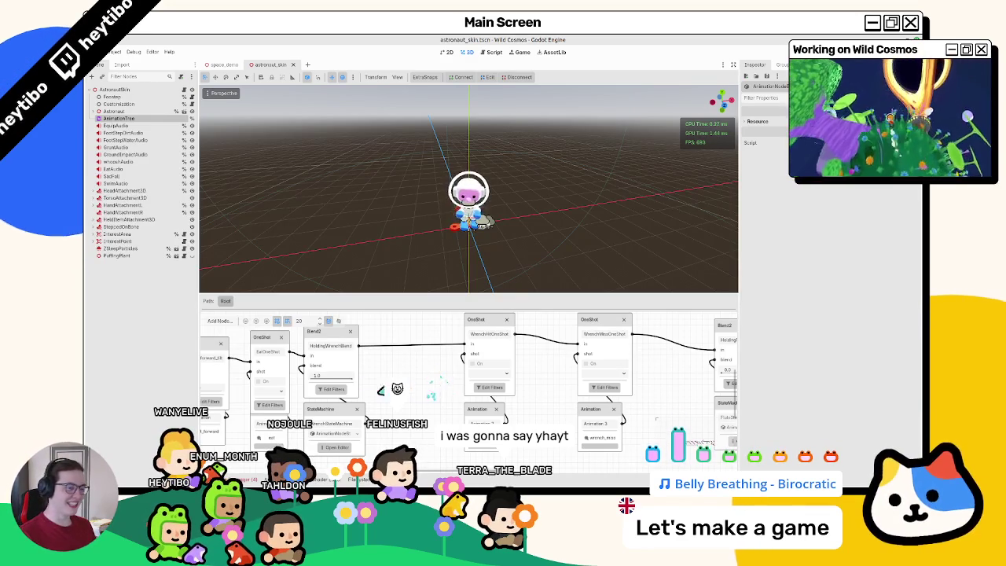
Step: Readjust the HoldingWrenchBlend amount, recheck its filters, save astronaut_skin.tscn, and view WrenchStateMachine
{"action": "left_click", "coordinate": [354, 379]}
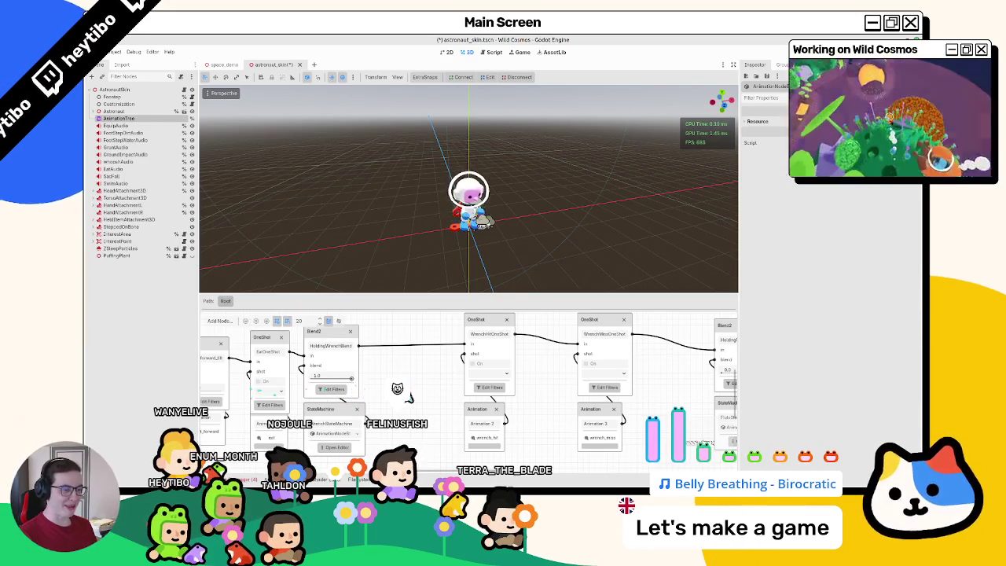
{"action": "scroll", "coordinate": [428, 391], "scroll_direction": "left", "scroll_amount": 3}
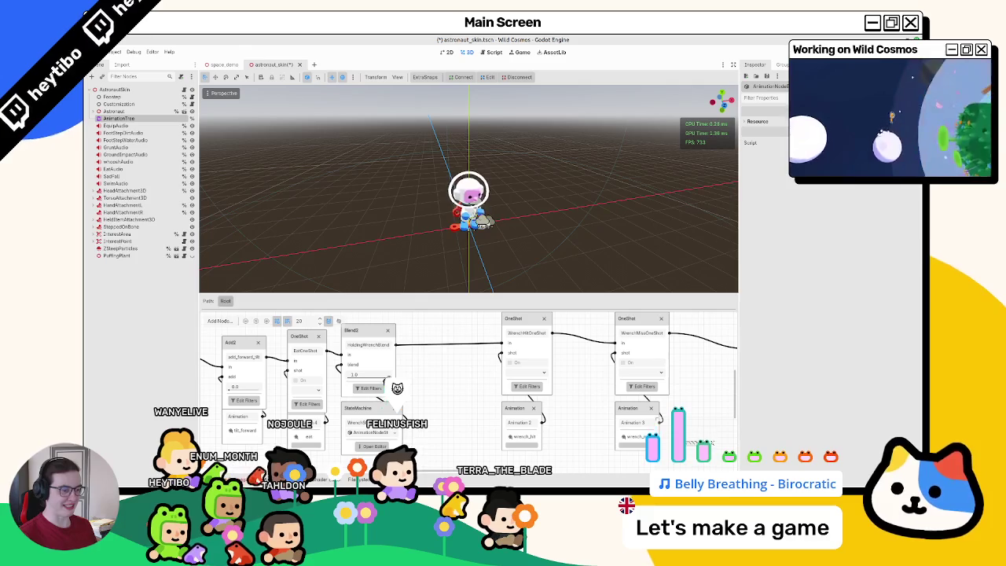
{"action": "scroll", "coordinate": [431, 371], "scroll_direction": "down", "scroll_amount": 1}
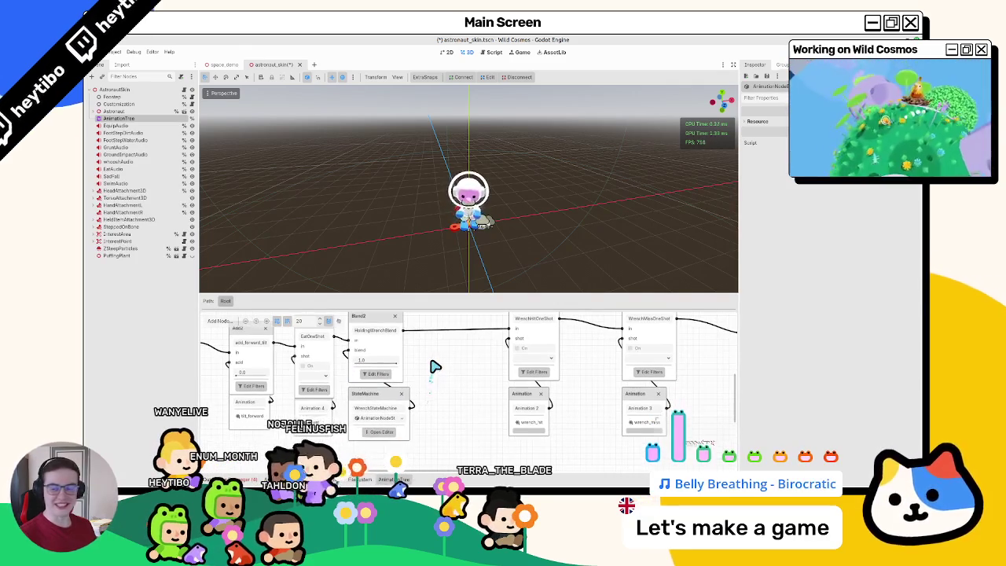
{"action": "left_click", "coordinate": [376, 374]}
{"action": "key", "text": "Escape"}
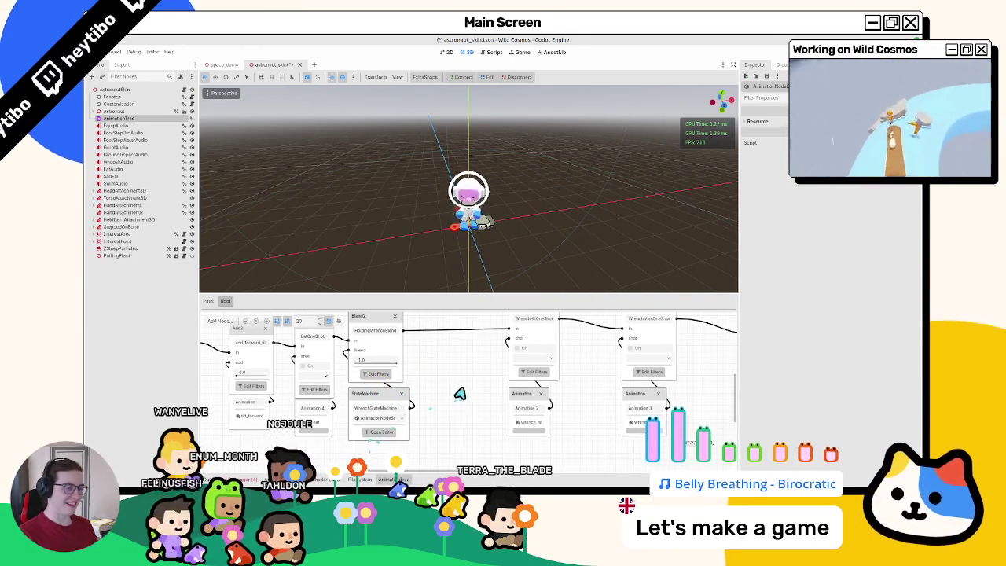
{"action": "scroll", "coordinate": [459, 396], "scroll_direction": "down", "scroll_amount": 1}
{"action": "key", "text": "ctrl+s"}
{"action": "left_click", "coordinate": [383, 423]}
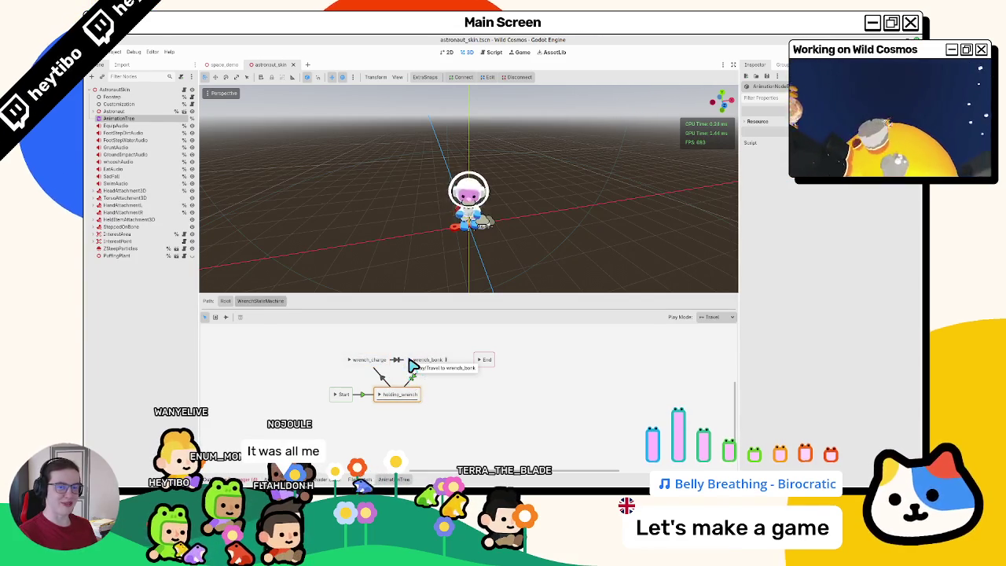
Step: Play the wrench_charge to wrench_bonk sequence twice, inspect wrench_charge, then return to Root
{"action": "left_click", "coordinate": [352, 363]}
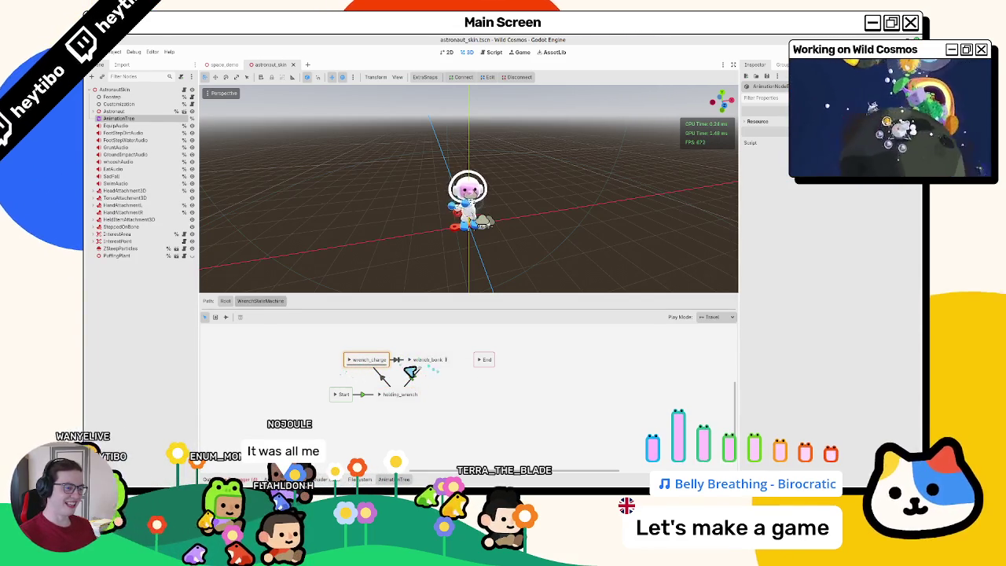
{"action": "left_click", "coordinate": [355, 366]}
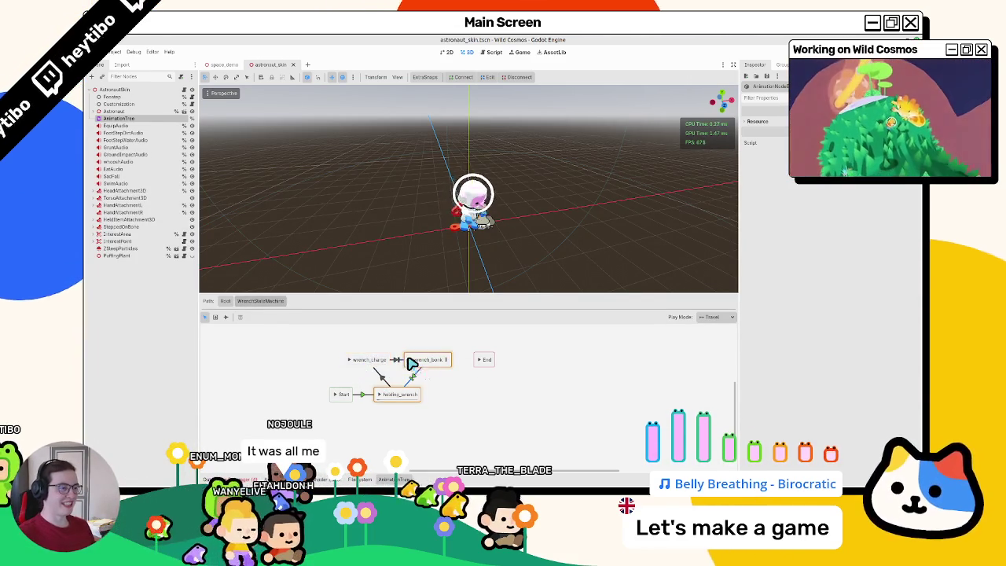
{"action": "left_click", "coordinate": [361, 360]}
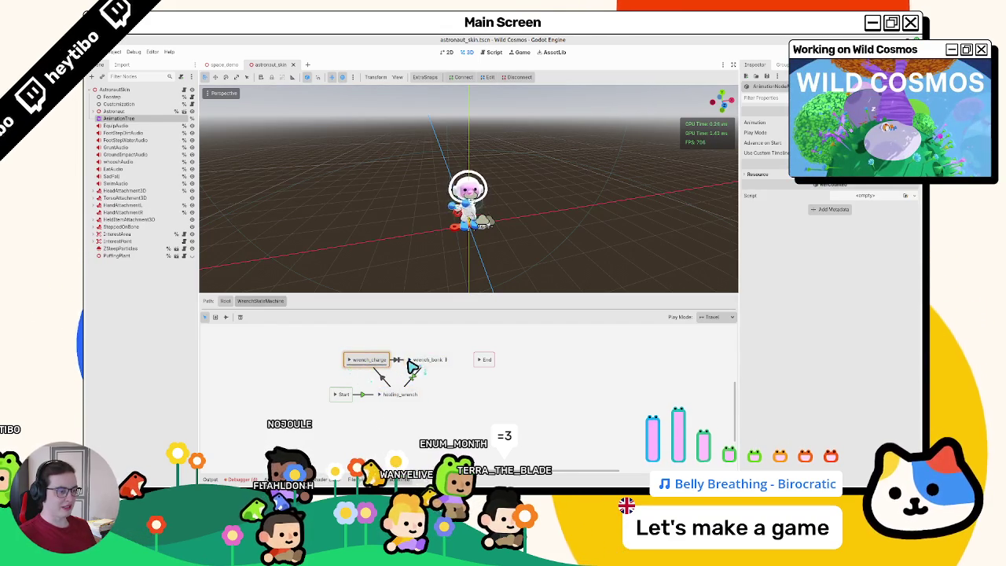
{"action": "left_click", "coordinate": [225, 301]}
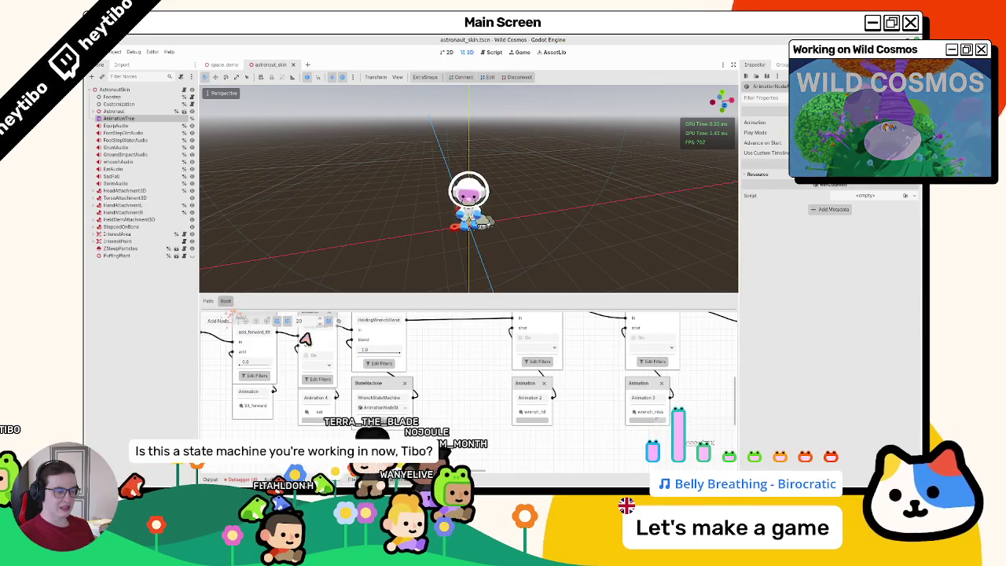
{"action": "scroll", "coordinate": [451, 398], "scroll_direction": "left", "scroll_amount": 2}
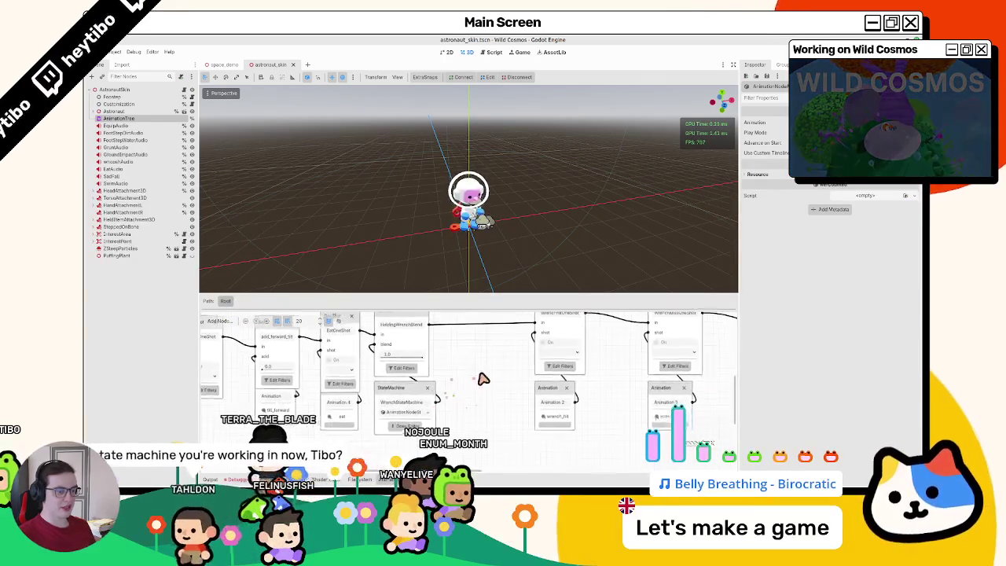
{"action": "scroll", "coordinate": [482, 378], "scroll_direction": "up", "scroll_amount": 3}
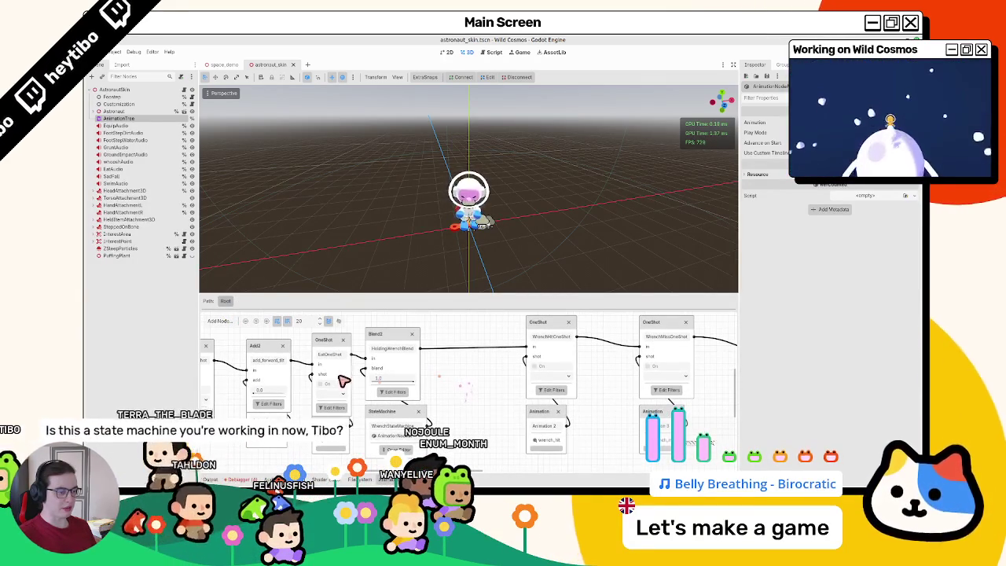
{"action": "left_click", "coordinate": [540, 376]}
{"action": "left_click", "coordinate": [542, 398]}
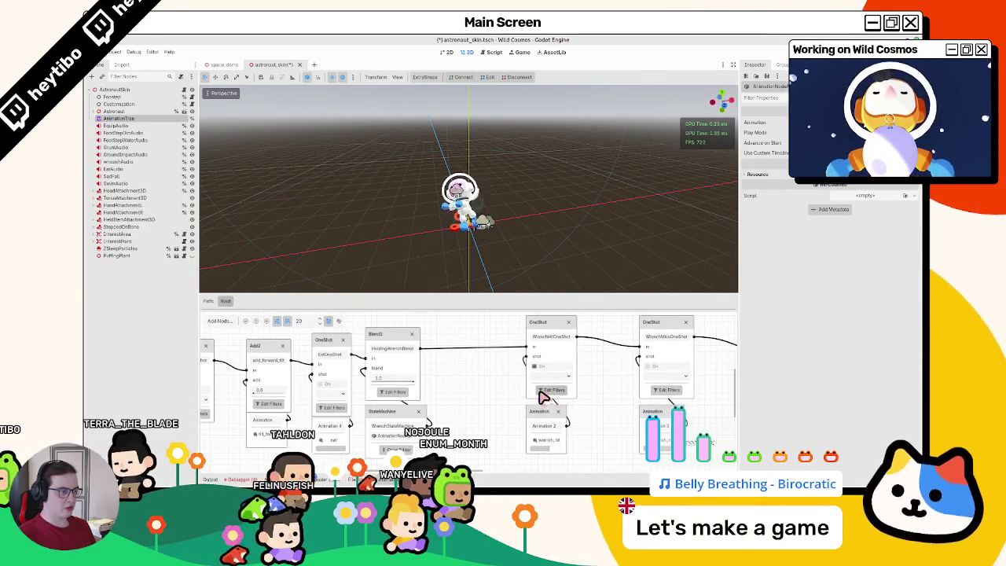
{"action": "left_click", "coordinate": [659, 375]}
{"action": "left_click", "coordinate": [658, 399]}
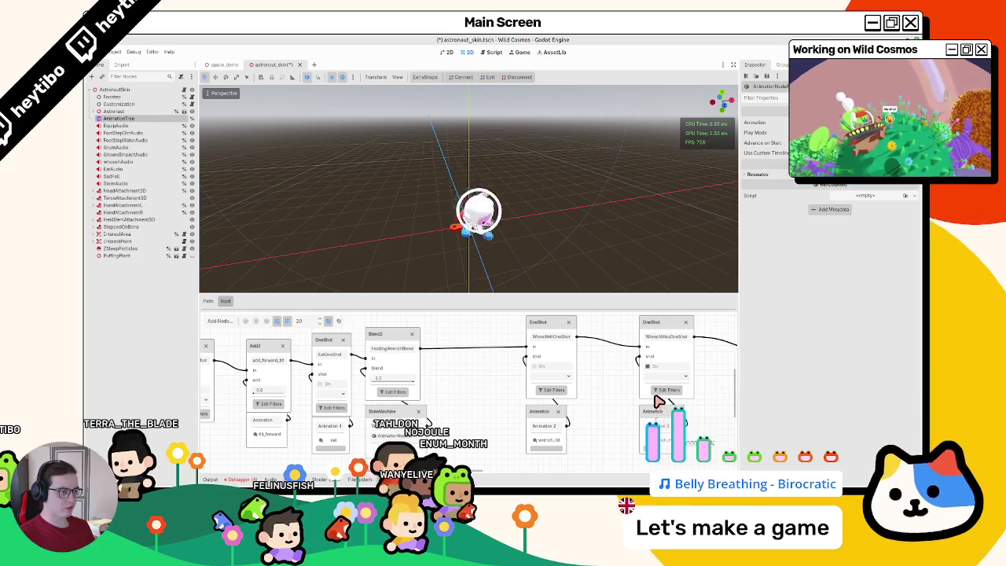
{"action": "left_click", "coordinate": [391, 449]}
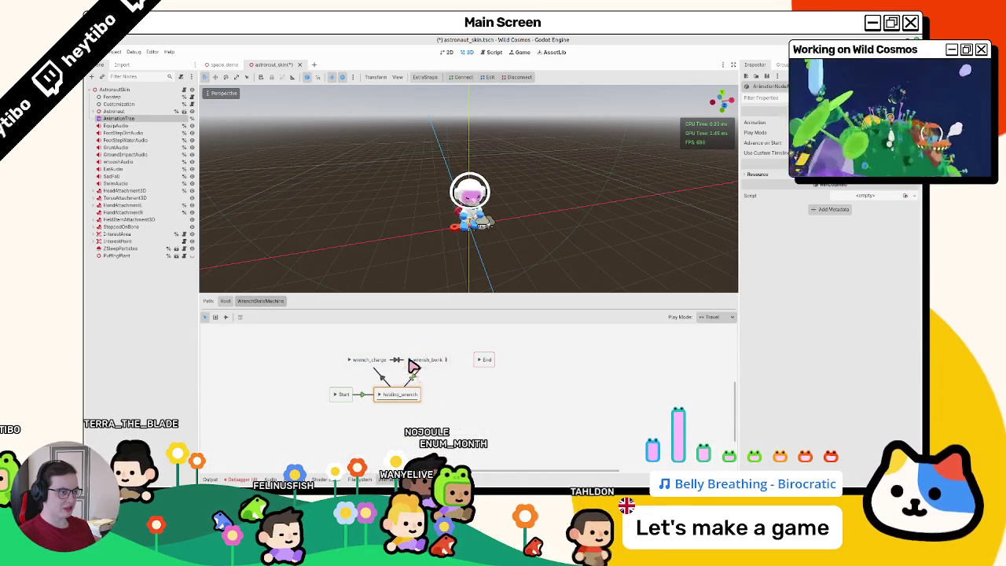
{"action": "left_click", "coordinate": [351, 362]}
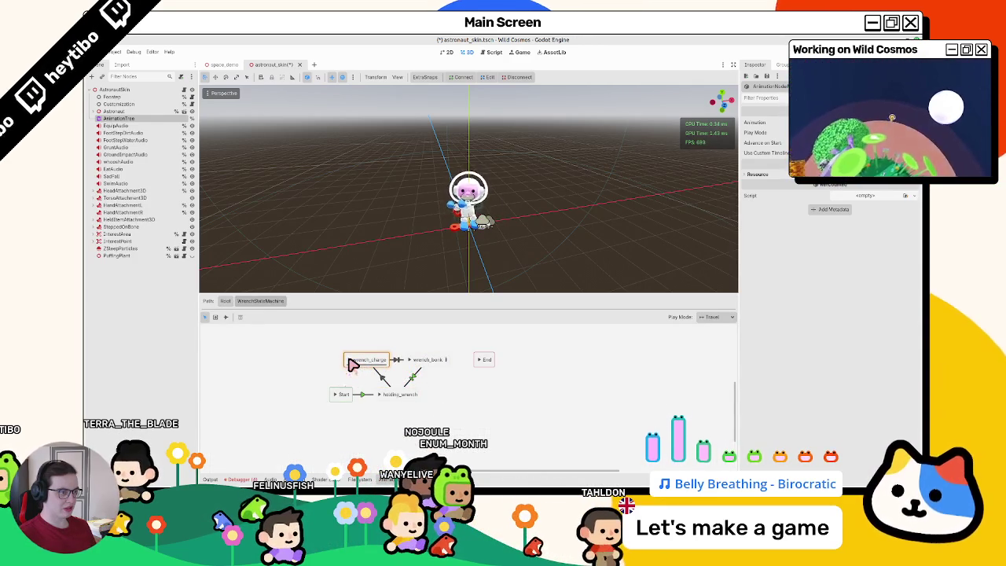
{"action": "left_click", "coordinate": [413, 363]}
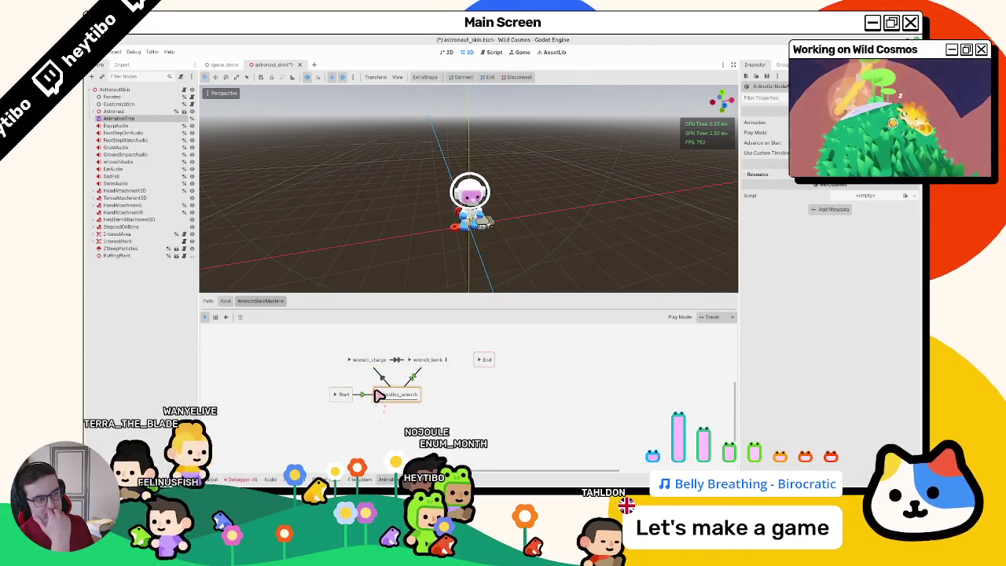
{"action": "left_click", "coordinate": [226, 302]}
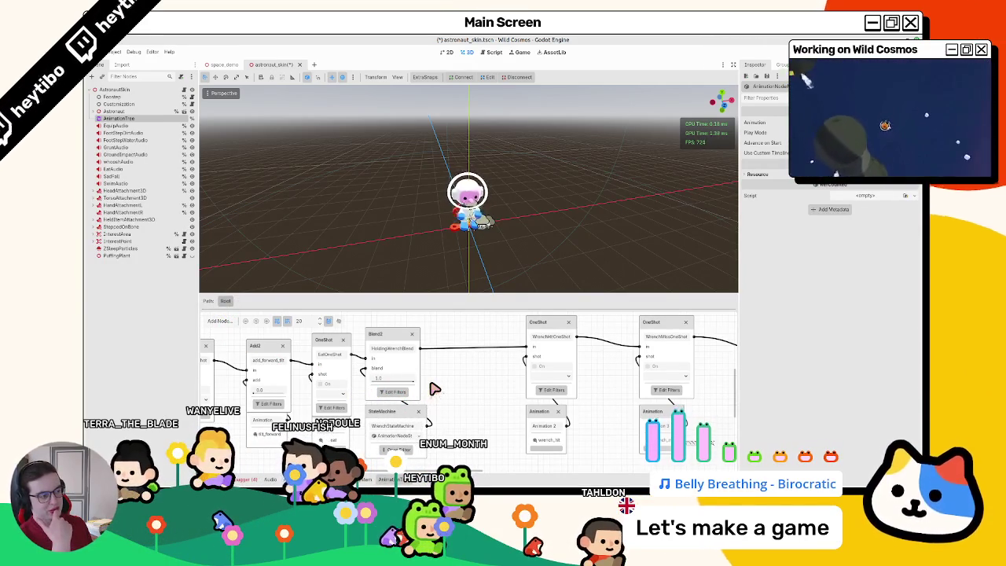
Step: Preview the OneShot animation, review Blend2's filtered bone tracks, and save astronaut_skin.tscn
{"action": "left_click", "coordinate": [548, 377]}
{"action": "left_click", "coordinate": [550, 399]}
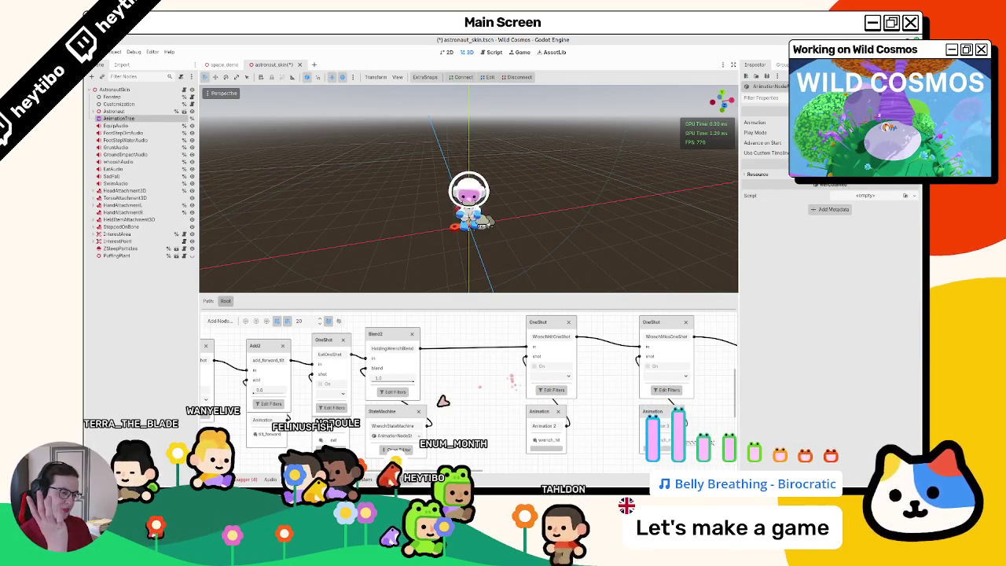
{"action": "left_click", "coordinate": [395, 391]}
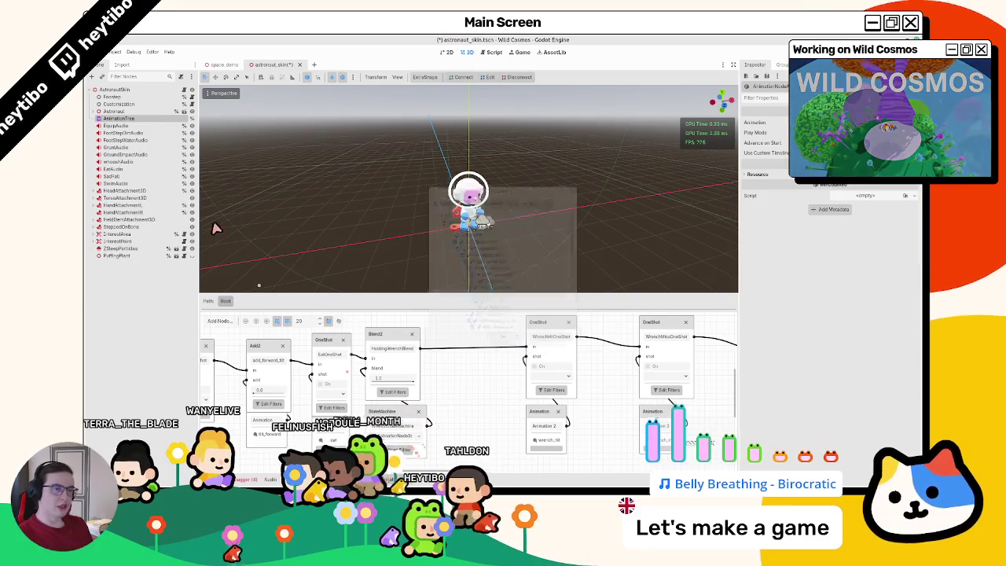
{"action": "left_click", "coordinate": [502, 344]}
{"action": "key", "text": "ctrl+s"}
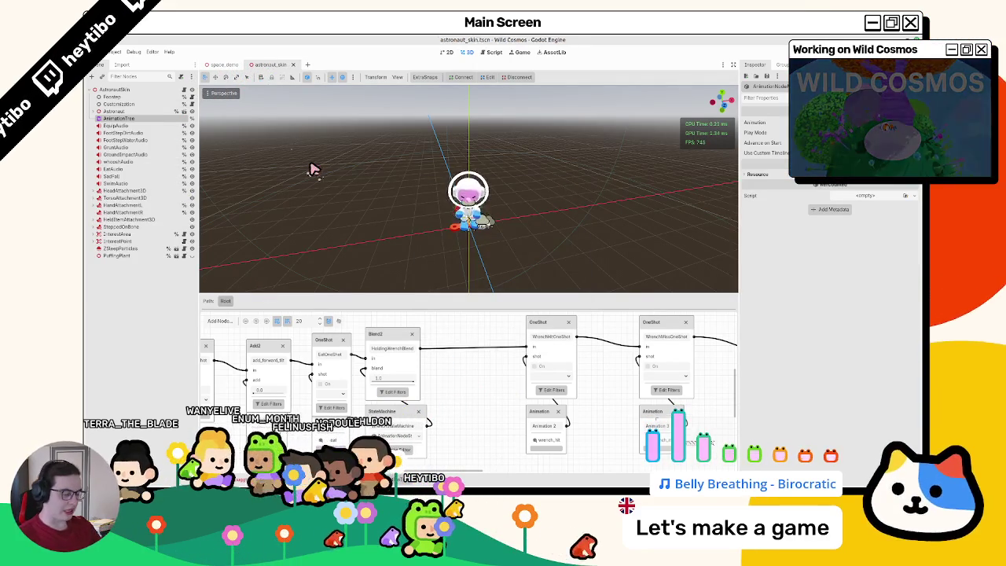
Step: Open player.tscn through the quick scene search for 'player'
{"action": "key", "text": "ctrl+shift+o"}
{"action": "type", "text": "player"}
{"action": "key", "text": "Return"}
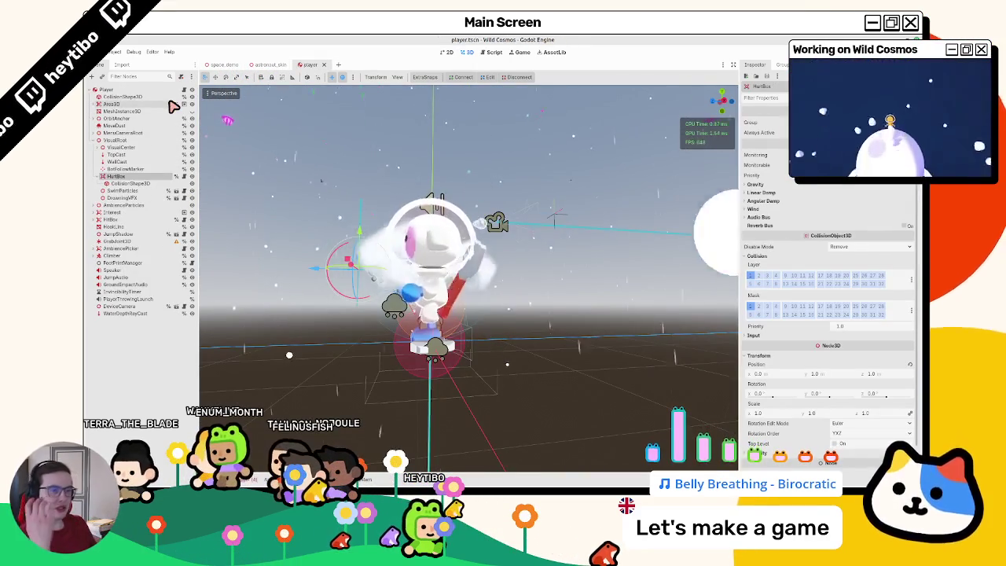
Step: Open the HurtBox node's script and jump to the parent hurt() function in hurtbox.gd
{"action": "left_click", "coordinate": [93, 142]}
{"action": "left_click", "coordinate": [126, 176]}
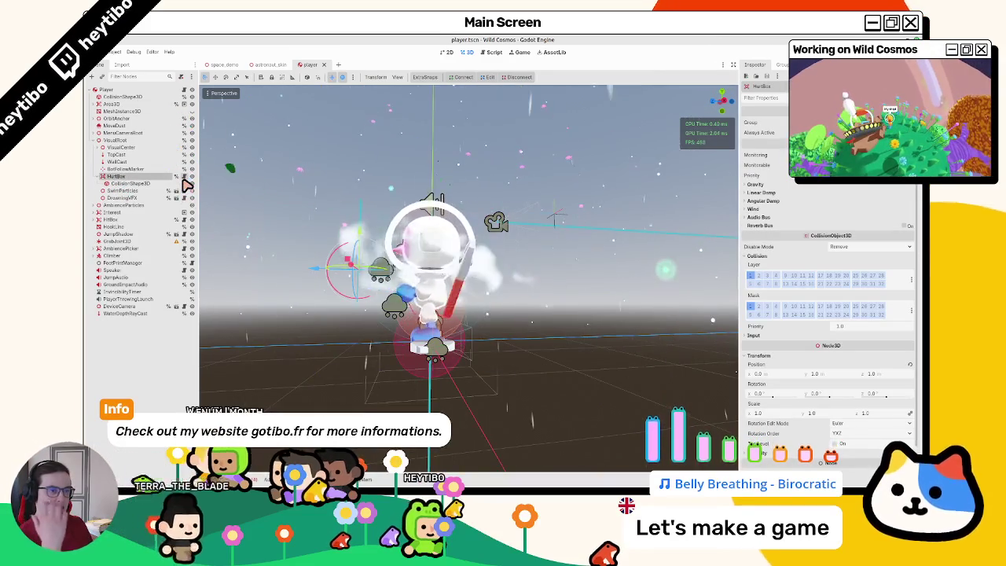
{"action": "left_click", "coordinate": [184, 178]}
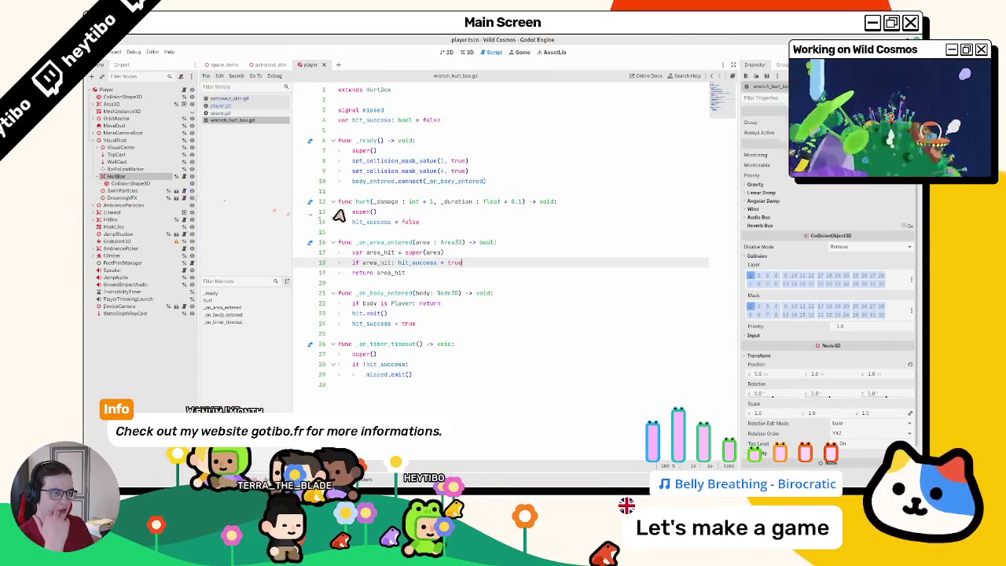
{"action": "double_click", "coordinate": [365, 223]}
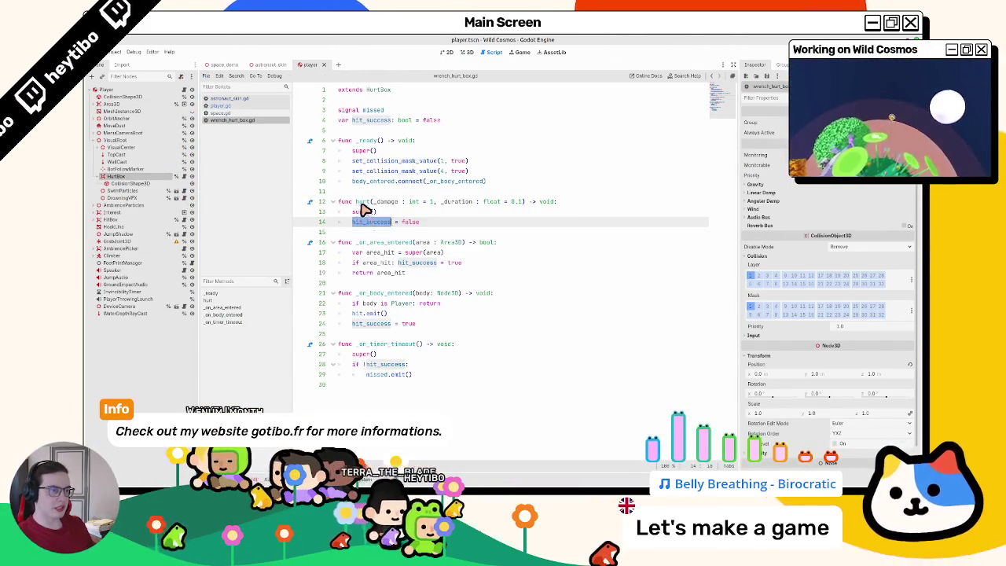
{"action": "left_click", "coordinate": [364, 211], "text": "ctrl"}
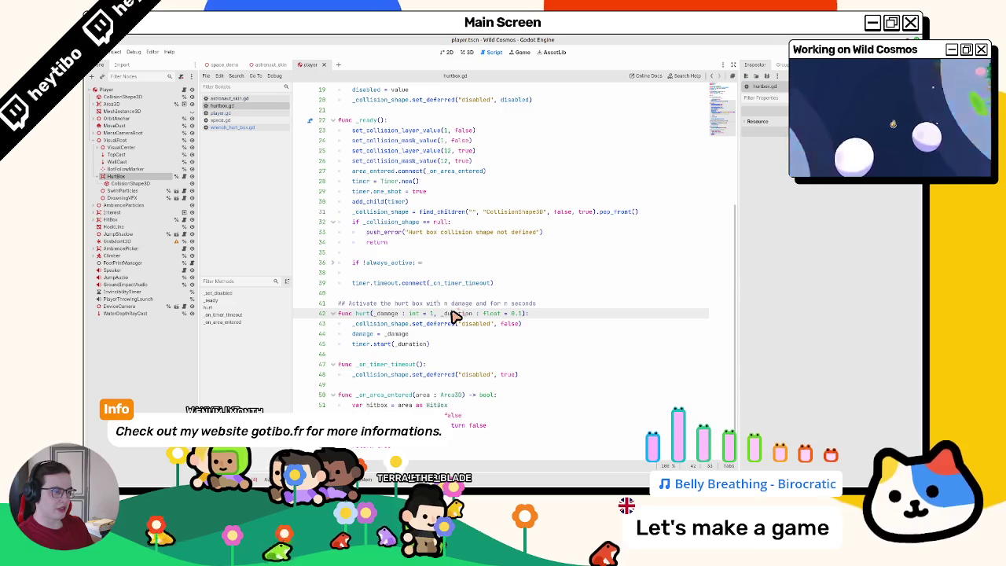
{"action": "scroll", "coordinate": [394, 336], "scroll_direction": "up", "scroll_amount": 6}
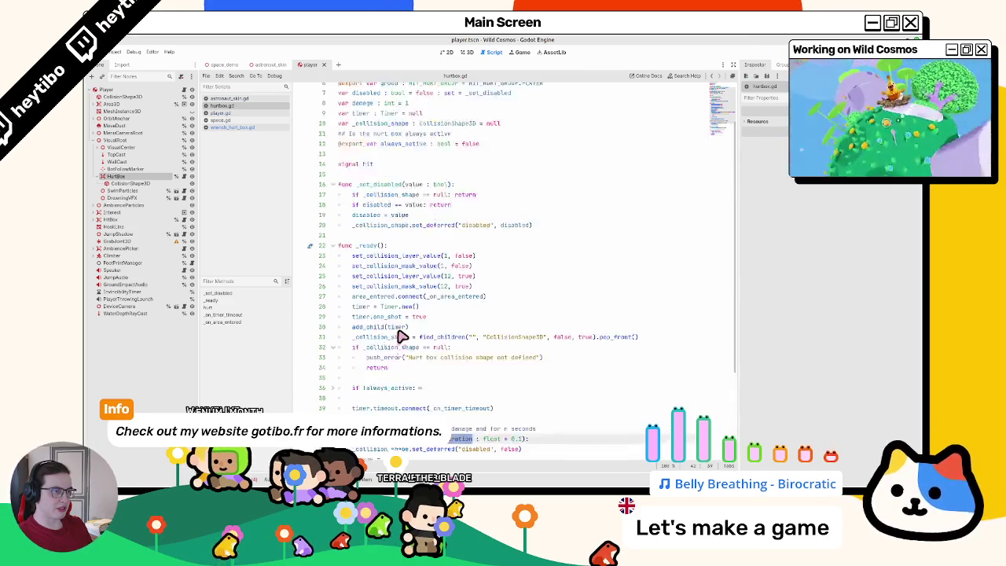
{"action": "scroll", "coordinate": [409, 320], "scroll_direction": "down", "scroll_amount": 5}
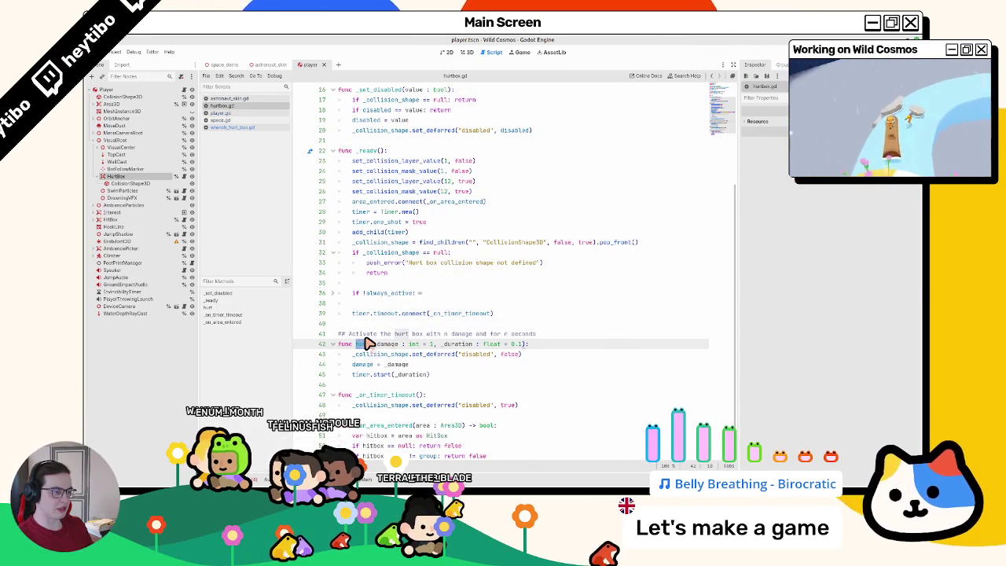
Step: Insert an empty line in hurt() right after damage = _damage
{"action": "double_click", "coordinate": [461, 346]}
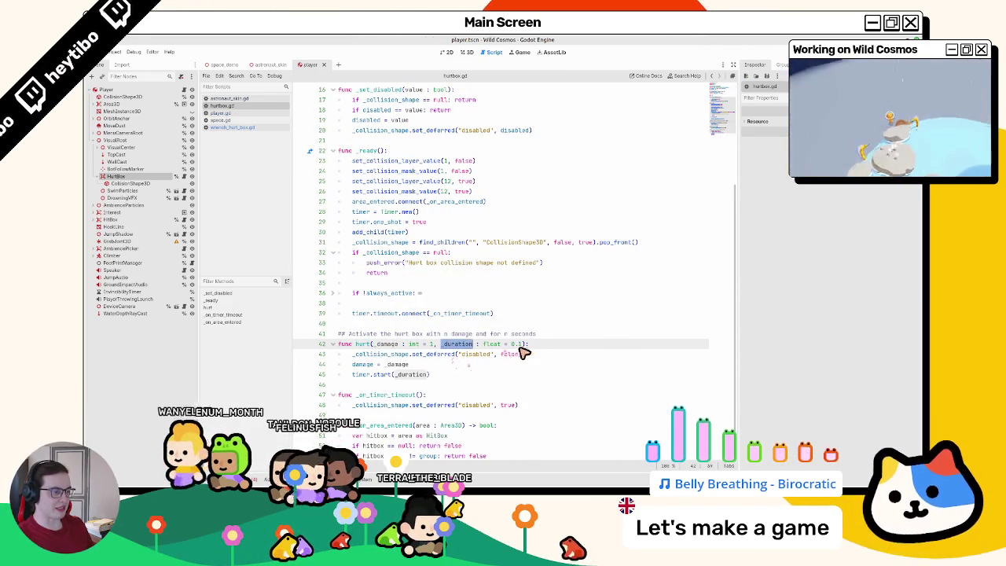
{"action": "left_click", "coordinate": [522, 349]}
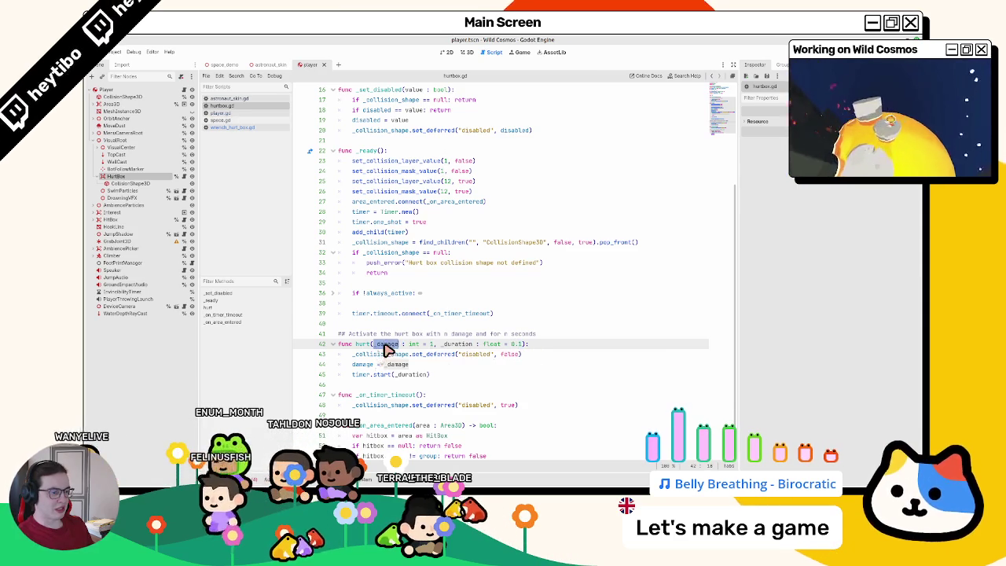
{"action": "type", "text": "_"}
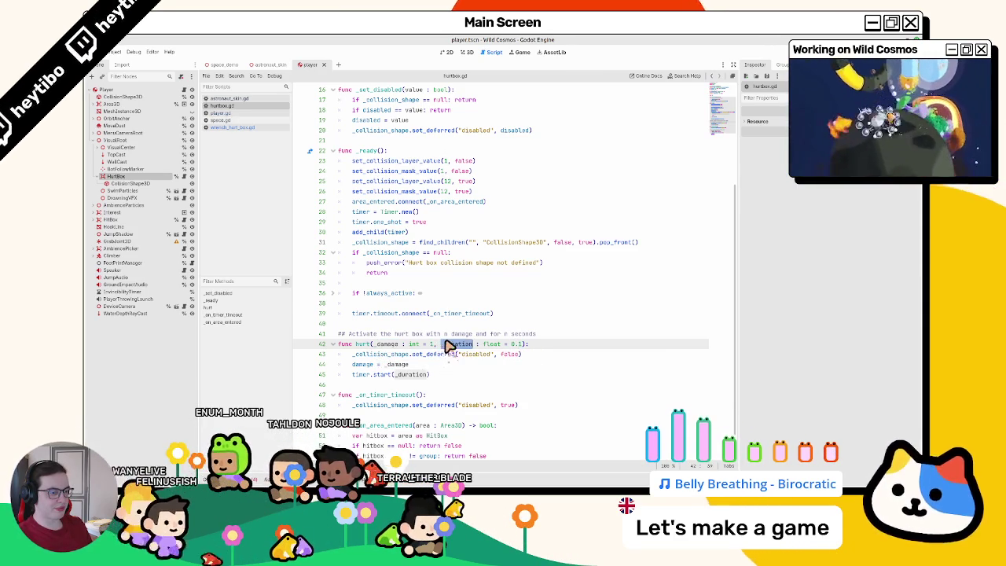
{"action": "scroll", "coordinate": [448, 339], "scroll_direction": "down", "scroll_amount": 1}
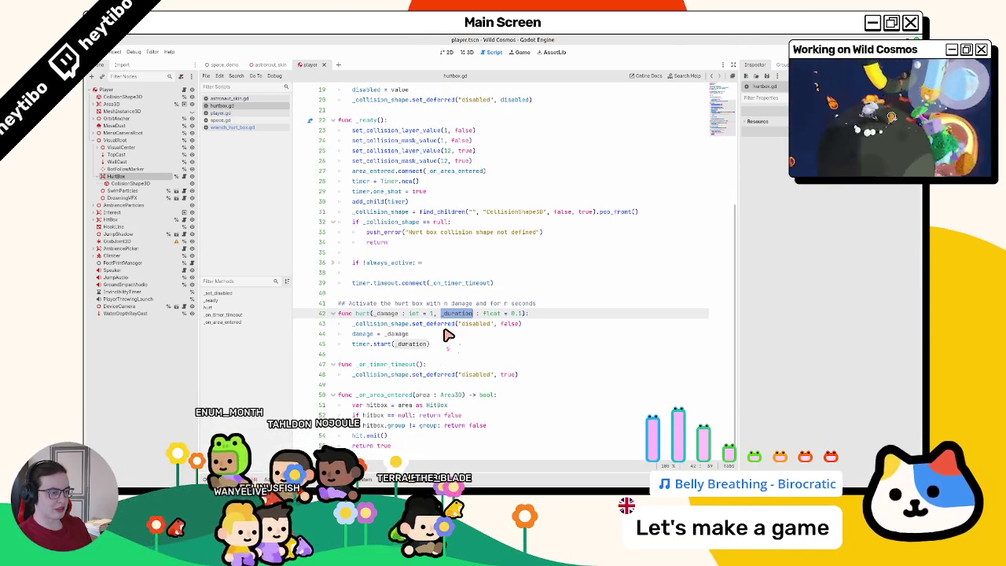
{"action": "left_click_drag", "start_coordinate": [352, 323], "coordinate": [591, 330]}
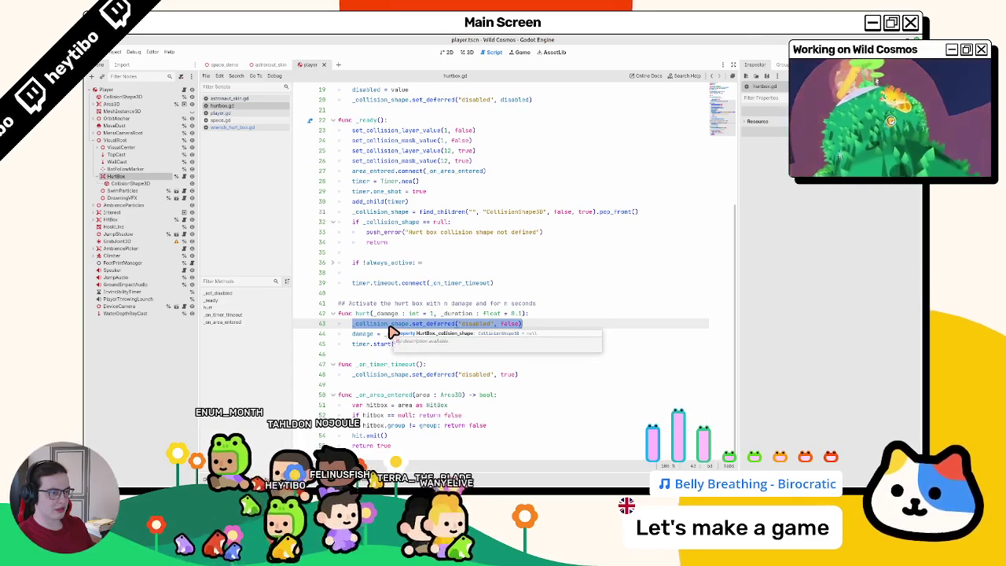
{"action": "left_click", "coordinate": [548, 328]}
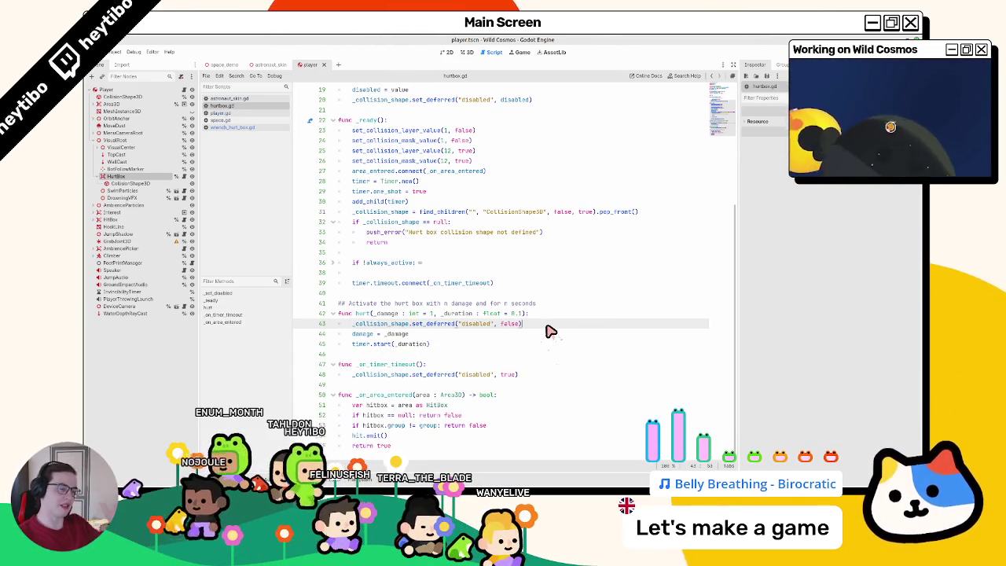
{"action": "key", "text": "Down"}
{"action": "key", "text": "Return"}
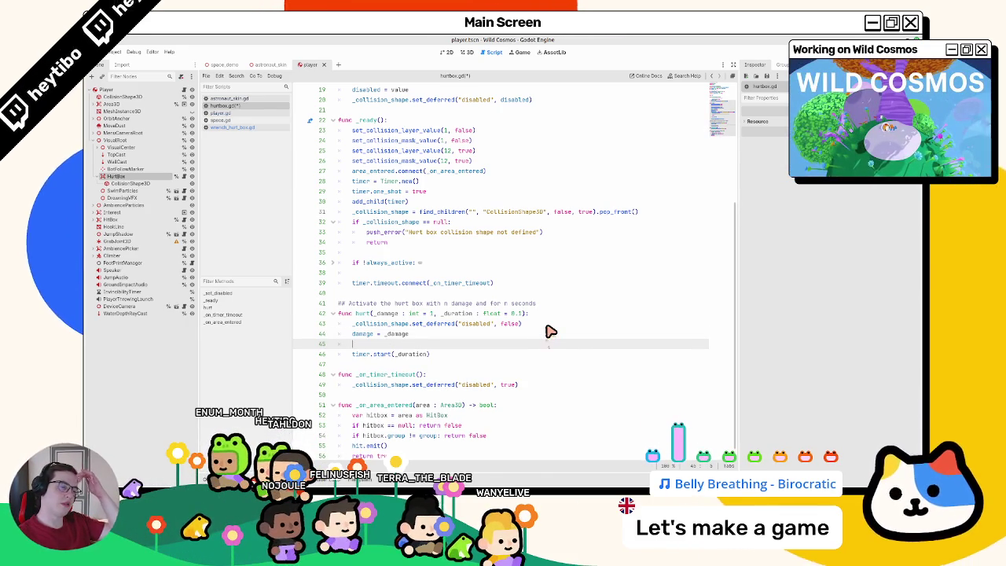
{"action": "scroll", "coordinate": [440, 369], "scroll_direction": "down", "scroll_amount": 1}
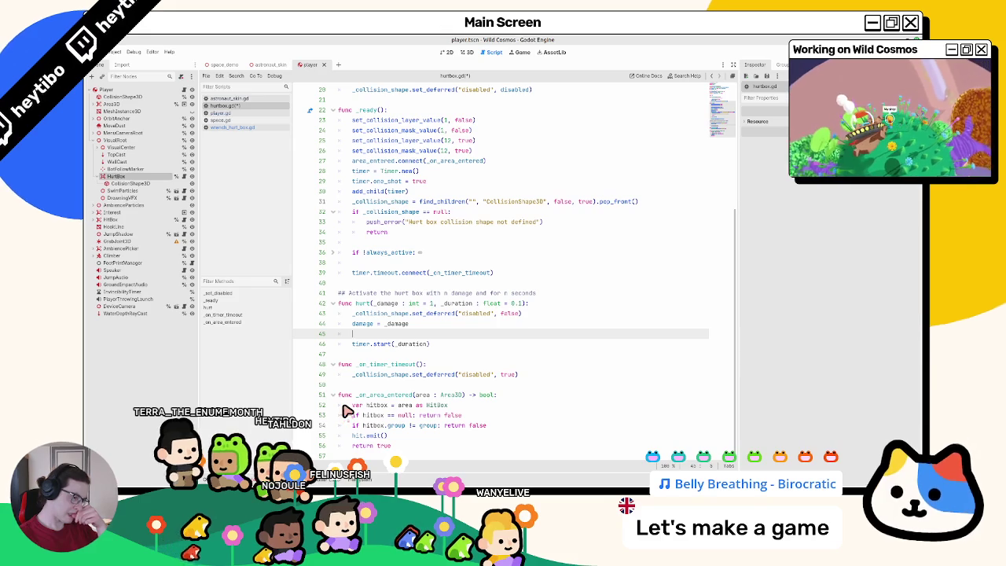
{"action": "double_click", "coordinate": [369, 365]}
{"action": "key", "text": "ctrl+c"}
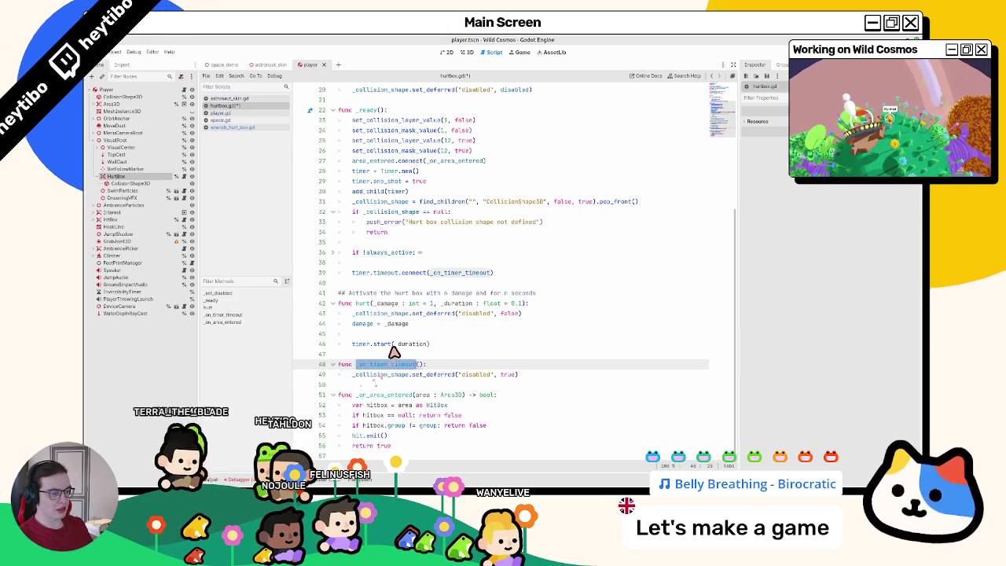
Step: Put timer.start(_duration) under a _duration < 0.01 check, with damage = _damage above it
{"action": "left_click", "coordinate": [397, 336]}
{"action": "type", "text": "if"}
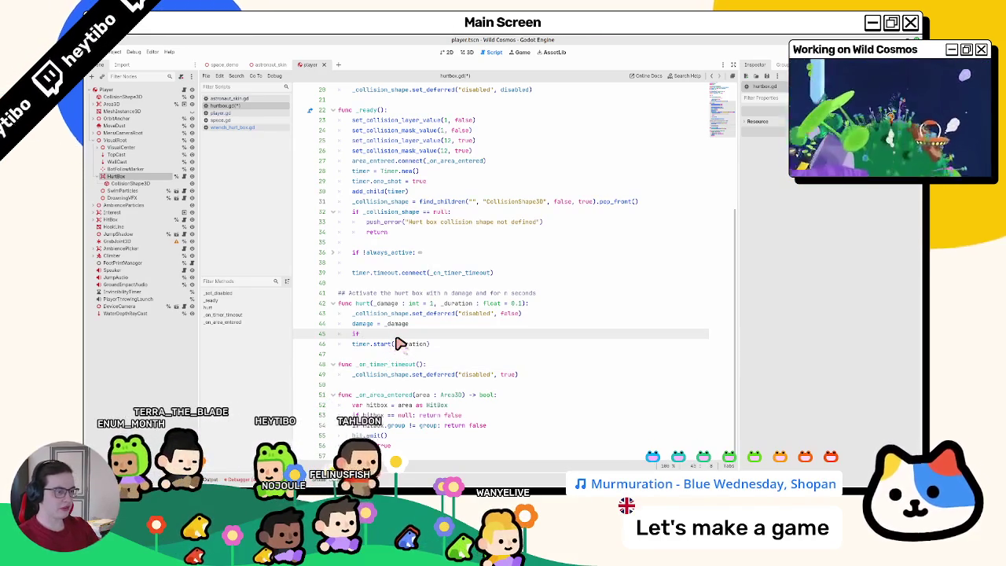
{"action": "type", "text": " _dur"}
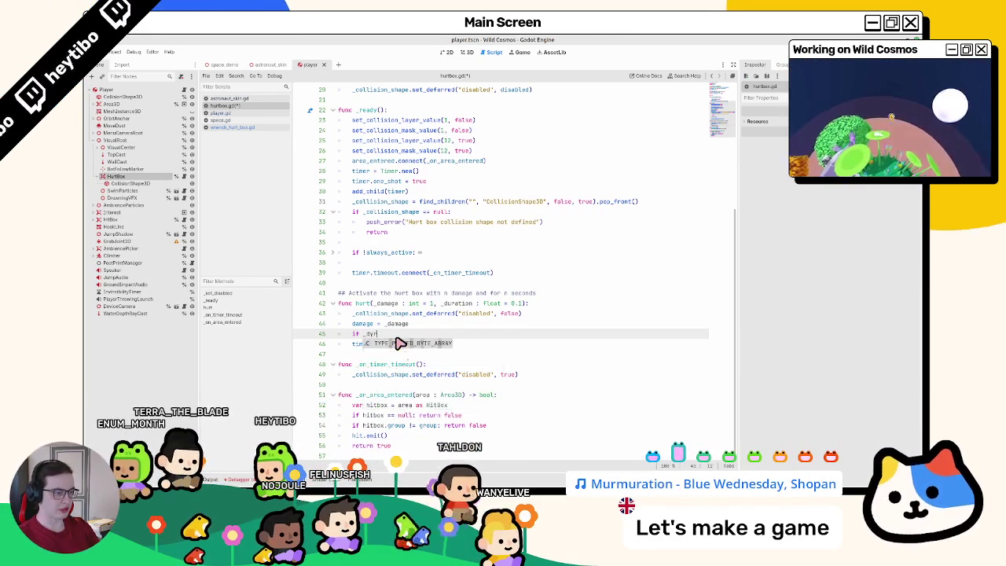
{"action": "type", "text": "ation < 0.01"}
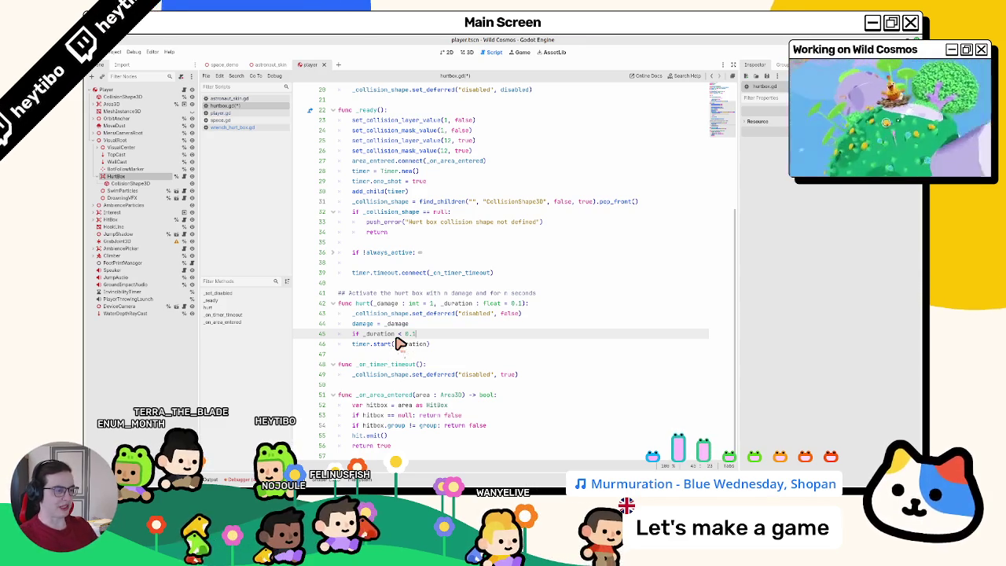
{"action": "key", "text": "Return"}
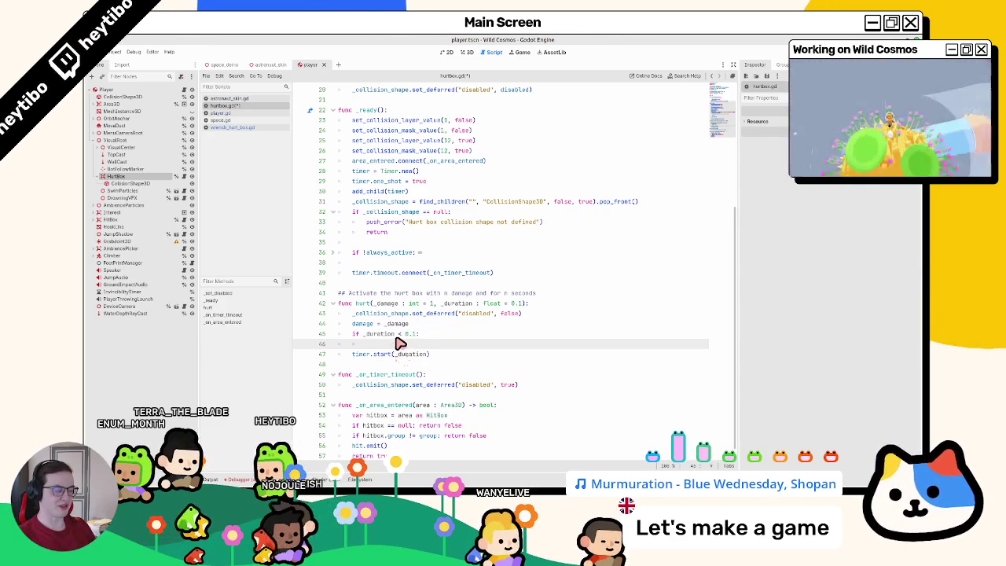
{"action": "key", "text": "Down"}
{"action": "key", "text": "Tab"}
{"action": "key", "text": "Up"}
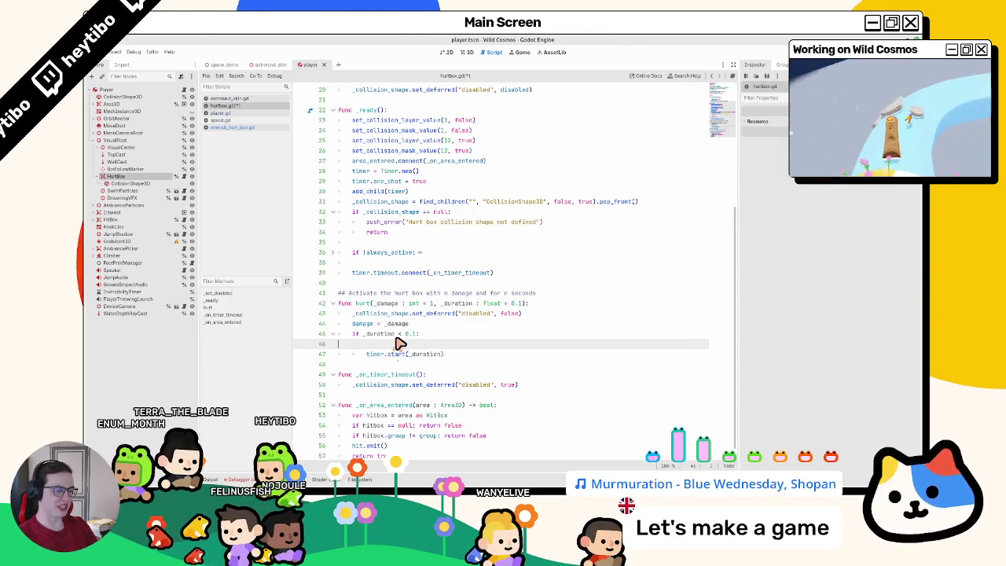
{"action": "key", "text": "alt+Up"}
{"action": "key", "text": "Return"}
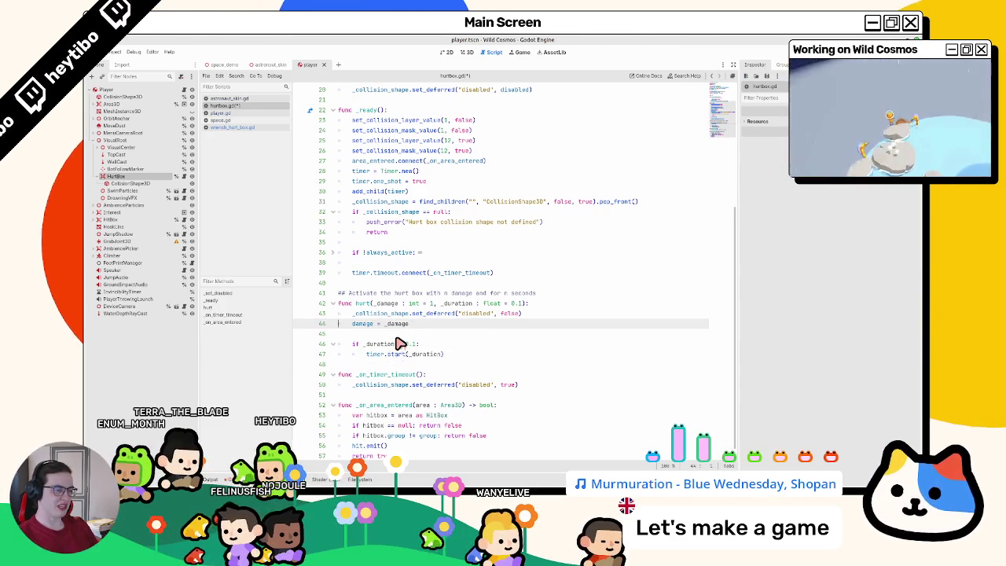
{"action": "key", "text": "alt+Up"}
{"action": "key", "text": "alt+Up"}
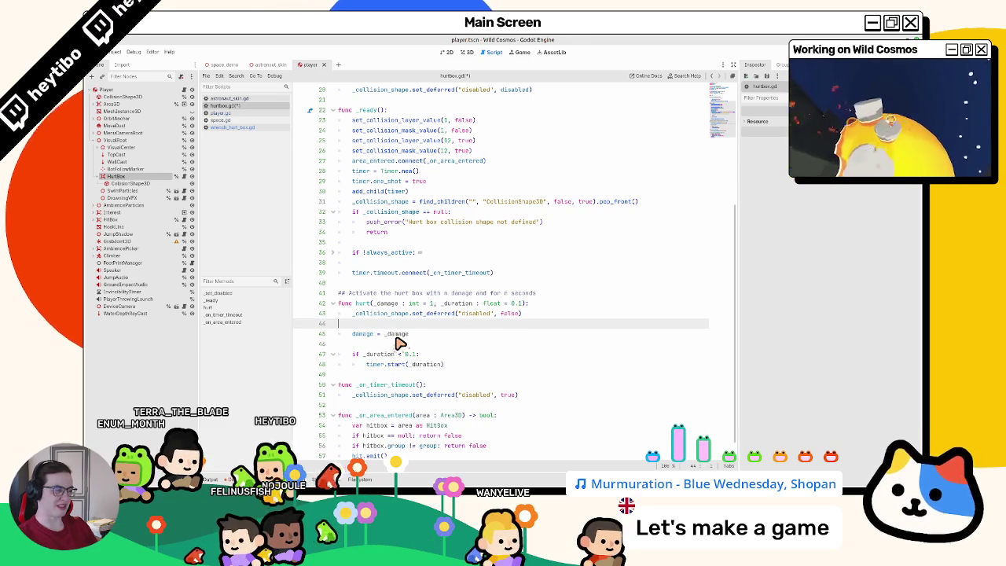
{"action": "key", "text": "BackSpace"}
{"action": "key", "text": "Down"}
Step: Add an else branch below that calls _on_timer_timeout()
{"action": "key", "text": "Down"}
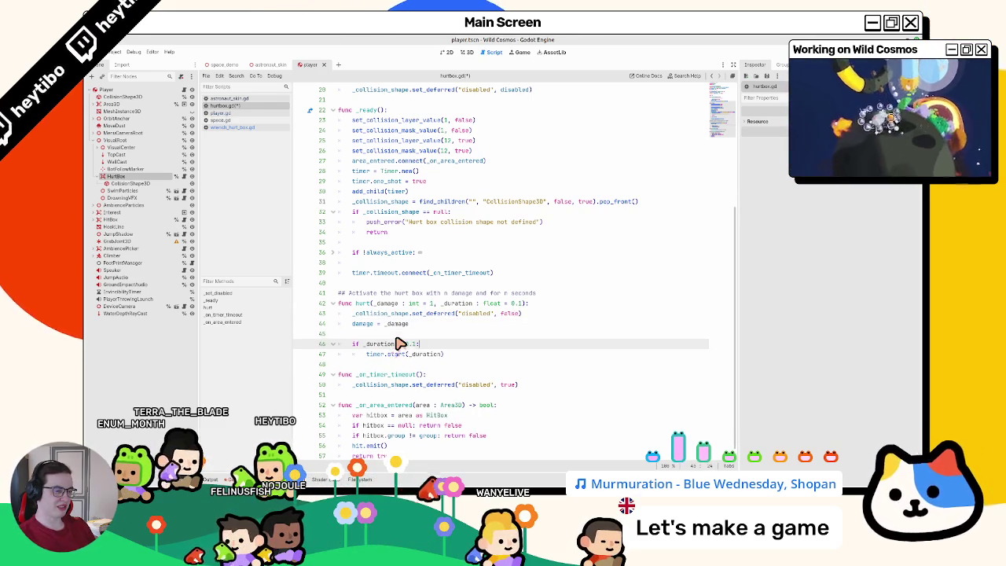
{"action": "key", "text": "Down"}
{"action": "key", "text": "Up"}
{"action": "key", "text": "ctrl+v"}
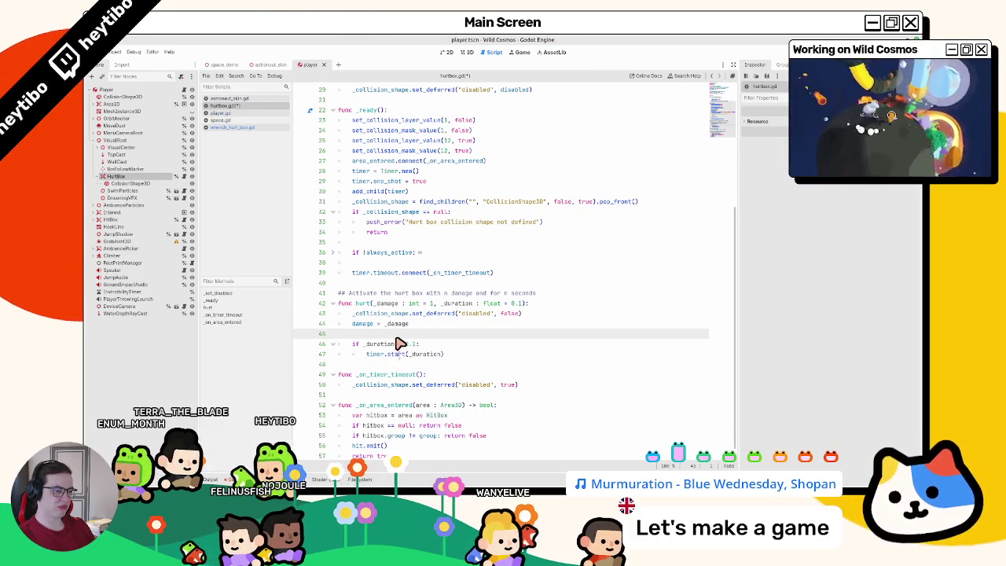
{"action": "key", "text": "Down"}
{"action": "key", "text": "Down"}
{"action": "key", "text": "Down"}
{"action": "key", "text": "Return"}
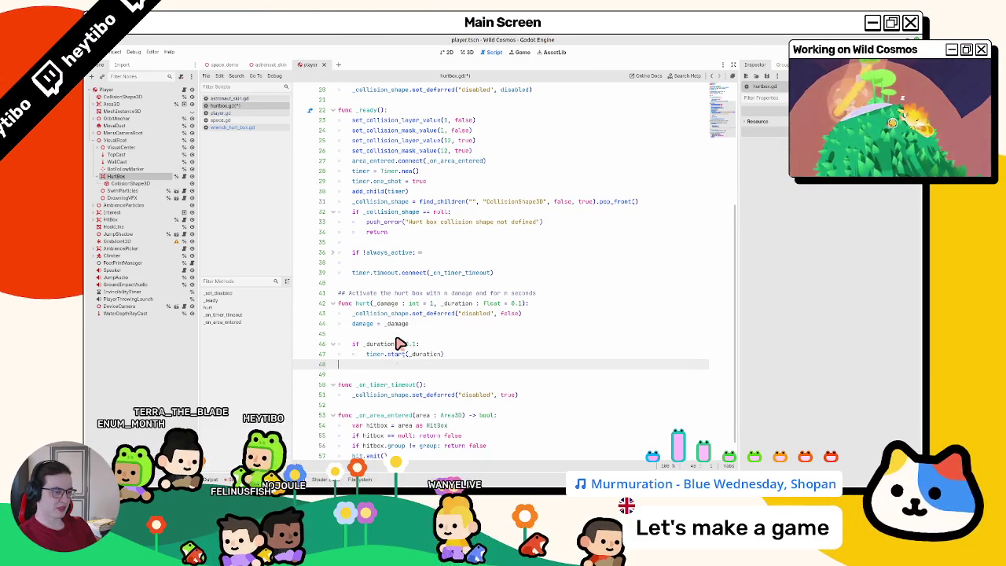
{"action": "key", "text": "Tab"}
{"action": "type", "text": "else:"}
{"action": "key", "text": "Return"}
{"action": "key", "text": "ctrl+v"}
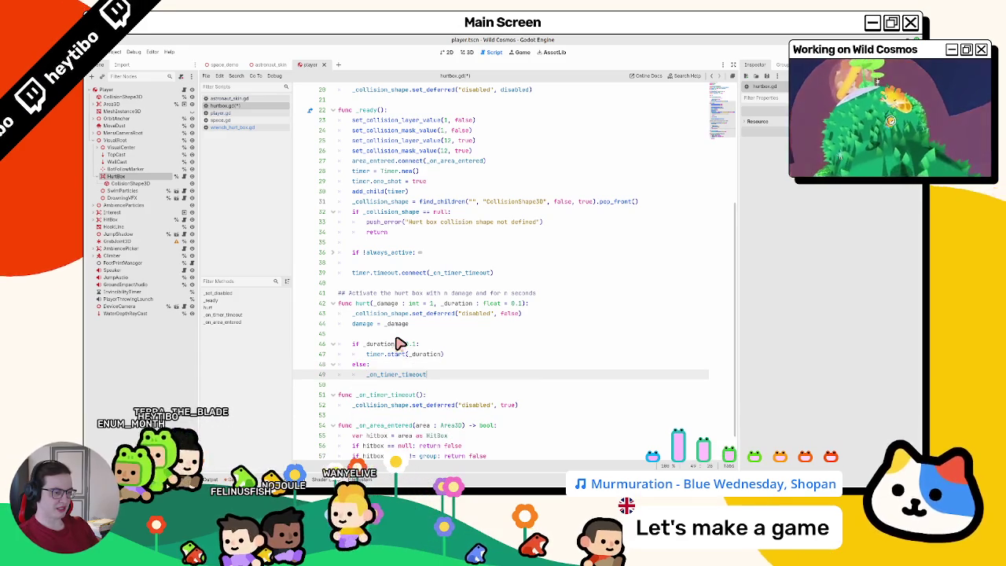
{"action": "type", "text": "()"}
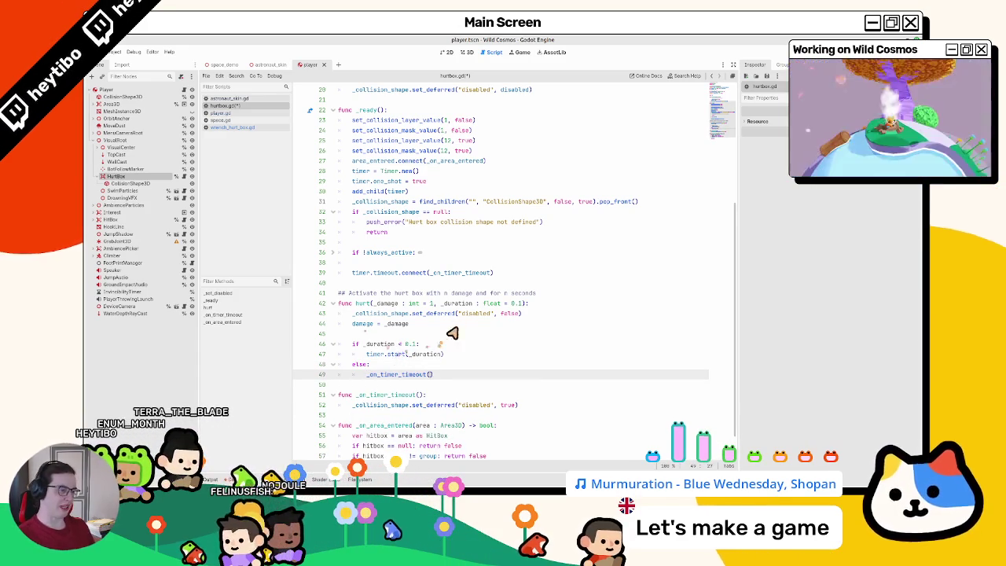
{"action": "left_click_drag", "start_coordinate": [465, 318], "coordinate": [478, 406]}
{"action": "double_click", "coordinate": [477, 406]}
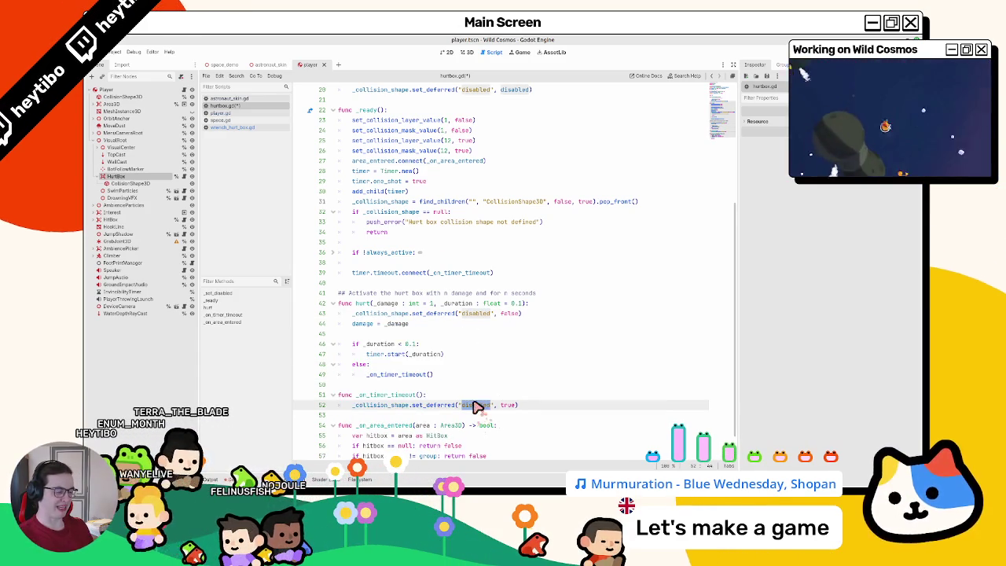
{"action": "scroll", "coordinate": [476, 406], "scroll_direction": "down", "scroll_amount": 1}
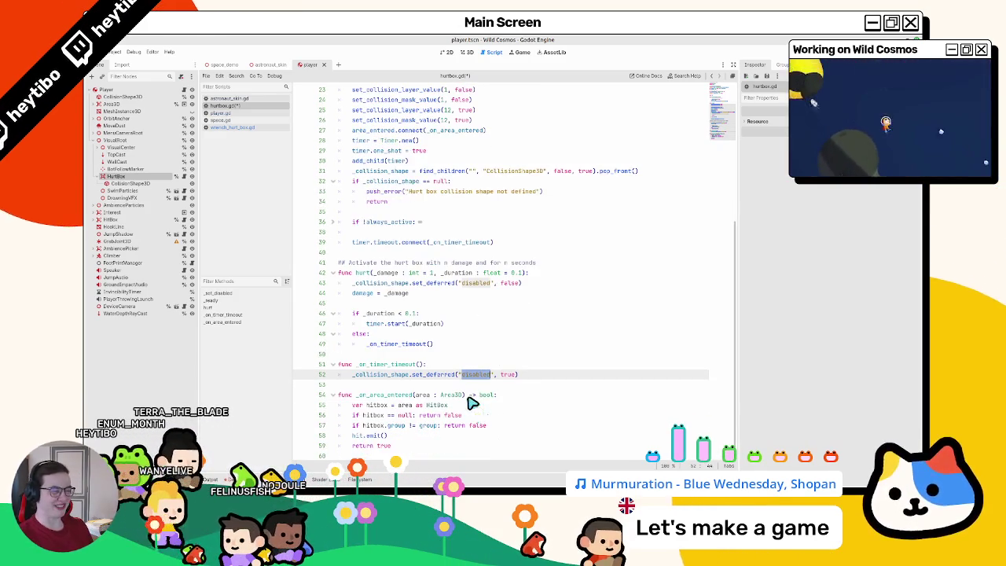
Step: Find the hurt call in player.gd, landing on hurt_box.hurt(force) inside _on_wrench_bonk
{"action": "left_click", "coordinate": [370, 359]}
{"action": "double_click", "coordinate": [372, 365]}
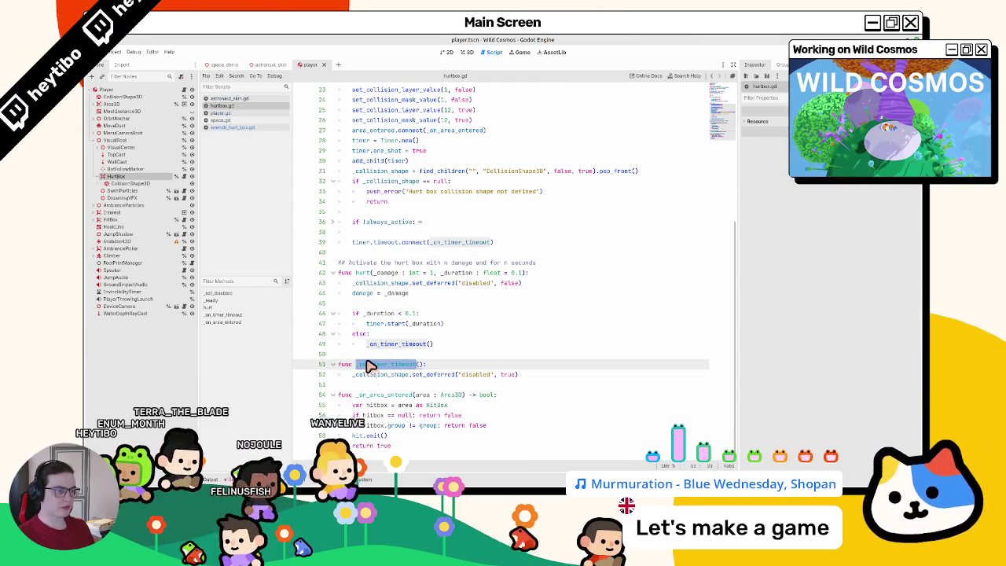
{"action": "double_click", "coordinate": [363, 273]}
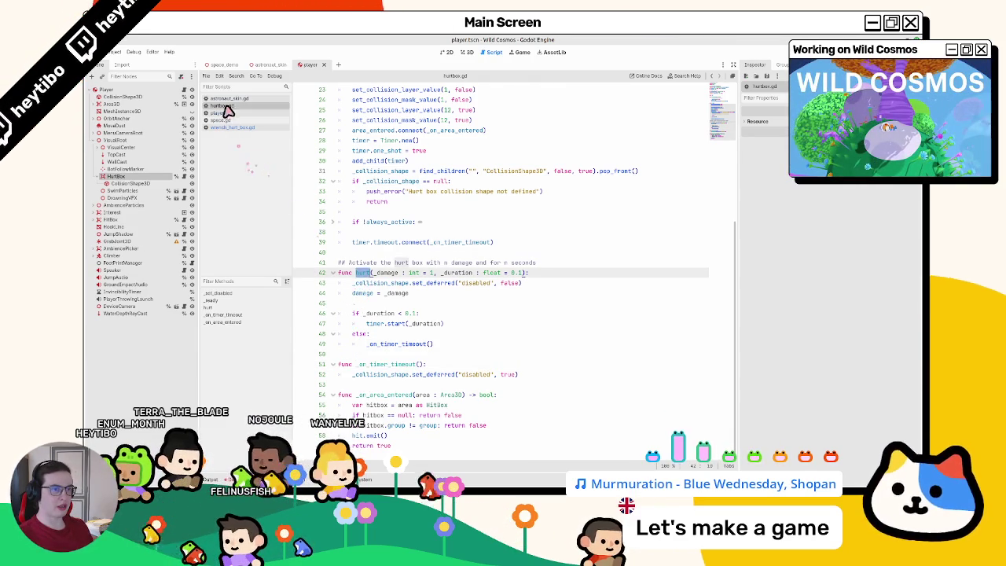
{"action": "left_click", "coordinate": [226, 113]}
{"action": "key", "text": "F3"}
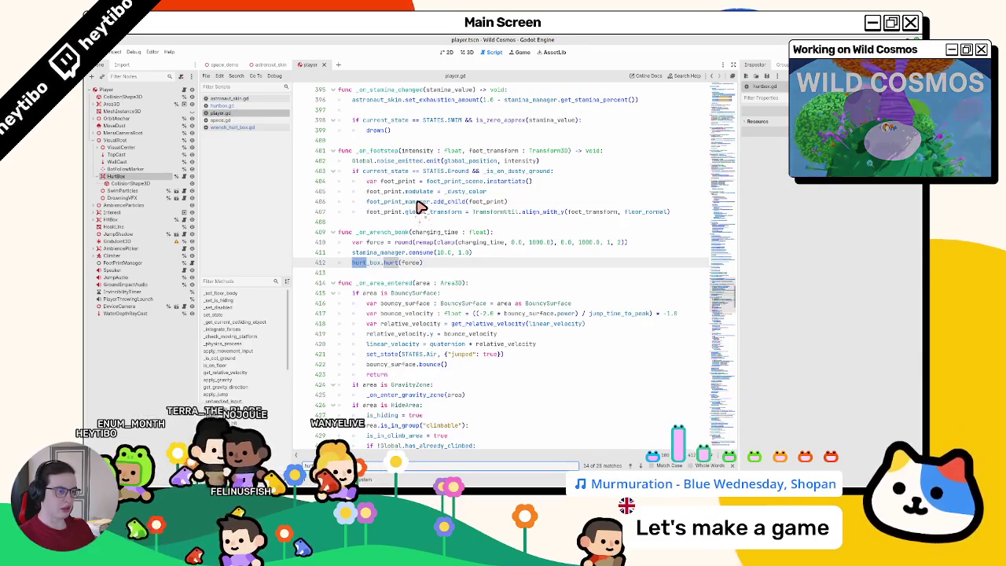
{"action": "key", "text": "Escape"}
{"action": "double_click", "coordinate": [375, 233]}
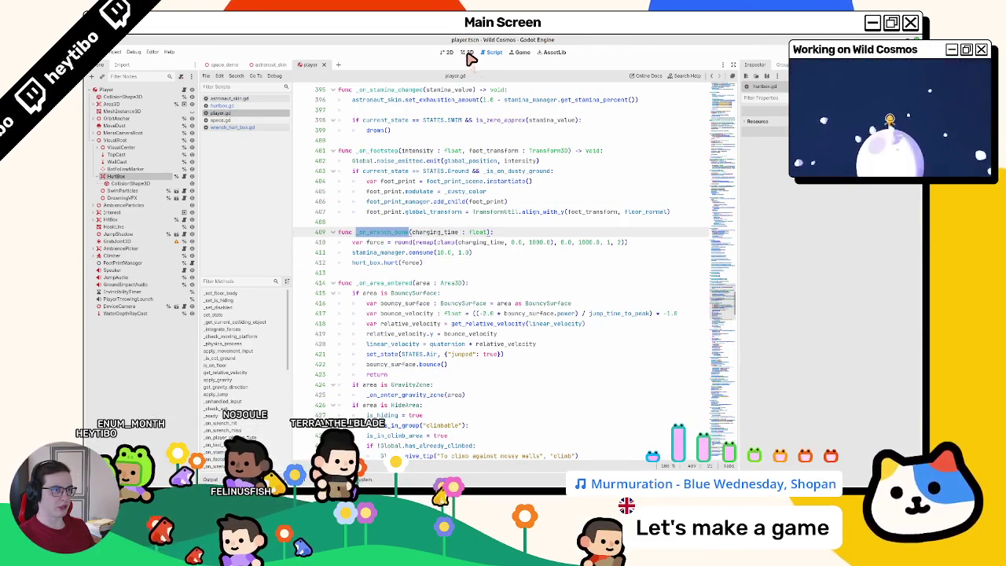
Step: Launch the game from the 2D view, playtest the wrench hits, then stop it with F8
{"action": "left_click", "coordinate": [468, 52]}
{"action": "left_click", "coordinate": [448, 53]}
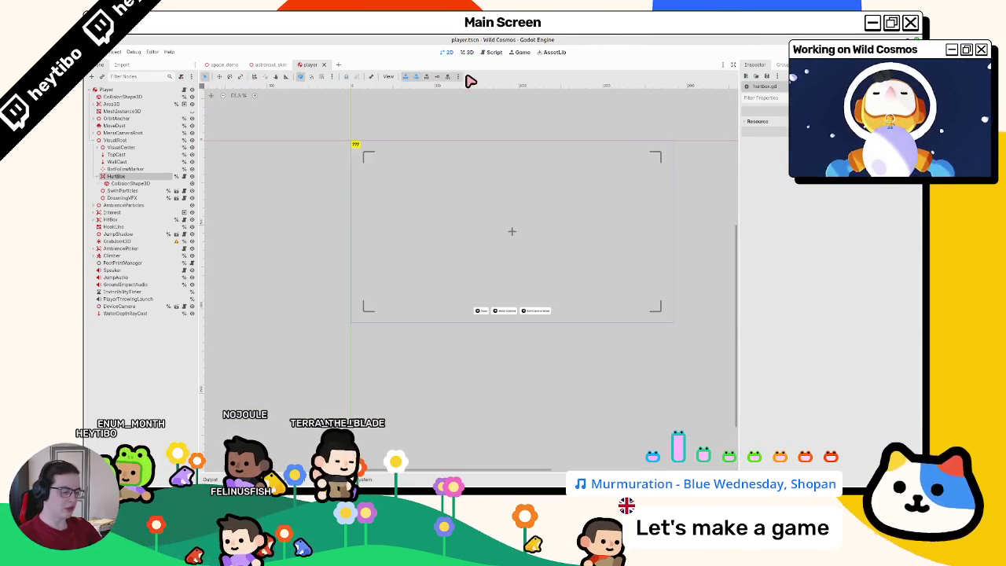
{"action": "key", "text": "ctrl+shift+F5"}
{"action": "key", "text": "Return"}
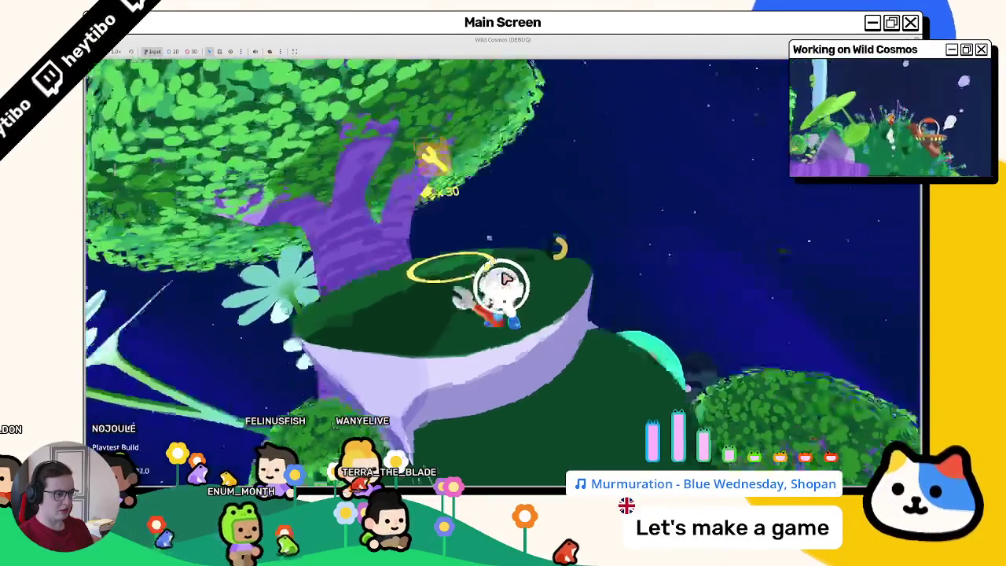
{"action": "key", "text": "F8"}
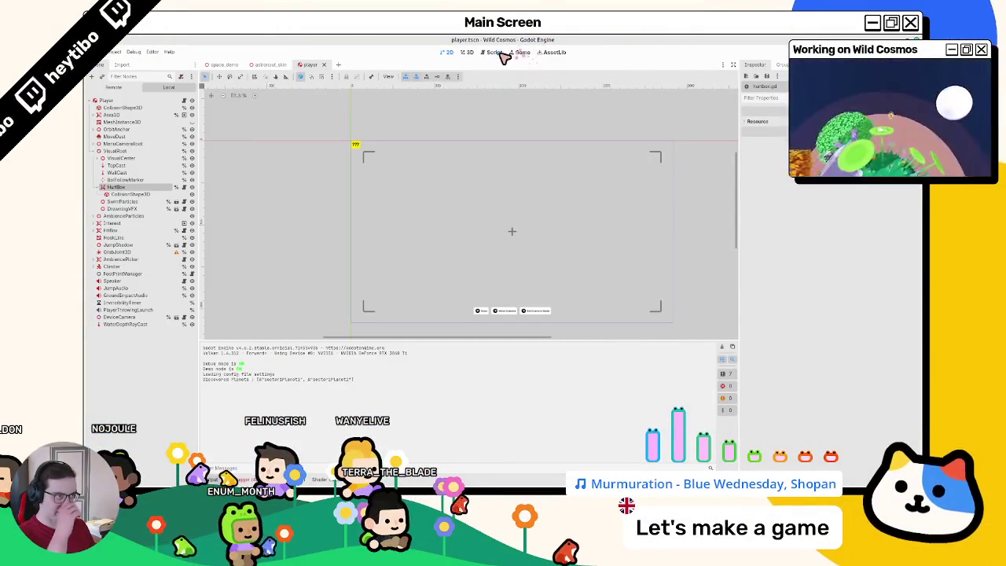
Step: Reopen hurtbox.gd and select the _on_timer_timeout() call in hurt()'s else branch on line 49
{"action": "left_click", "coordinate": [504, 52]}
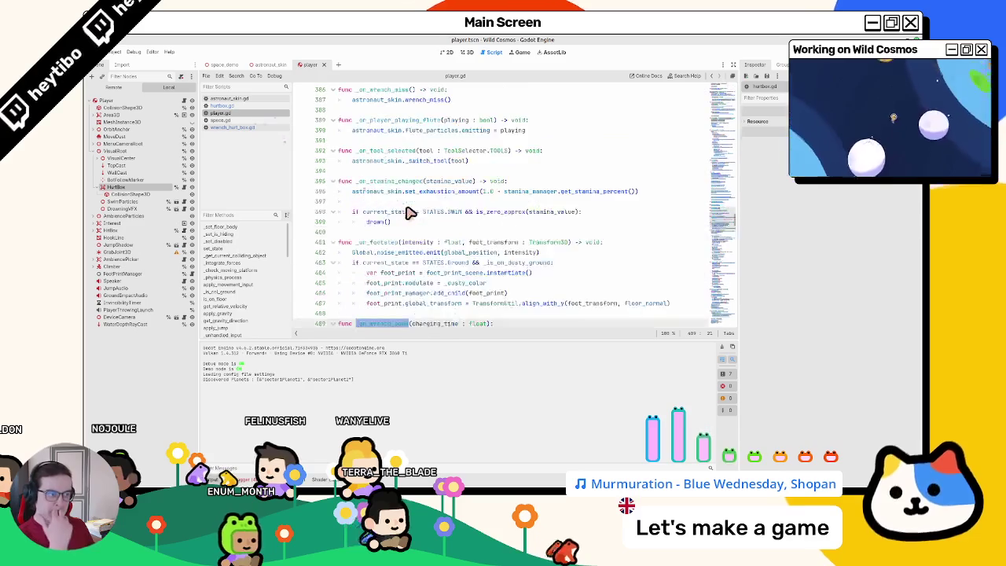
{"action": "scroll", "coordinate": [409, 213], "scroll_direction": "up", "scroll_amount": 3}
{"action": "left_click", "coordinate": [246, 105]}
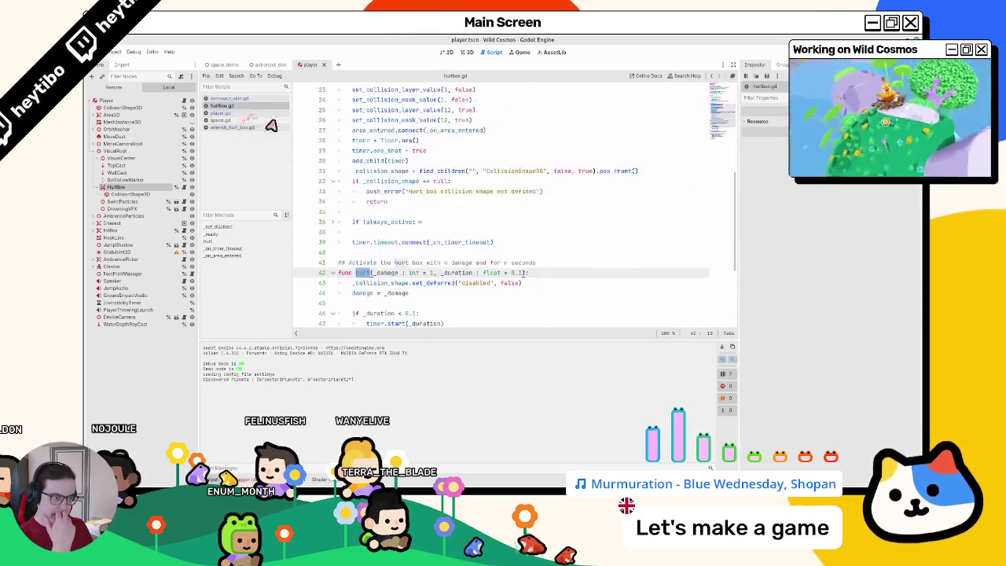
{"action": "scroll", "coordinate": [423, 301], "scroll_direction": "down", "scroll_amount": 3}
{"action": "scroll", "coordinate": [423, 301], "scroll_direction": "up", "scroll_amount": 3}
{"action": "scroll", "coordinate": [422, 301], "scroll_direction": "down", "scroll_amount": 5}
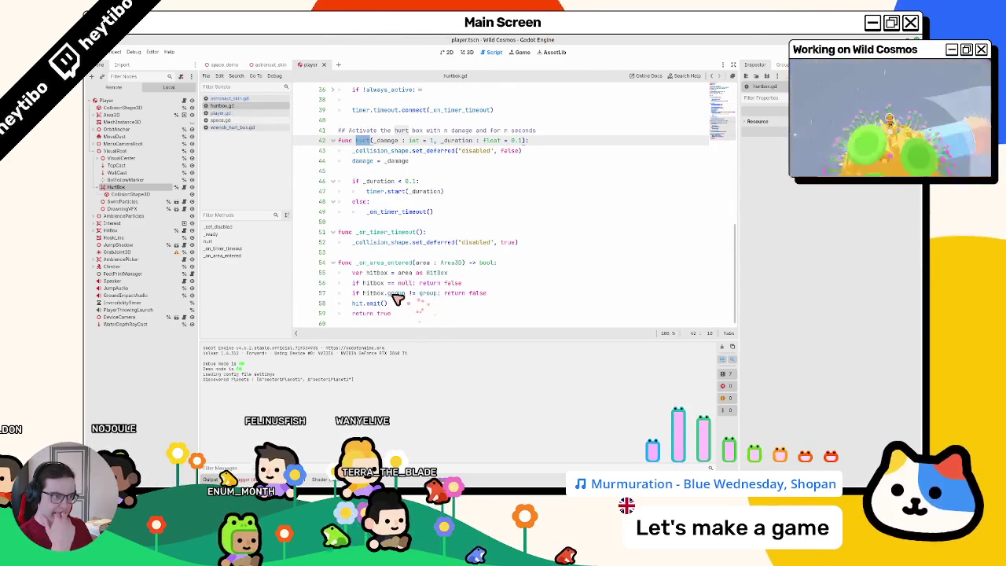
{"action": "left_click", "coordinate": [386, 204]}
{"action": "left_click_drag", "start_coordinate": [366, 212], "coordinate": [449, 214]}
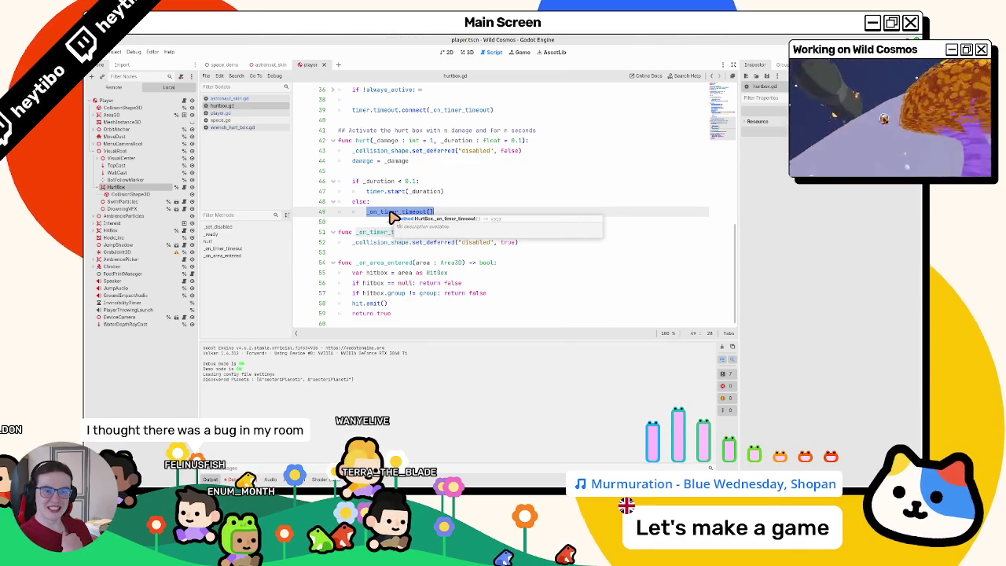
{"action": "key", "text": "F5"}
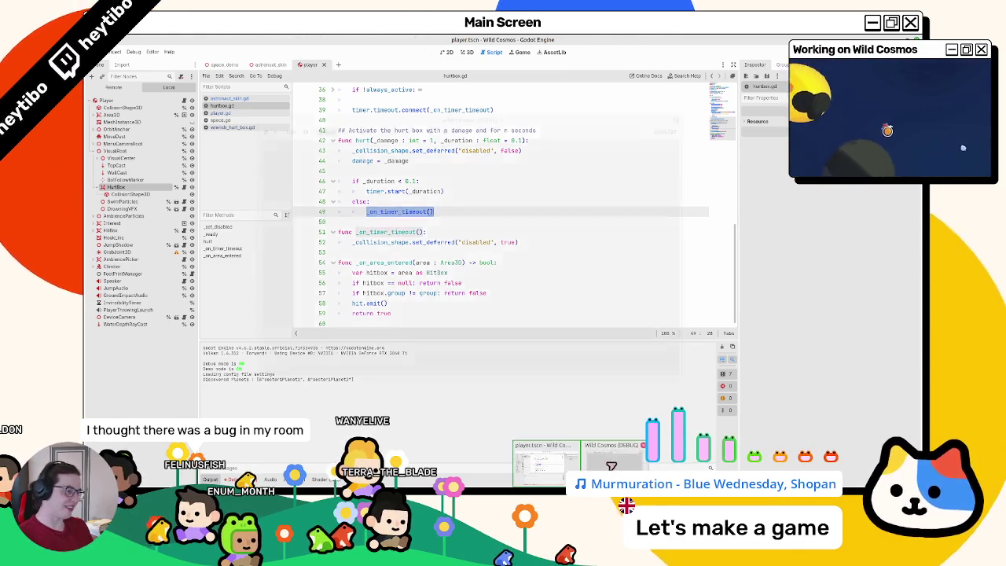
{"action": "key", "text": "Return"}
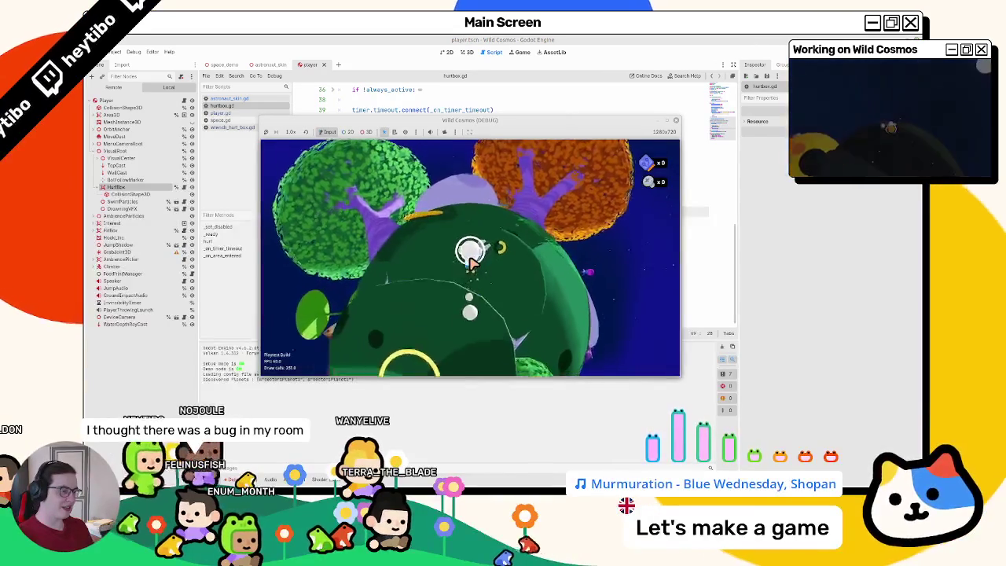
{"action": "key", "text": "w"}
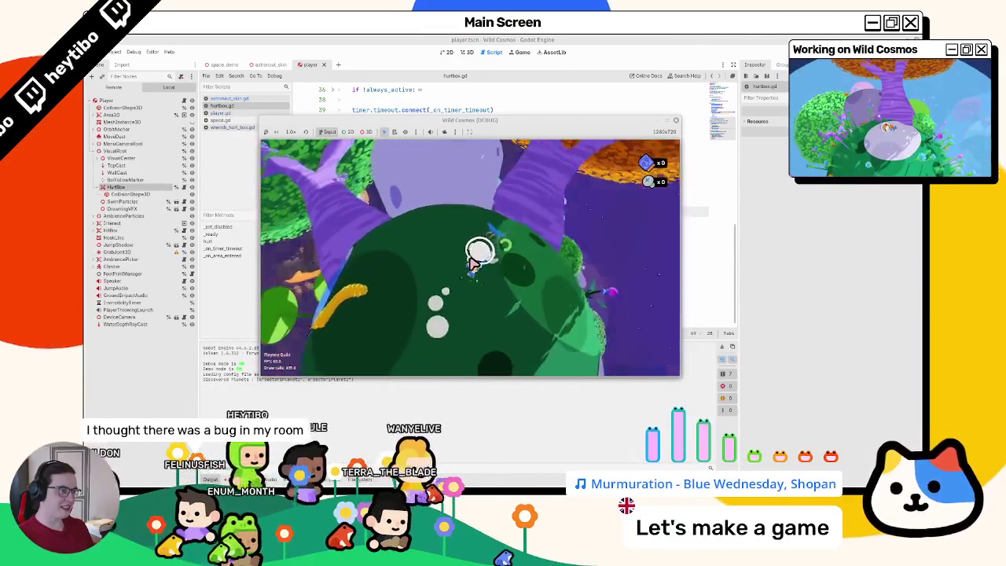
{"action": "key", "text": "w"}
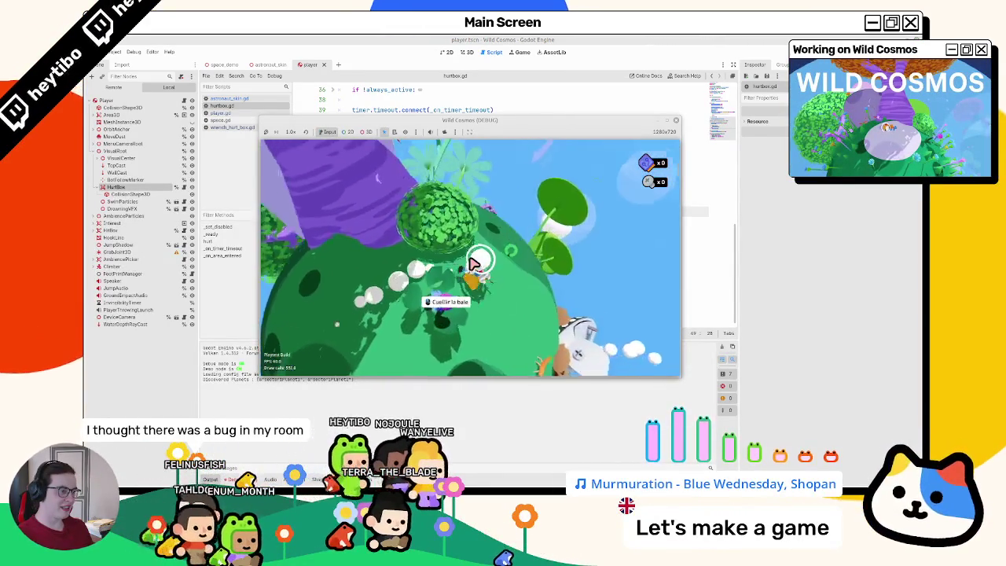
{"action": "key", "text": "w"}
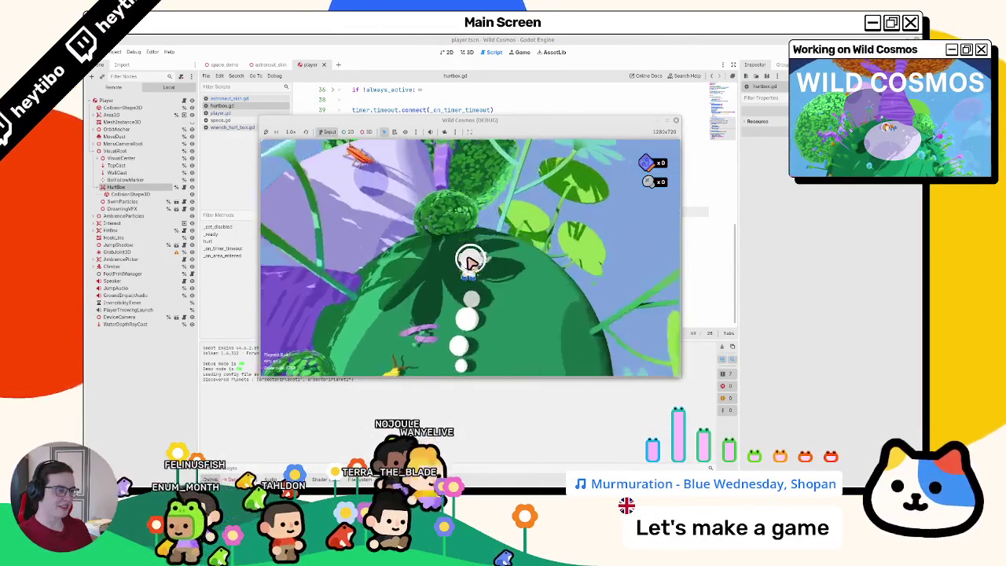
{"action": "key", "text": "w"}
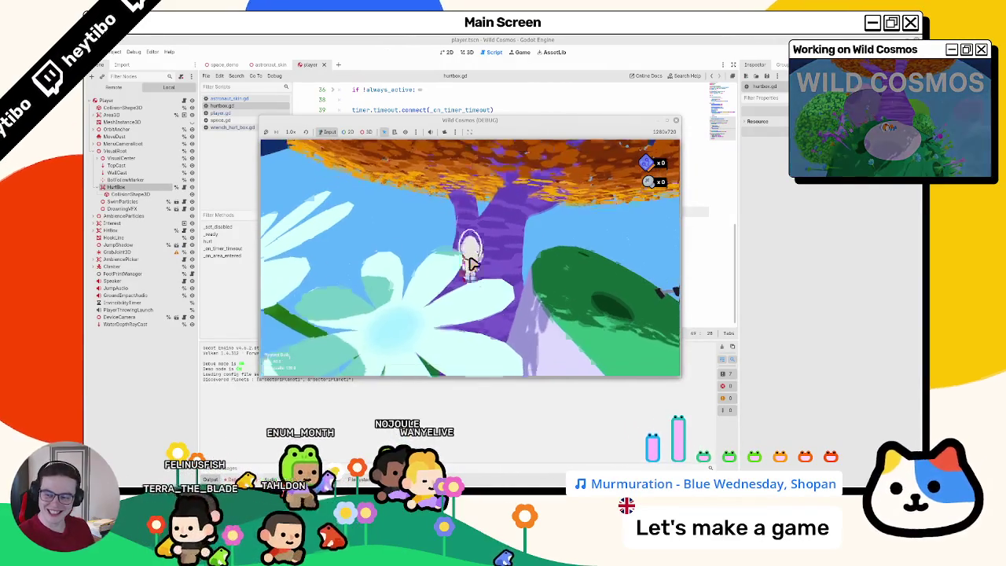
{"action": "key", "text": "w"}
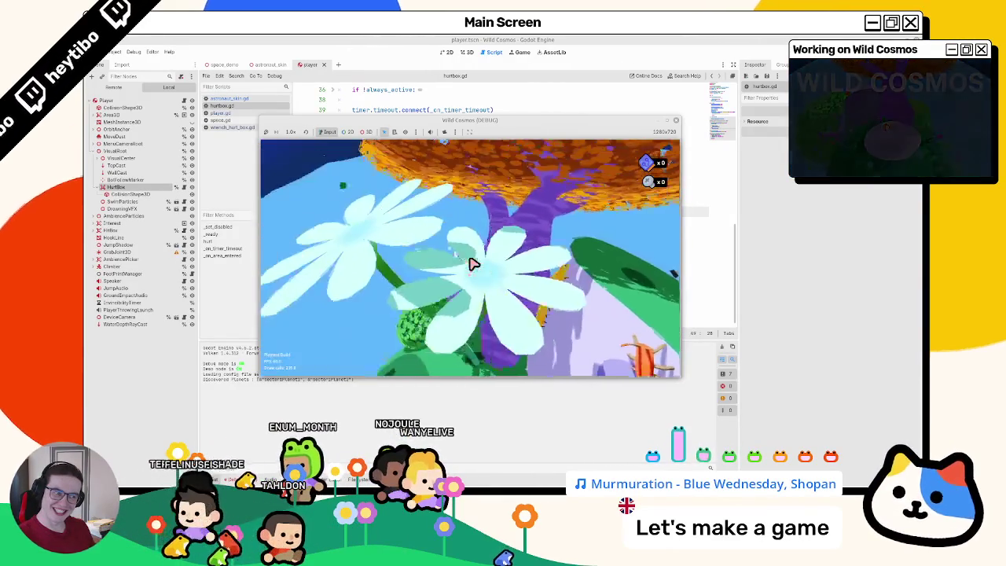
{"action": "key", "text": "w"}
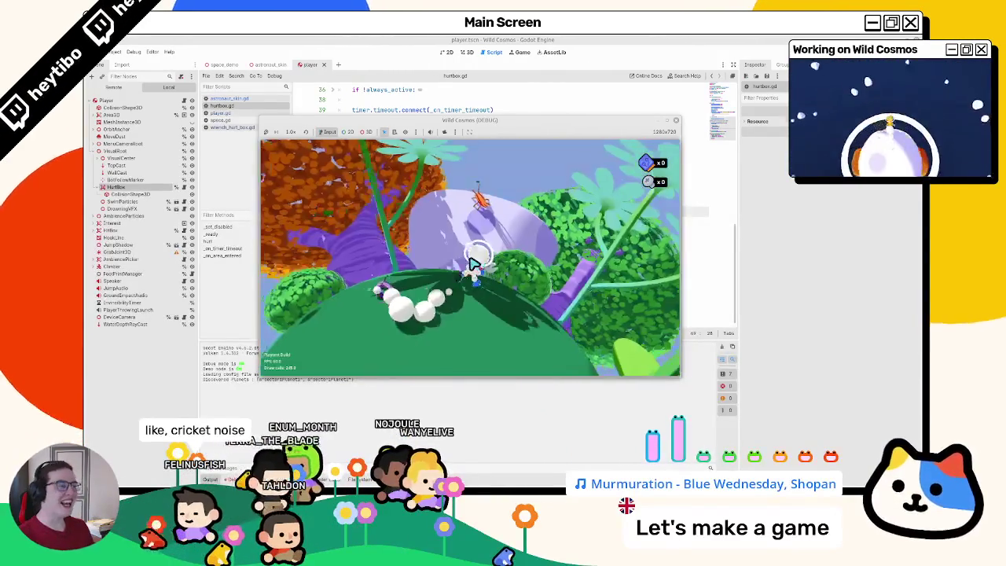
{"action": "key", "text": "w"}
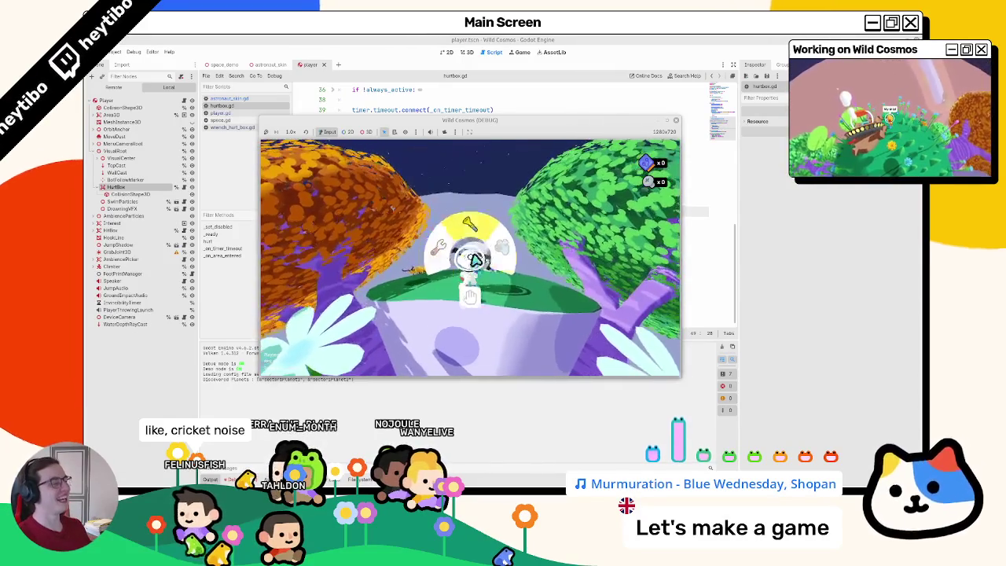
{"action": "key", "text": "w"}
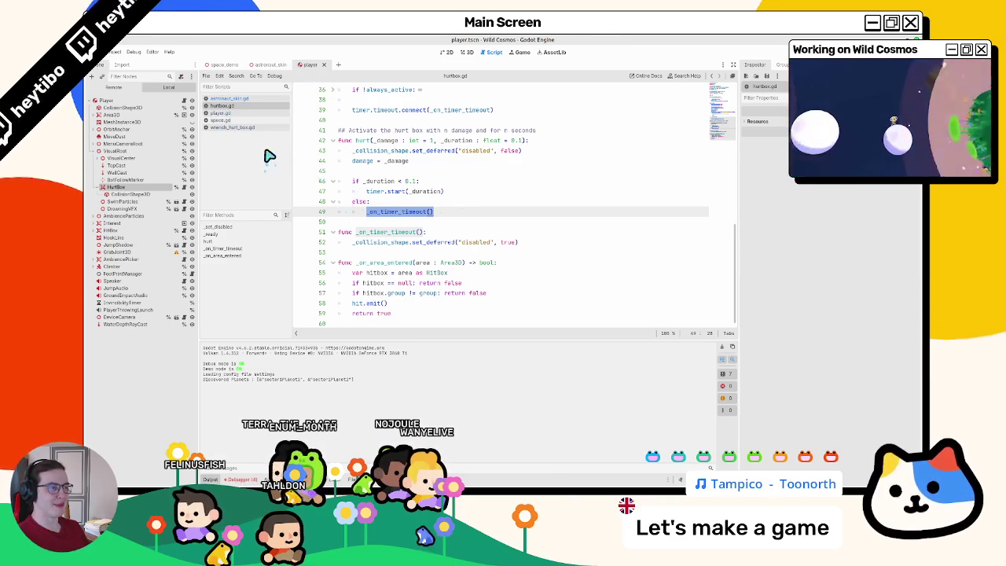
Step: Replace line 49's _on_timer_timeout() call with get_tree().physics_frame.connect(_on_timer_timeout, CONNECT_ONE_SHOT)
{"action": "left_click", "coordinate": [413, 182]}
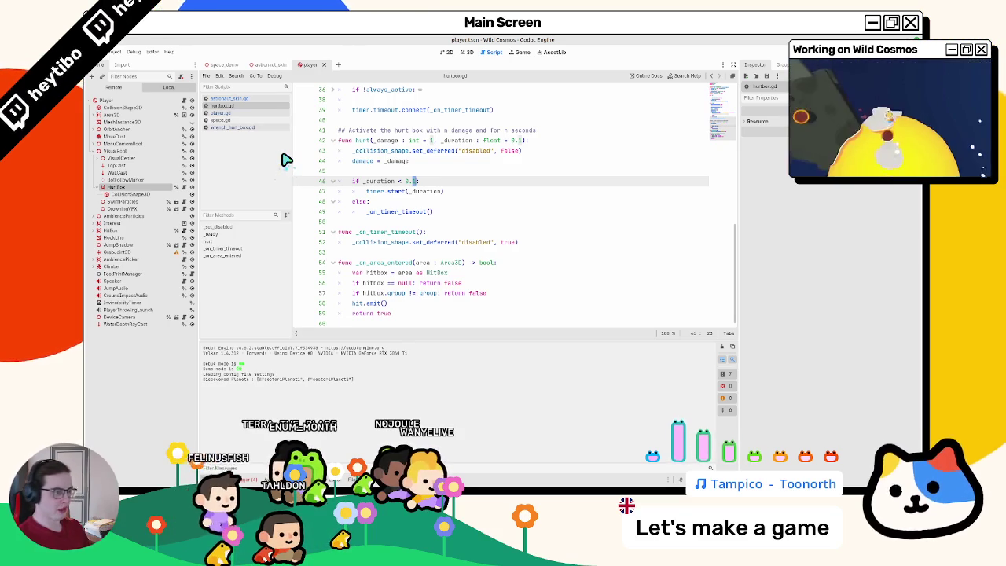
{"action": "double_click", "coordinate": [382, 211]}
{"action": "left_click_drag", "start_coordinate": [401, 217], "coordinate": [470, 221]}
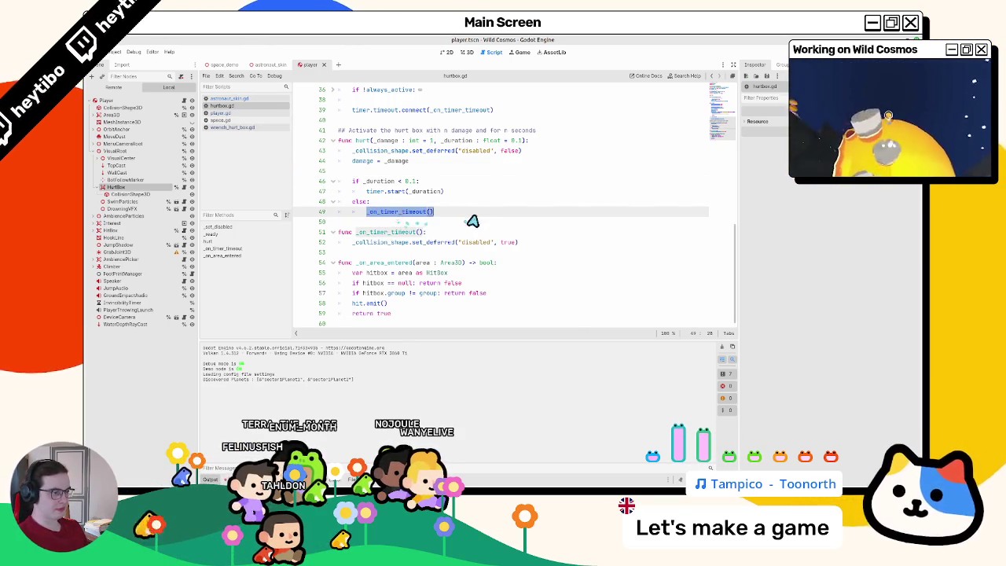
{"action": "type", "text": "g"}
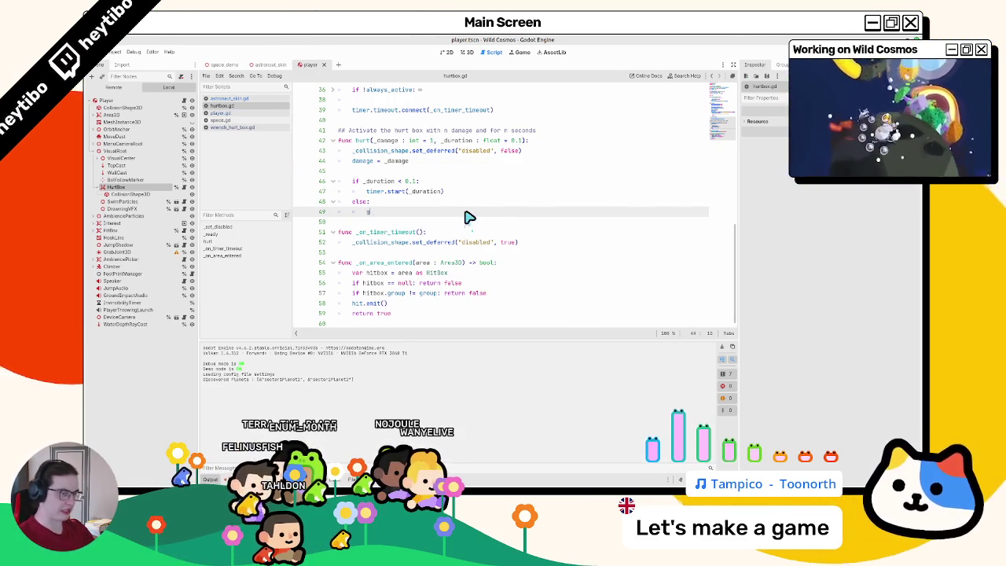
{"action": "type", "text": "et_tree()."}
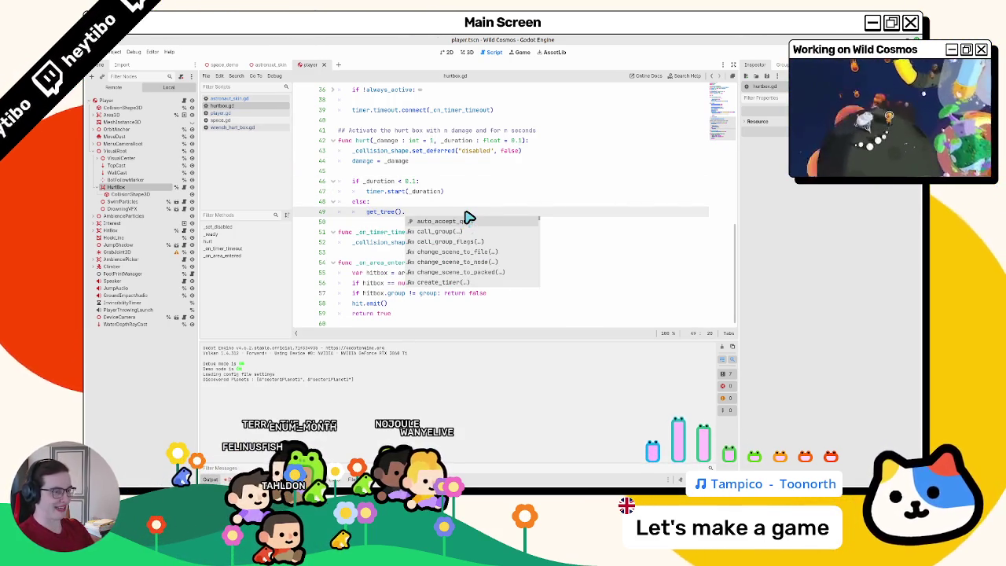
{"action": "type", "text": "physics_frame.c"}
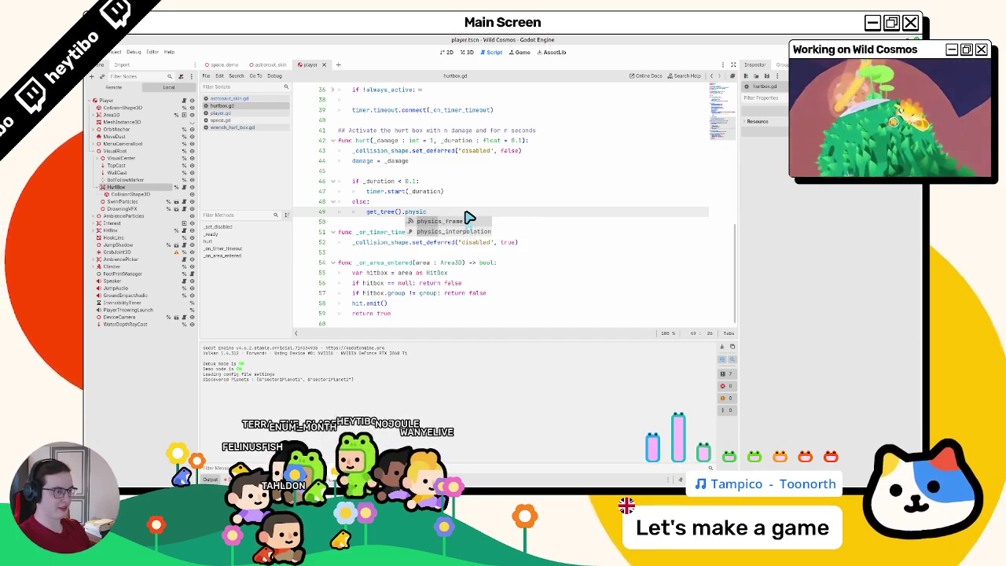
{"action": "key", "text": "Return"}
{"action": "type", "text": ".c"}
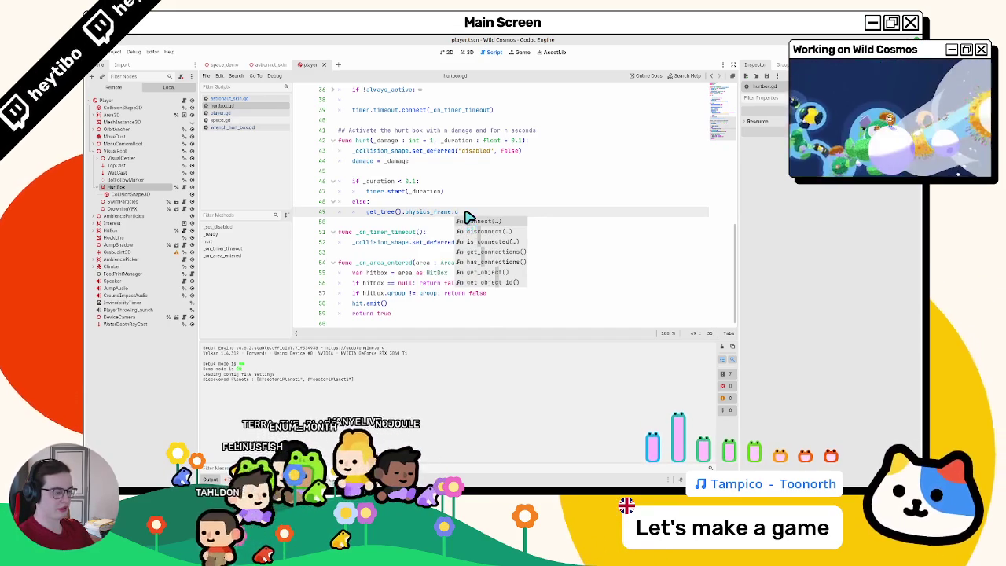
{"action": "key", "text": "Return"}
{"action": "type", "text": "_on_timer_timeout,"}
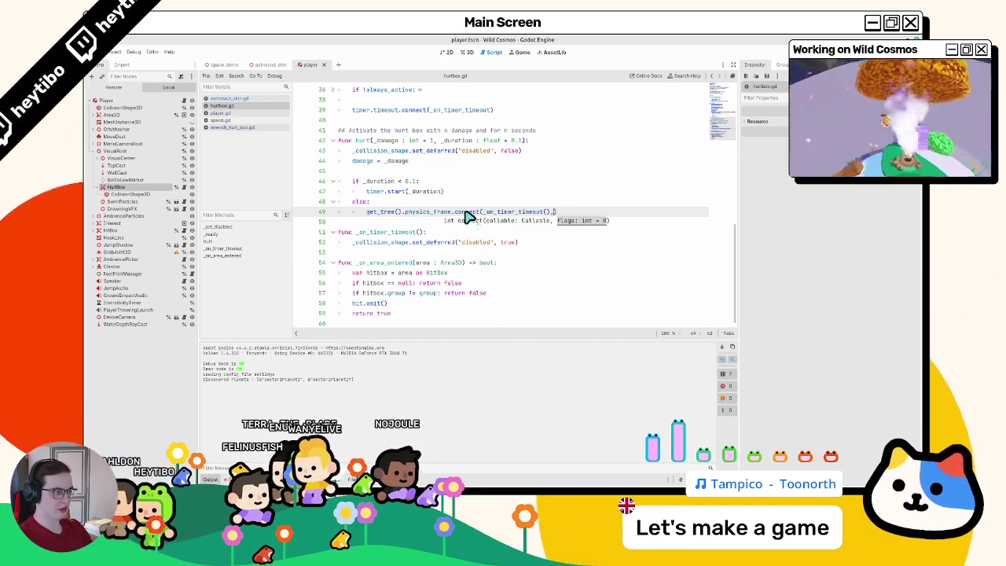
{"action": "key", "text": "BackSpace"}
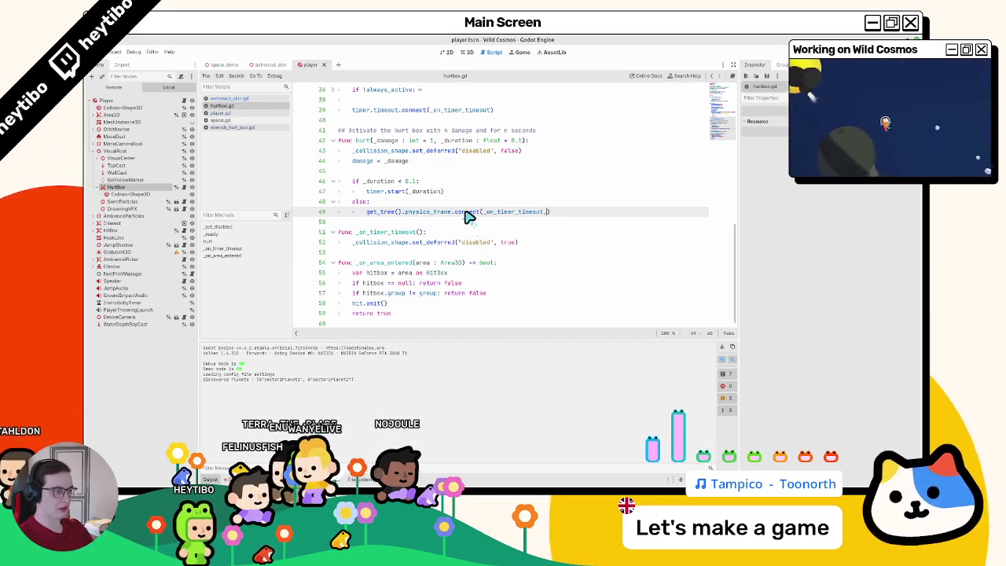
{"action": "type", "text": "O"}
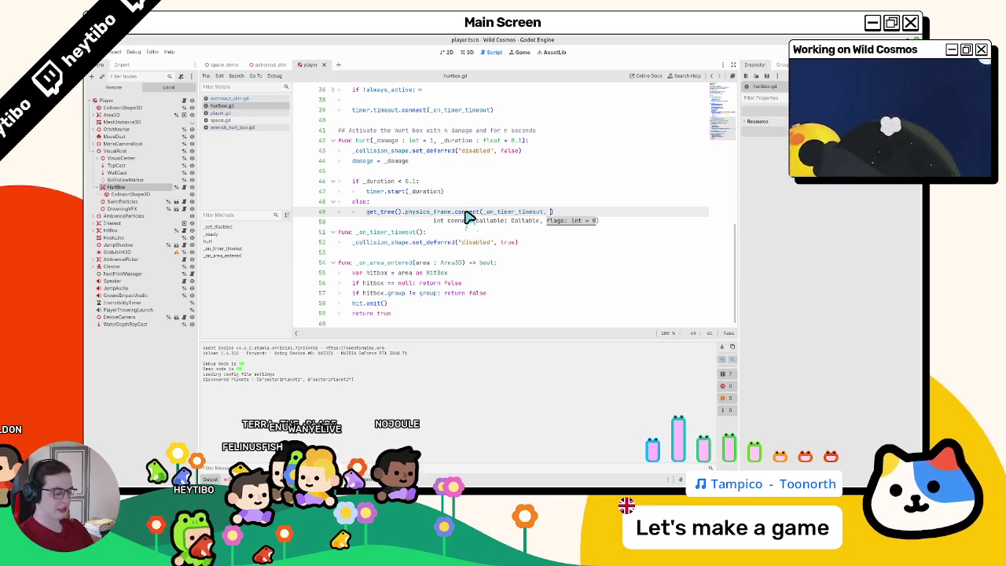
{"action": "type", "text": "NE"}
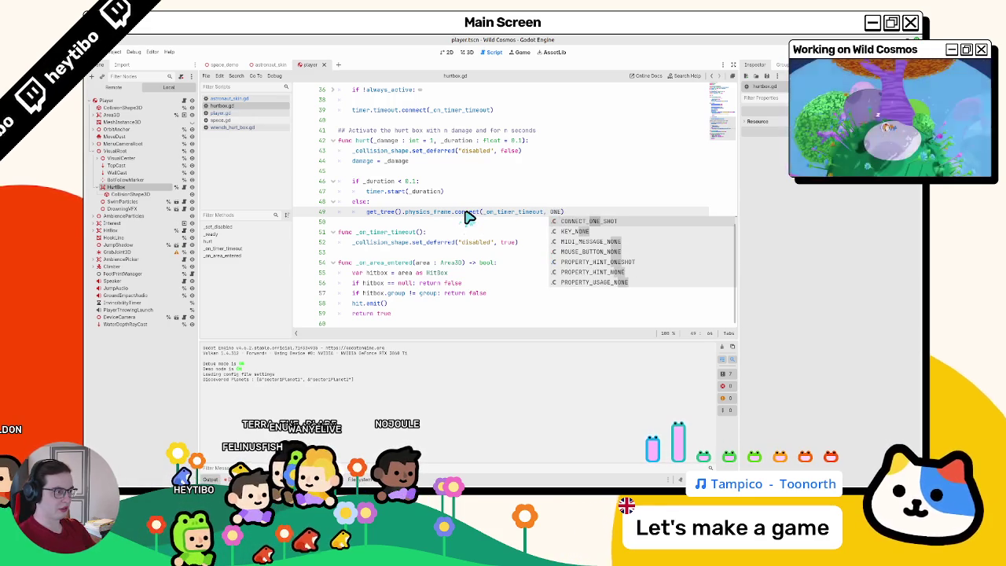
{"action": "key", "text": "Return"}
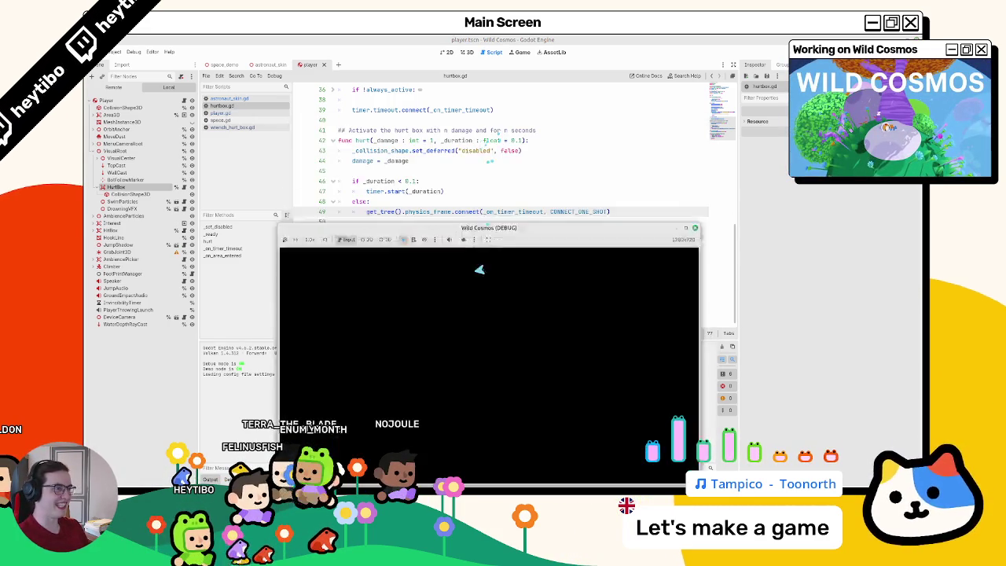
Step: Playtest hits in the Wild Cosmos window, close the game, then select hit.emit() on line 58
{"action": "left_click_drag", "start_coordinate": [475, 291], "coordinate": [479, 152]}
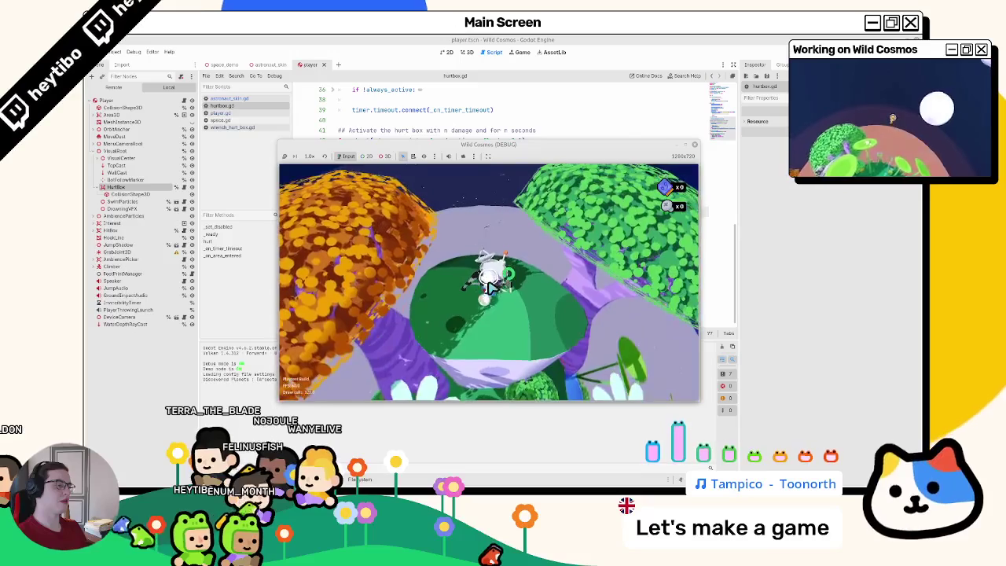
{"action": "key", "text": "F8"}
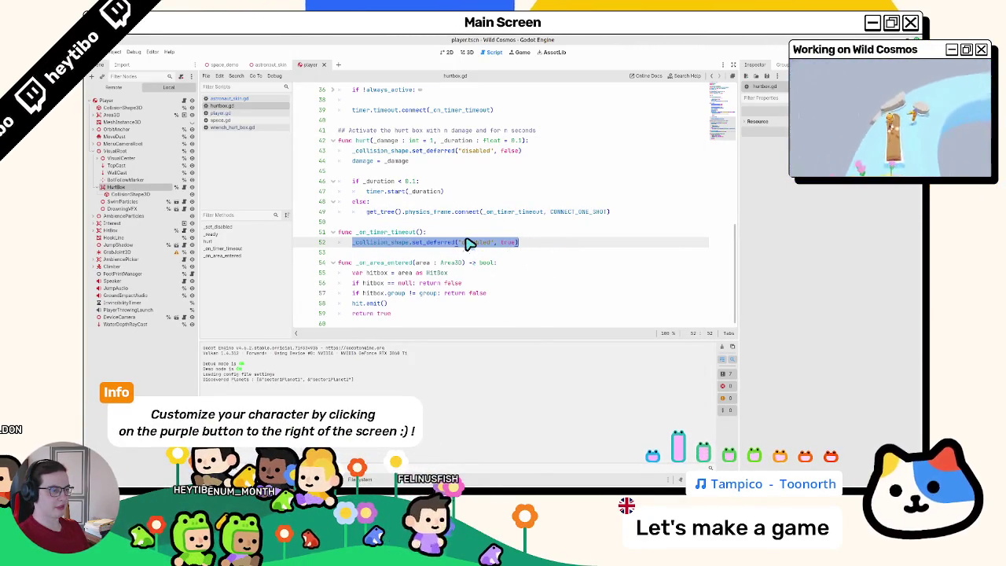
{"action": "mouse_move", "coordinate": [468, 245]}
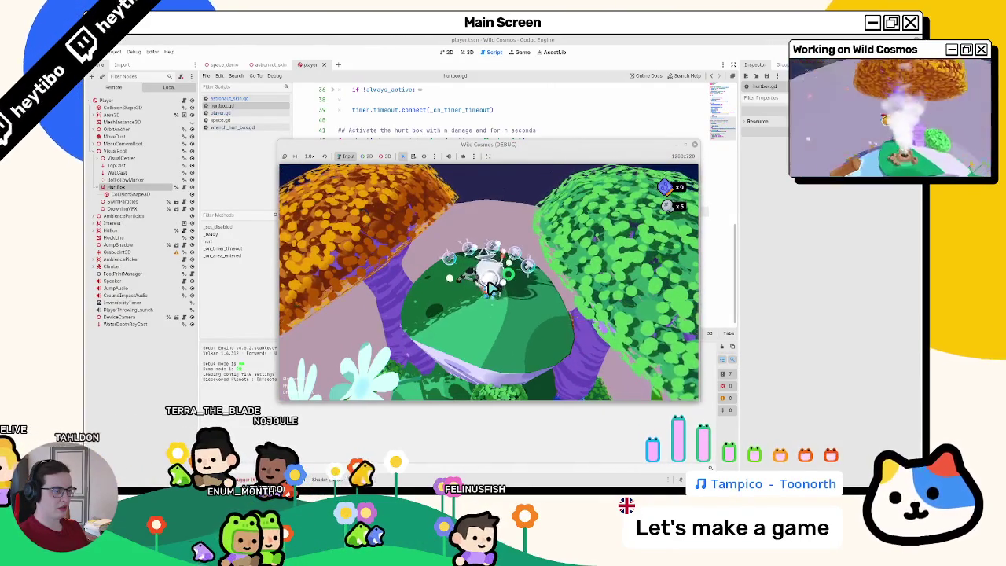
{"action": "key", "text": "F8"}
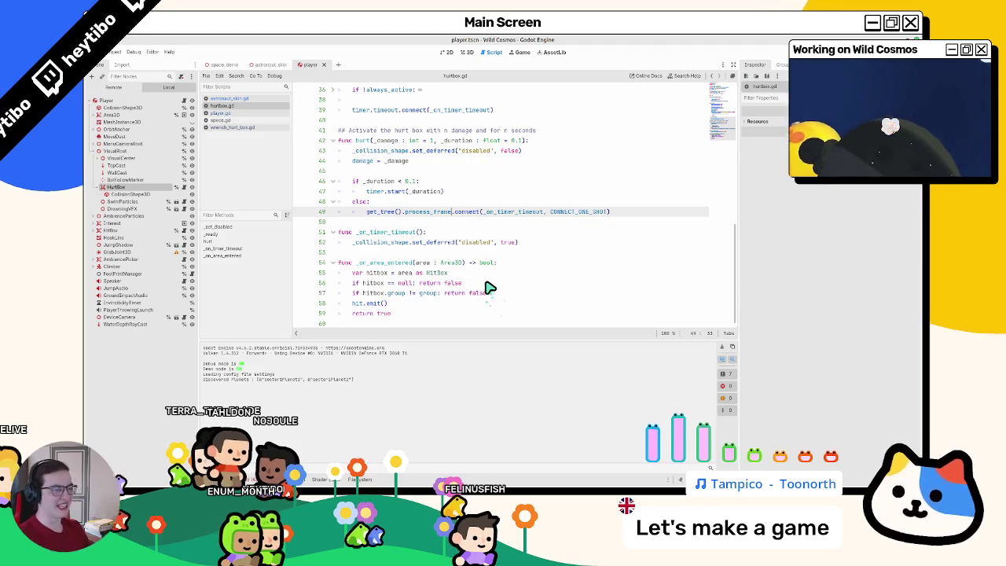
{"action": "left_click_drag", "start_coordinate": [354, 304], "coordinate": [396, 308]}
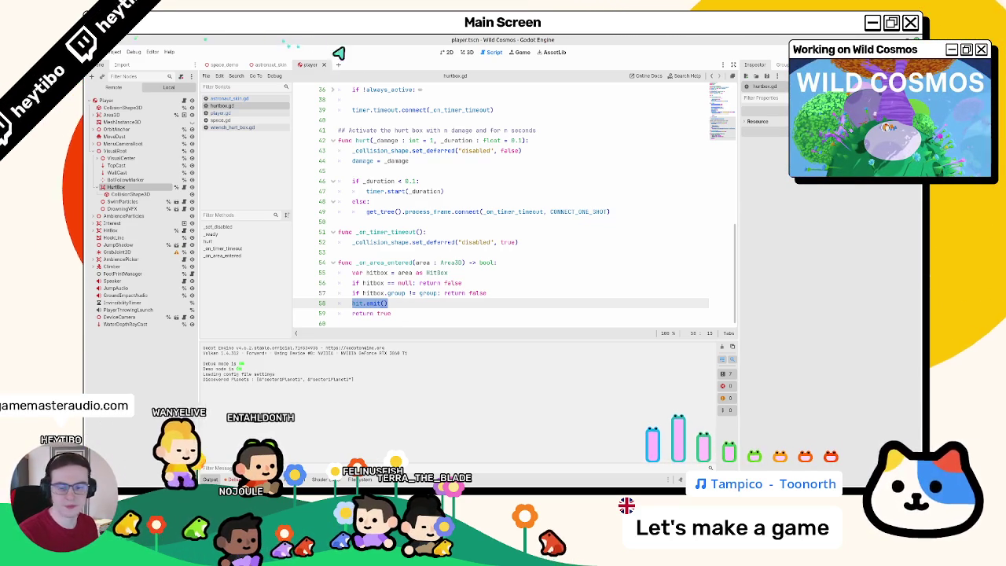
{"action": "scroll", "coordinate": [389, 264], "scroll_direction": "up", "scroll_amount": 10}
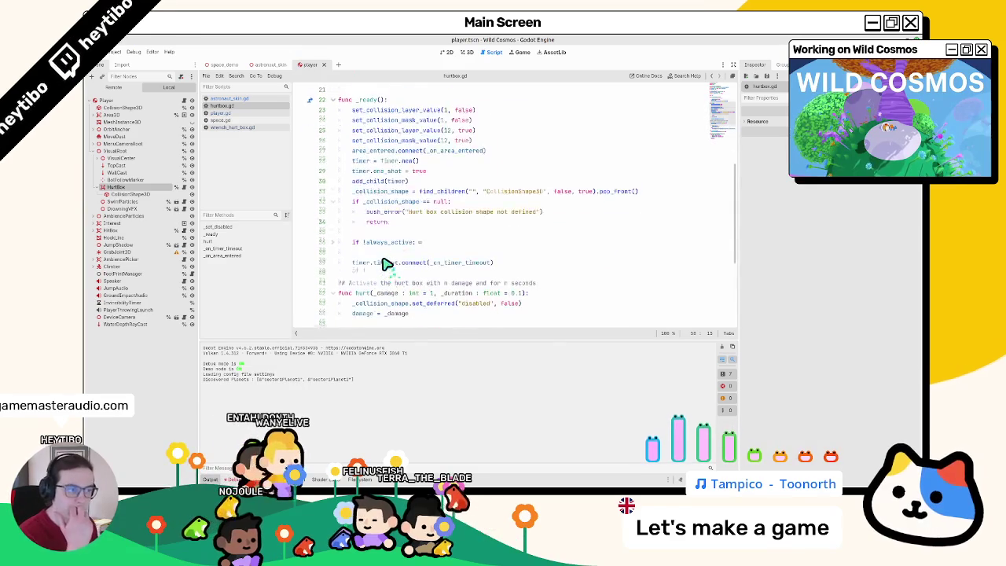
{"action": "scroll", "coordinate": [385, 263], "scroll_direction": "down", "scroll_amount": 10}
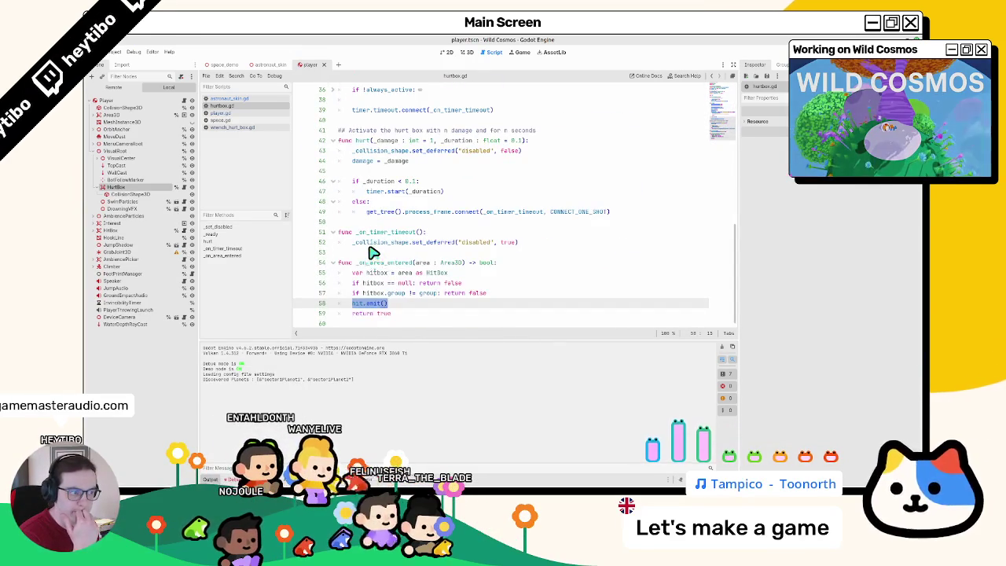
{"action": "right_click", "coordinate": [358, 242]}
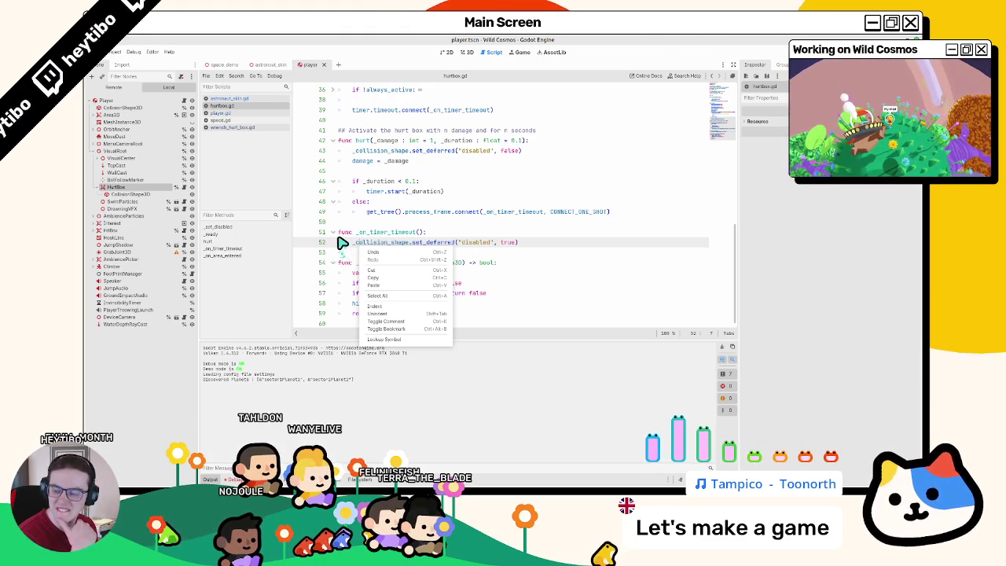
{"action": "left_click", "coordinate": [481, 229]}
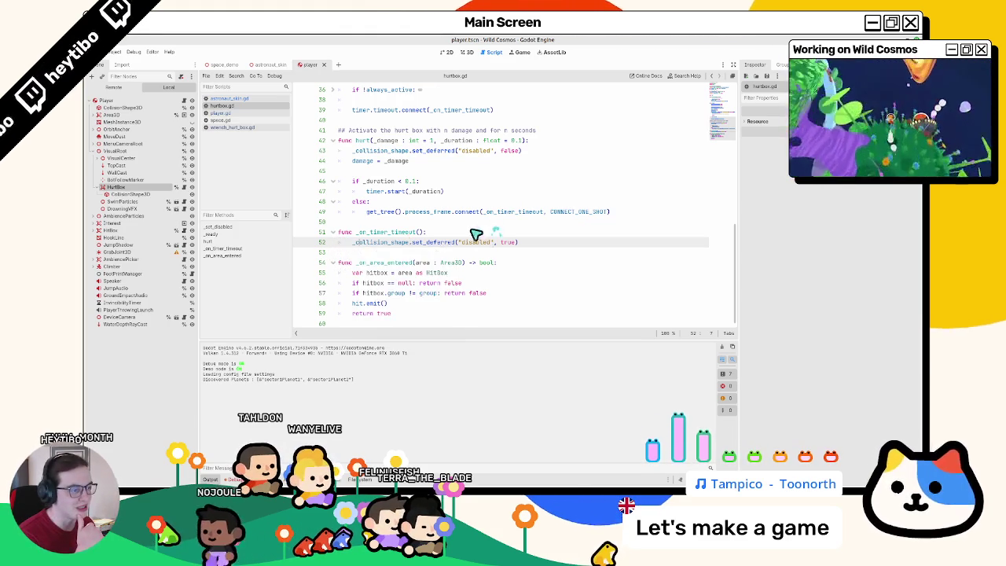
{"action": "left_click", "coordinate": [472, 234]}
{"action": "double_click", "coordinate": [443, 243]}
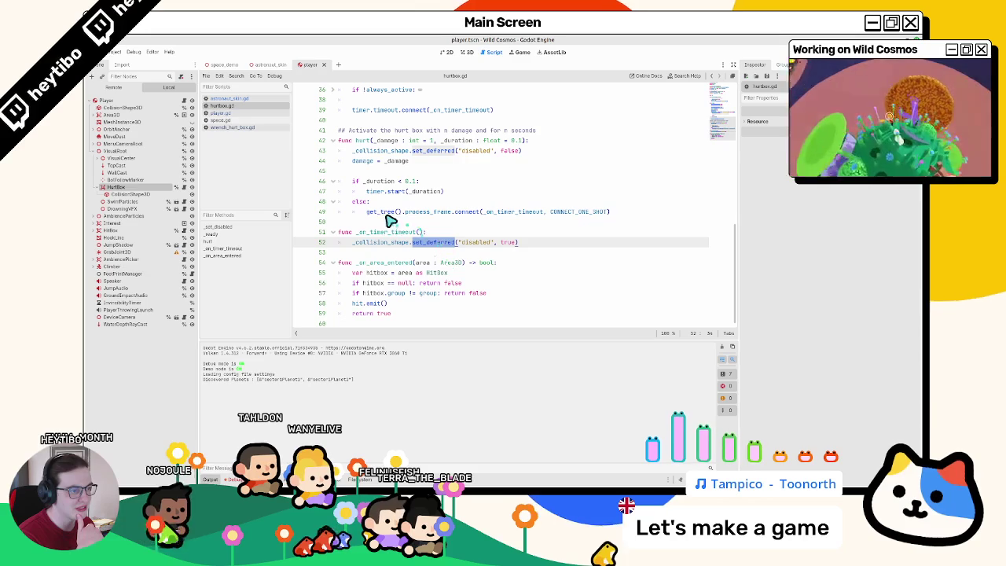
{"action": "double_click", "coordinate": [361, 142]}
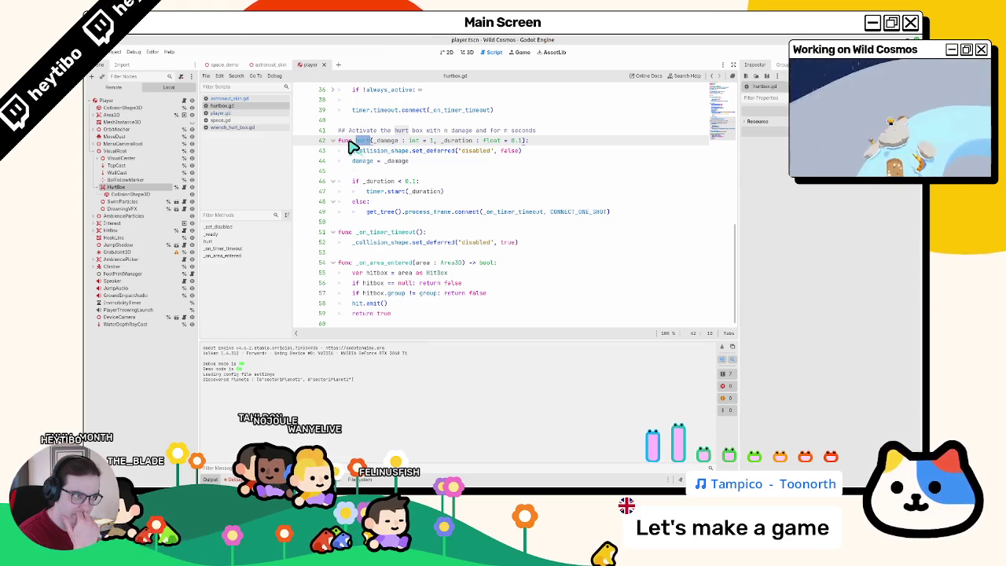
{"action": "scroll", "coordinate": [353, 147], "scroll_direction": "up", "scroll_amount": 5}
{"action": "scroll", "coordinate": [353, 152], "scroll_direction": "up", "scroll_amount": 7}
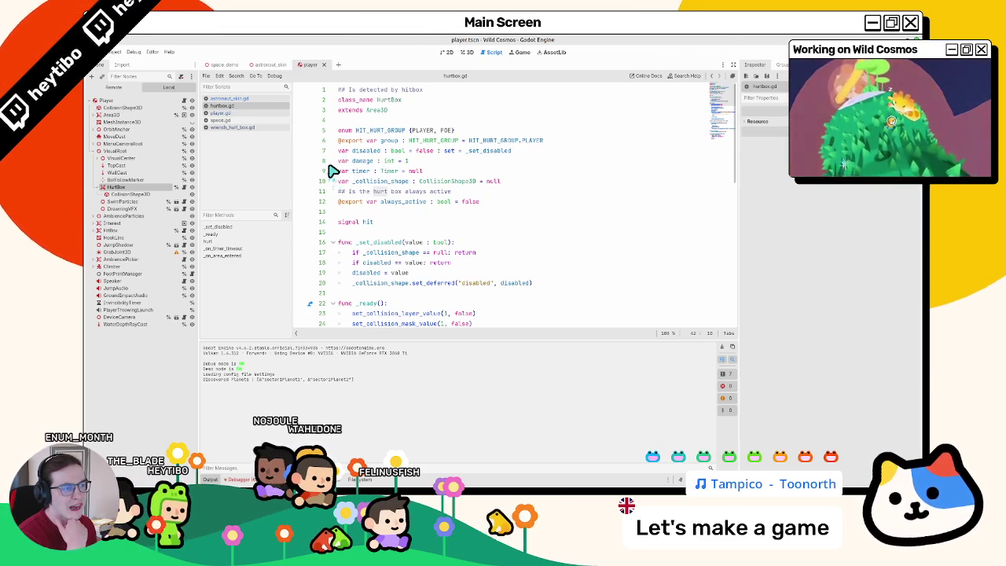
{"action": "scroll", "coordinate": [338, 173], "scroll_direction": "down", "scroll_amount": 12}
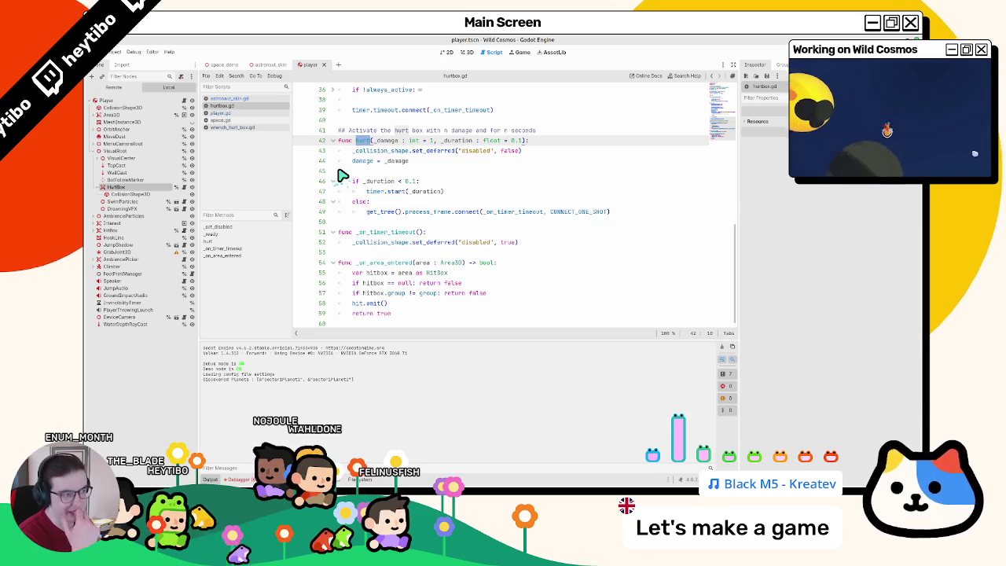
Step: Browse the open scripts and switch to player.gd
{"action": "left_click", "coordinate": [264, 99]}
{"action": "left_click", "coordinate": [265, 107]}
{"action": "left_click", "coordinate": [267, 120]}
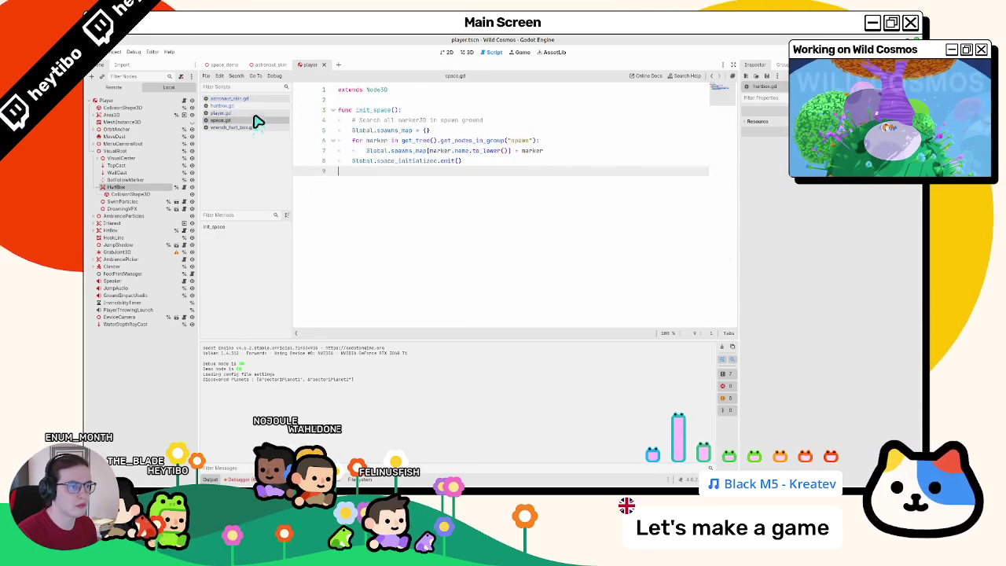
{"action": "left_click", "coordinate": [263, 113]}
{"action": "left_click", "coordinate": [369, 245]}
{"action": "key", "text": "ctrl+z"}
{"action": "key", "text": "ctrl+z"}
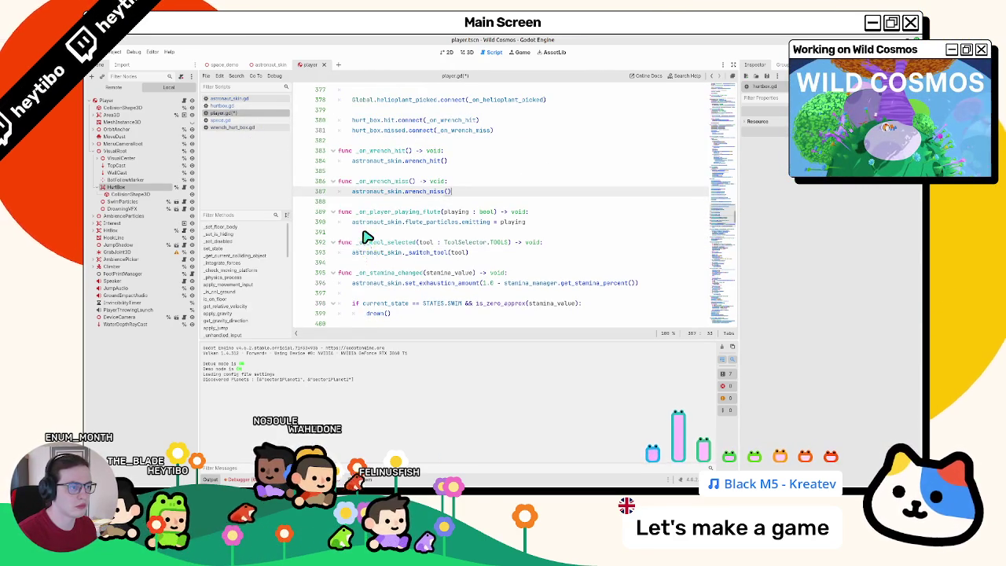
Step: Search player.gd for hurt and locate the _on_wrench_bonk connection on line 369
{"action": "key", "text": "ctrl+f"}
{"action": "type", "text": "hurt"}
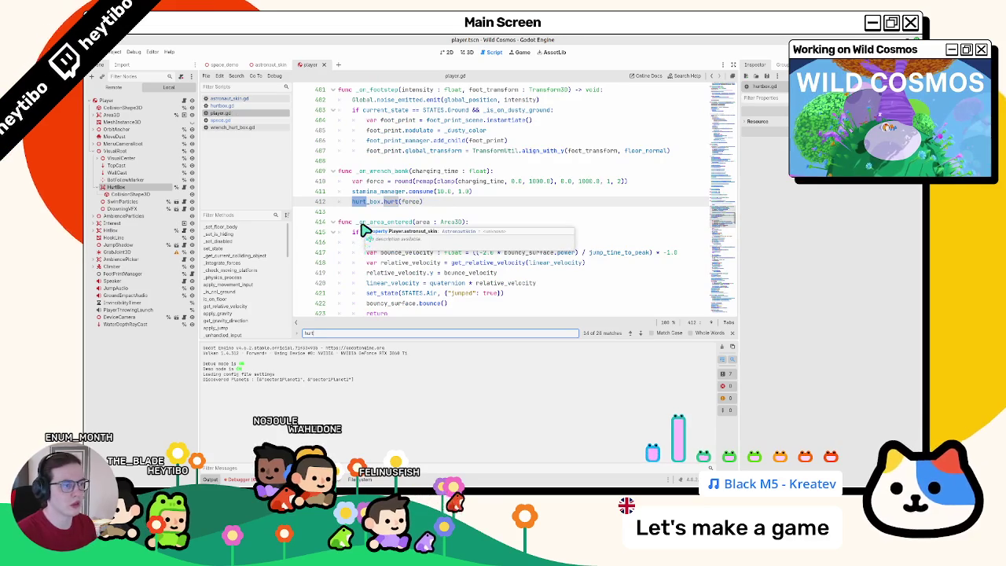
{"action": "double_click", "coordinate": [384, 172]}
{"action": "key", "text": "ctrl+f"}
{"action": "key", "text": "Return"}
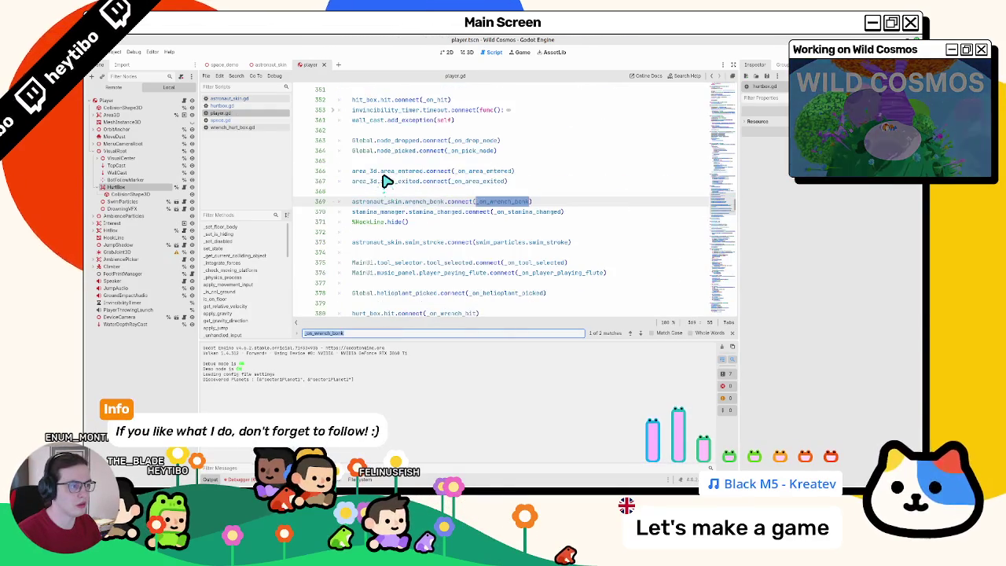
{"action": "key", "text": "Escape"}
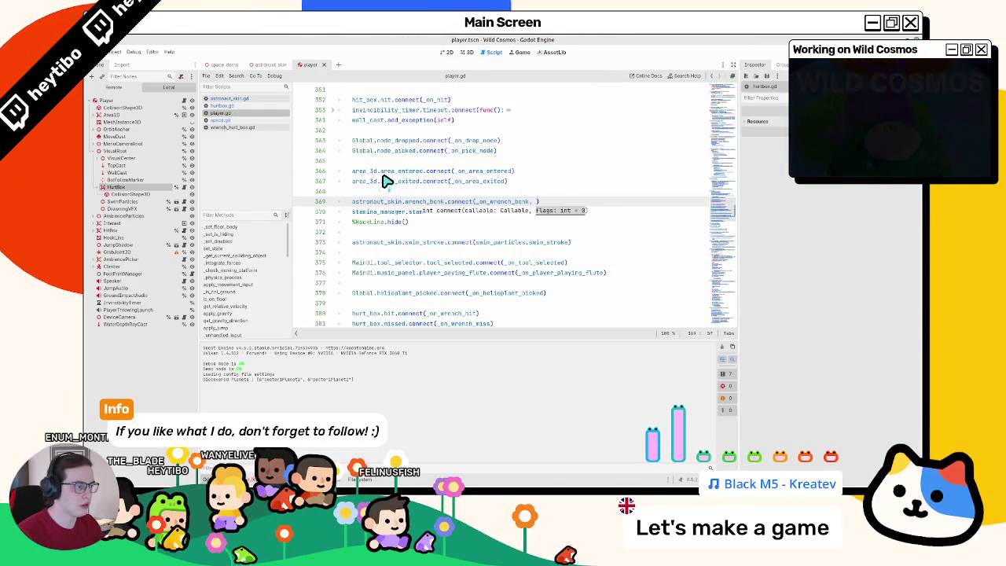
Step: Add CONNECT_DEFERRED to the wrench bonk connect call, save player.gd, and run the game
{"action": "type", "text": "CONNECT_"}
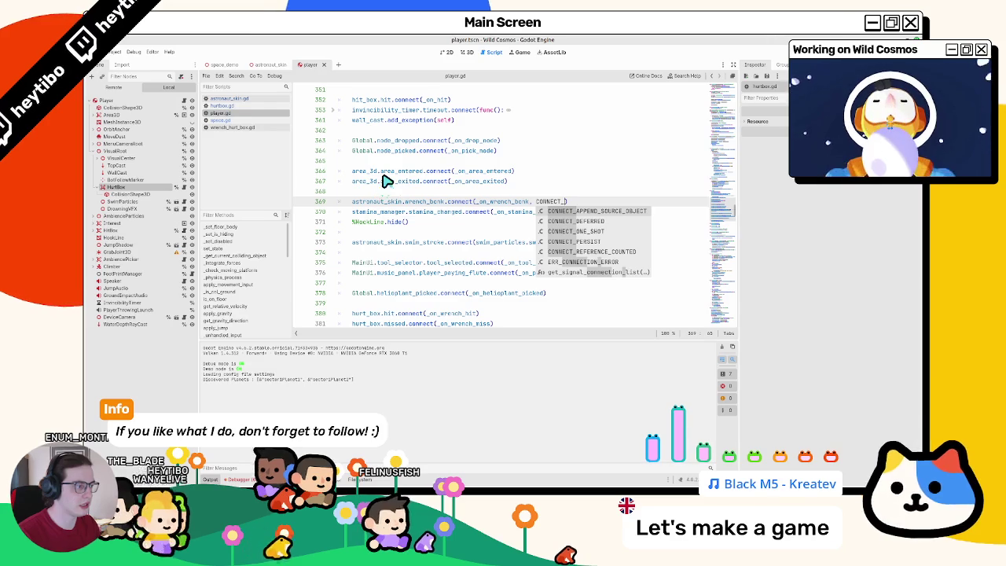
{"action": "key", "text": "Down"}
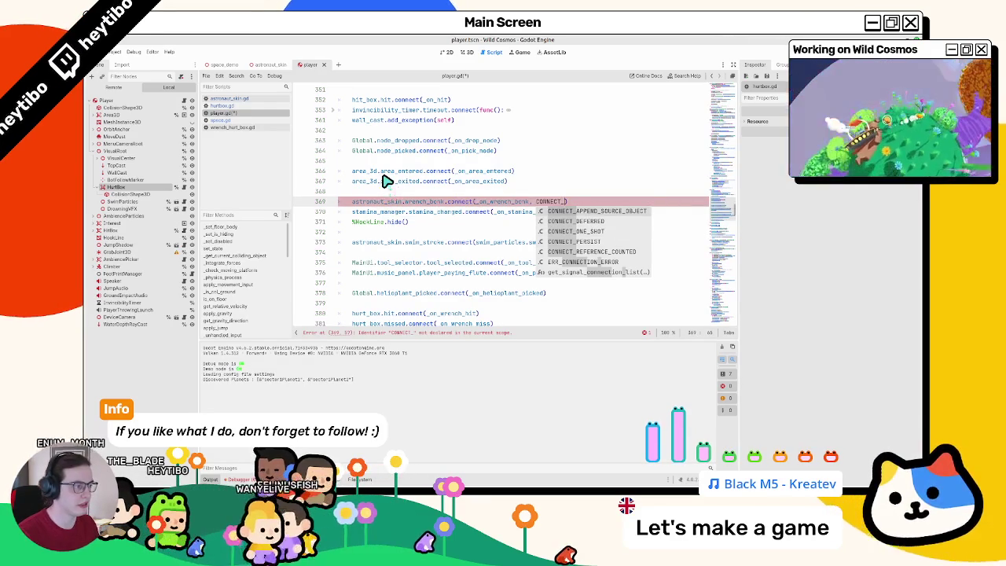
{"action": "key", "text": "Return"}
{"action": "key", "text": "ctrl+s"}
{"action": "key", "text": "F5"}
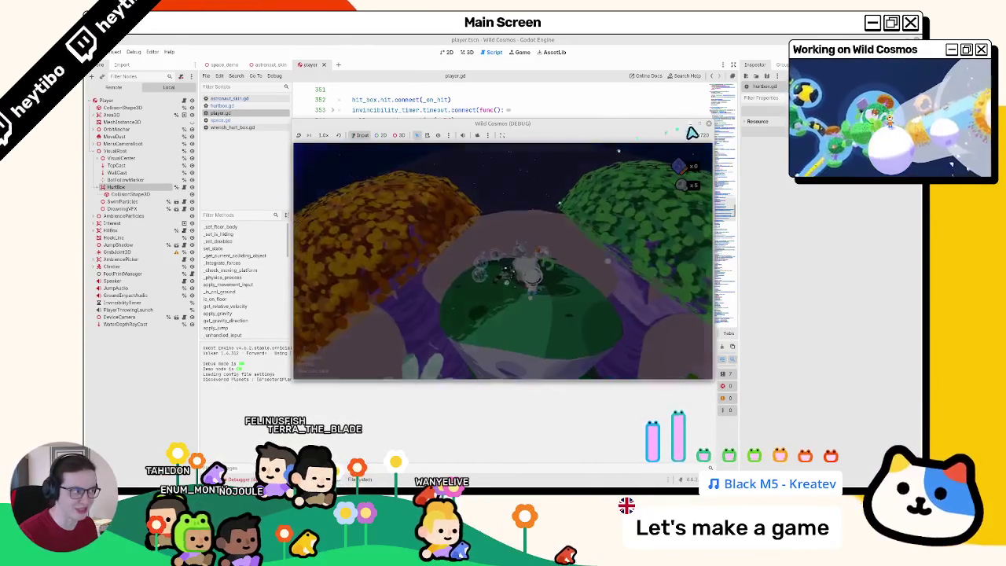
Step: Run the astronaut around the island and lander, then stop the game and reopen hurtbox.gd
{"action": "left_click", "coordinate": [694, 130]}
{"action": "key", "text": "Escape"}
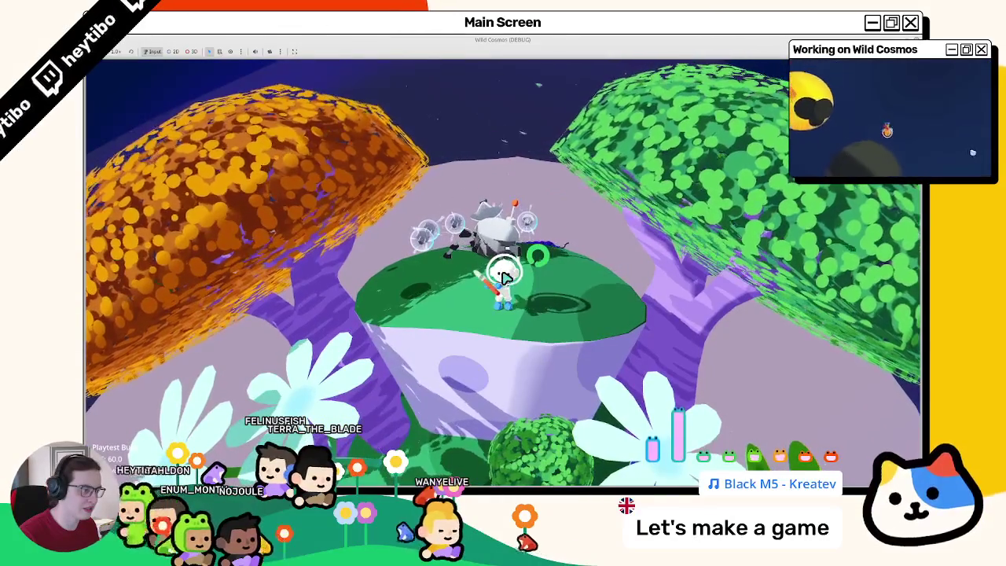
{"action": "key", "text": "d"}
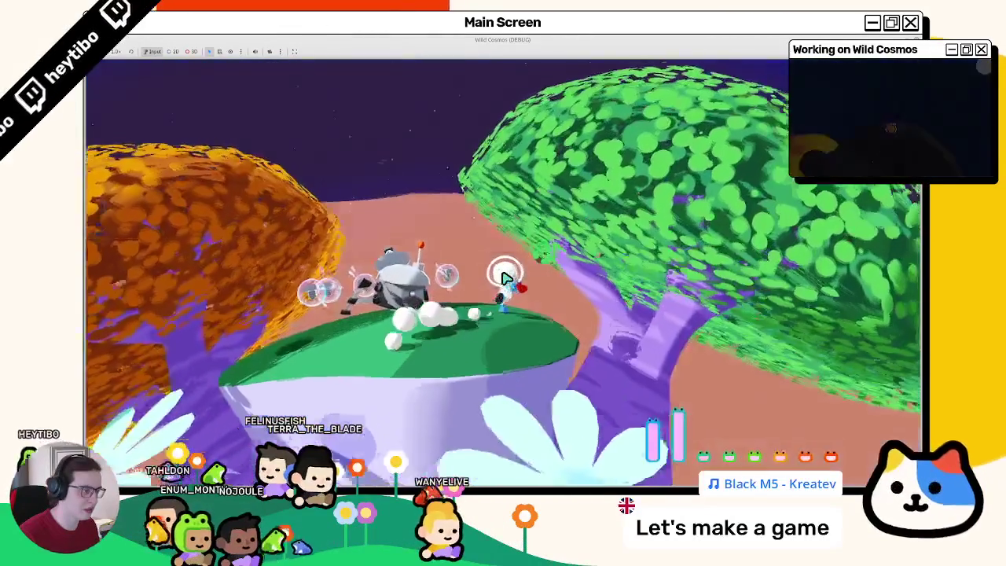
{"action": "key", "text": "a"}
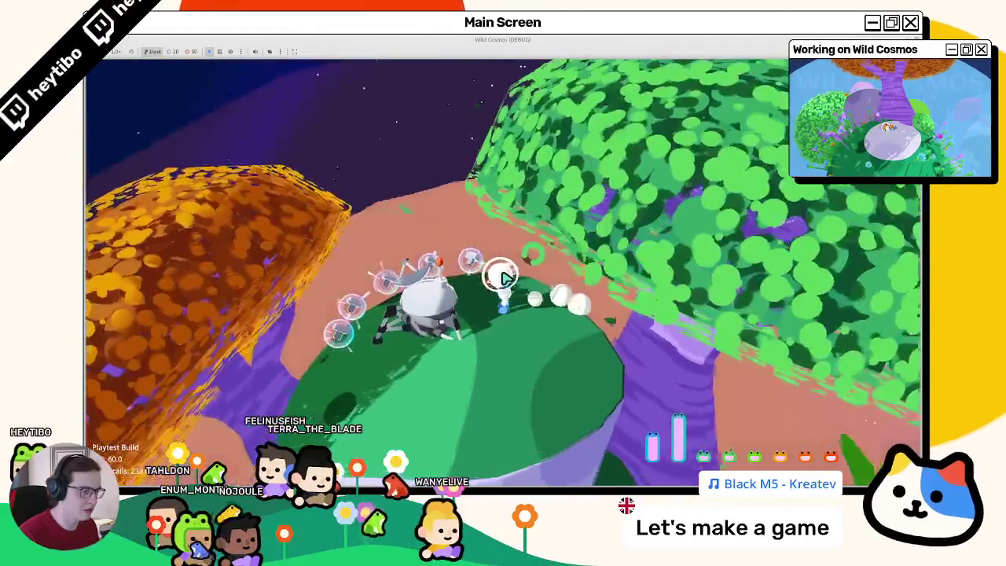
{"action": "key", "text": "a"}
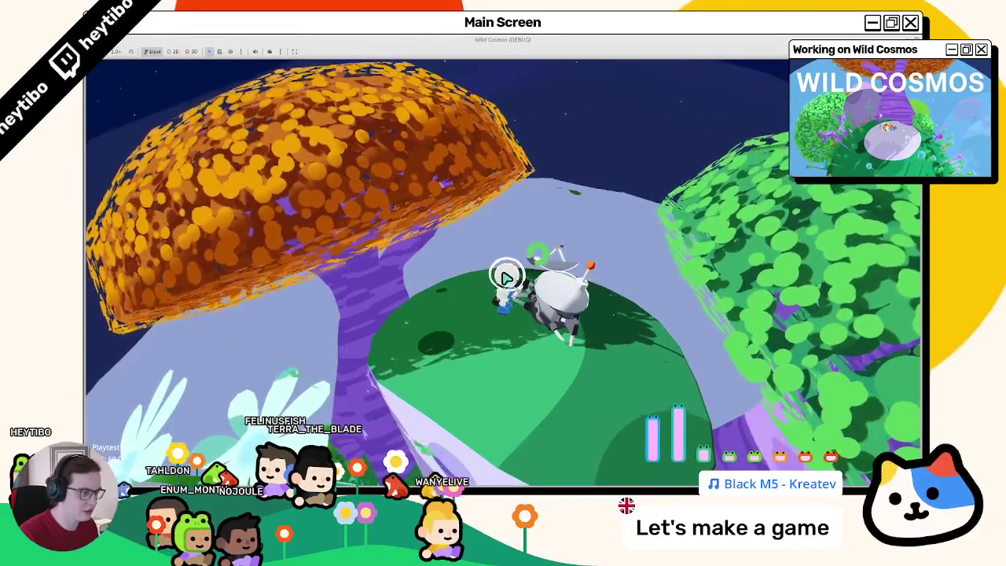
{"action": "key", "text": "F8"}
{"action": "left_click", "coordinate": [238, 105]}
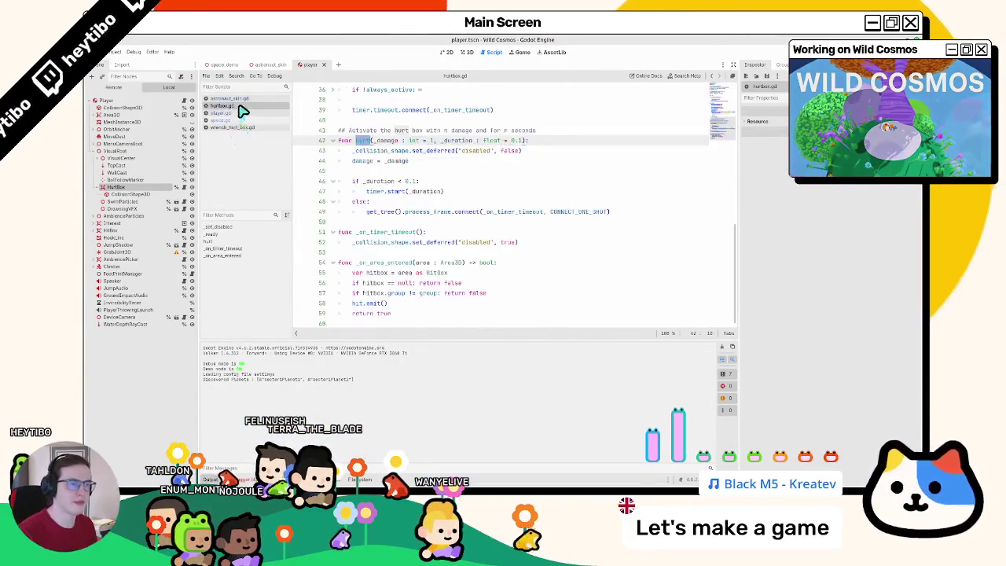
Step: Inspect hurtbox.gd's code and select hurt()'s body through line 49
{"action": "double_click", "coordinate": [387, 243]}
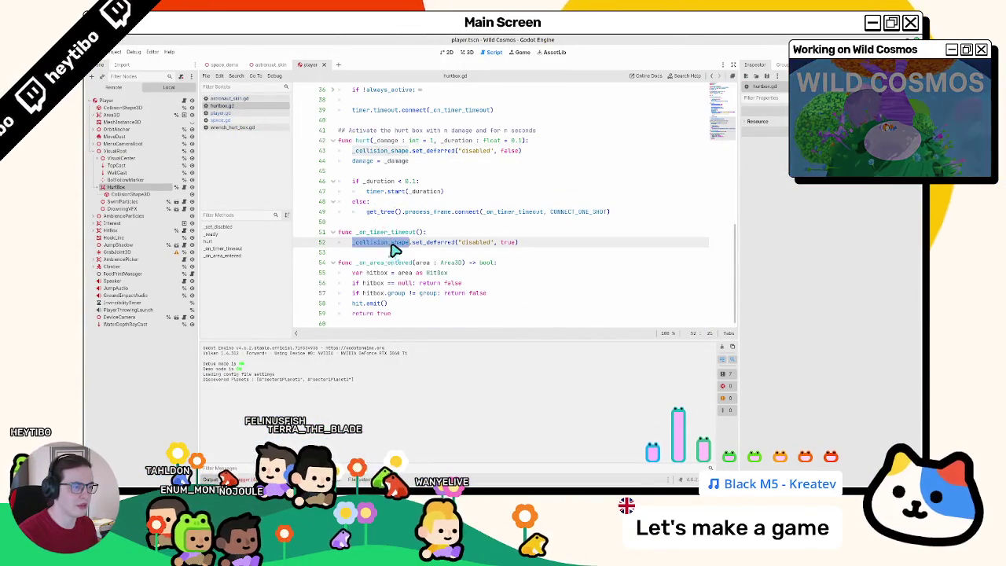
{"action": "left_click", "coordinate": [389, 253]}
{"action": "double_click", "coordinate": [386, 263]}
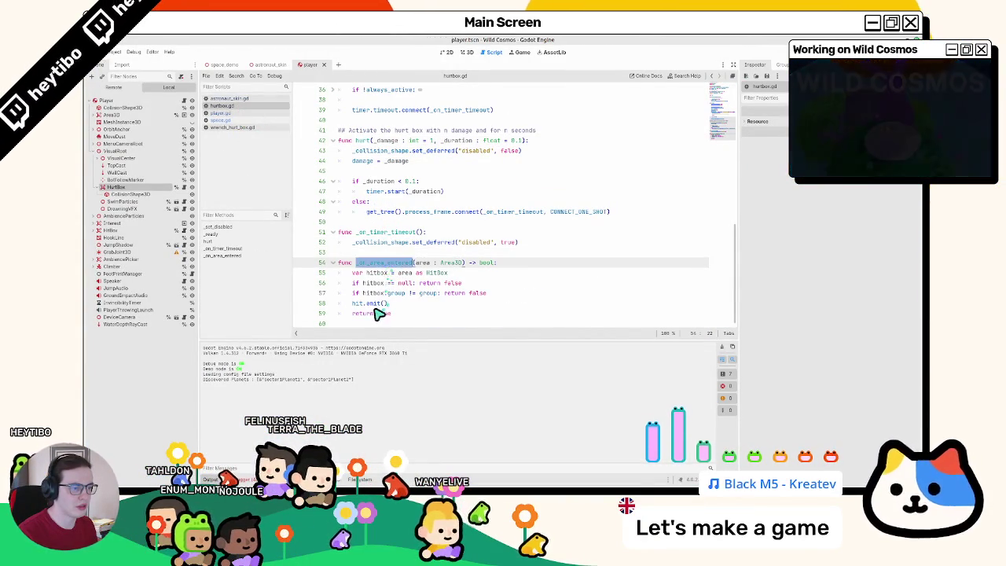
{"action": "double_click", "coordinate": [374, 294]}
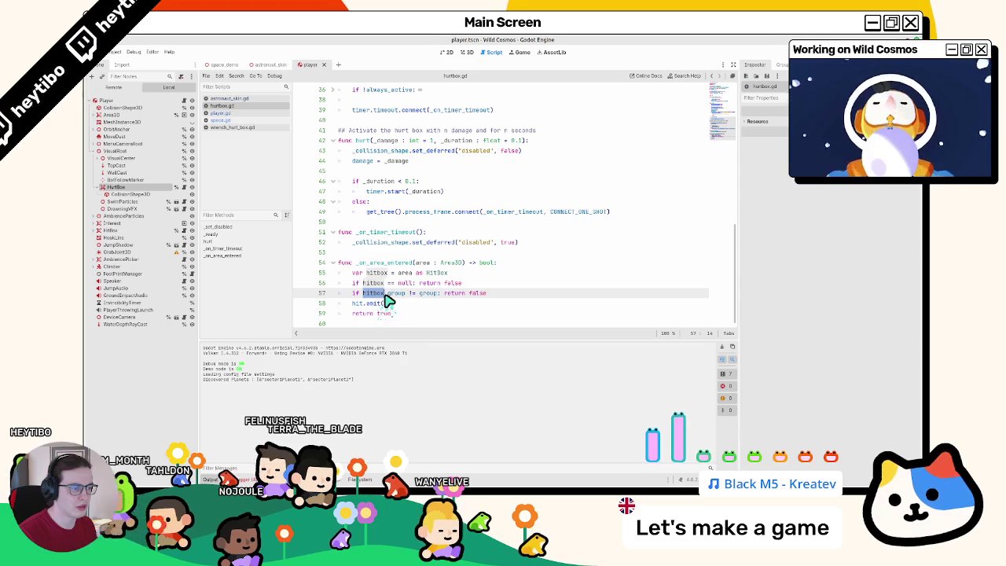
{"action": "double_click", "coordinate": [374, 266]}
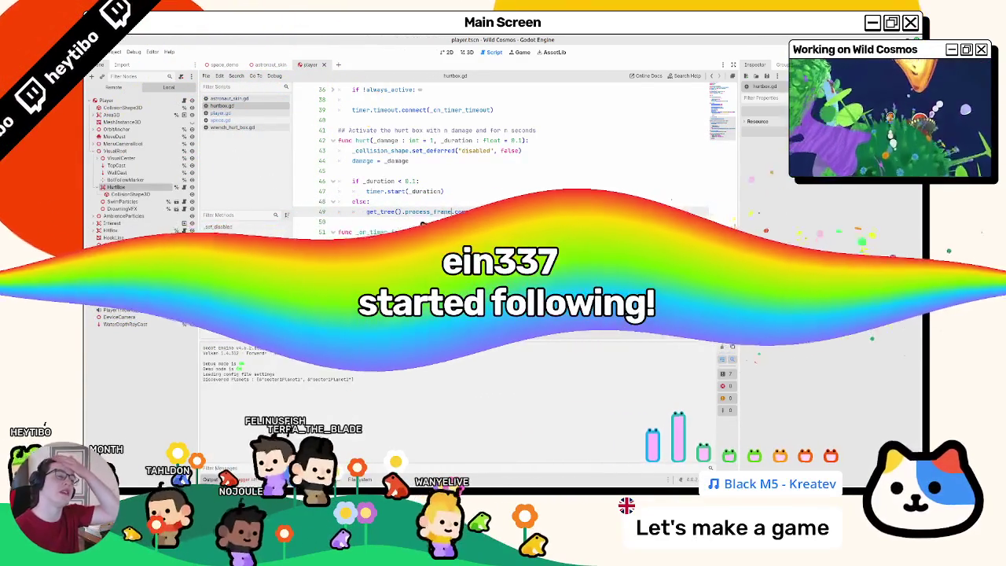
{"action": "triple_click", "coordinate": [387, 141]}
{"action": "left_click_drag", "start_coordinate": [391, 143], "coordinate": [377, 217]}
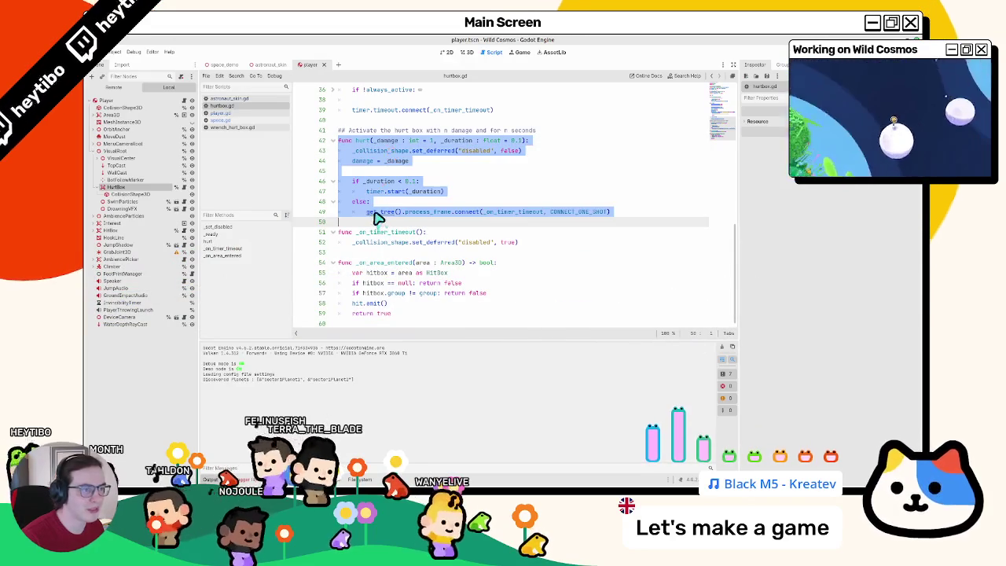
Step: Undo and redo to compare versions, ending with hurt() calling timer.start(_duration) without the if/else
{"action": "key", "text": "ctrl+z"}
{"action": "key", "text": "ctrl+z"}
{"action": "key", "text": "ctrl+z"}
{"action": "key", "text": "ctrl+z"}
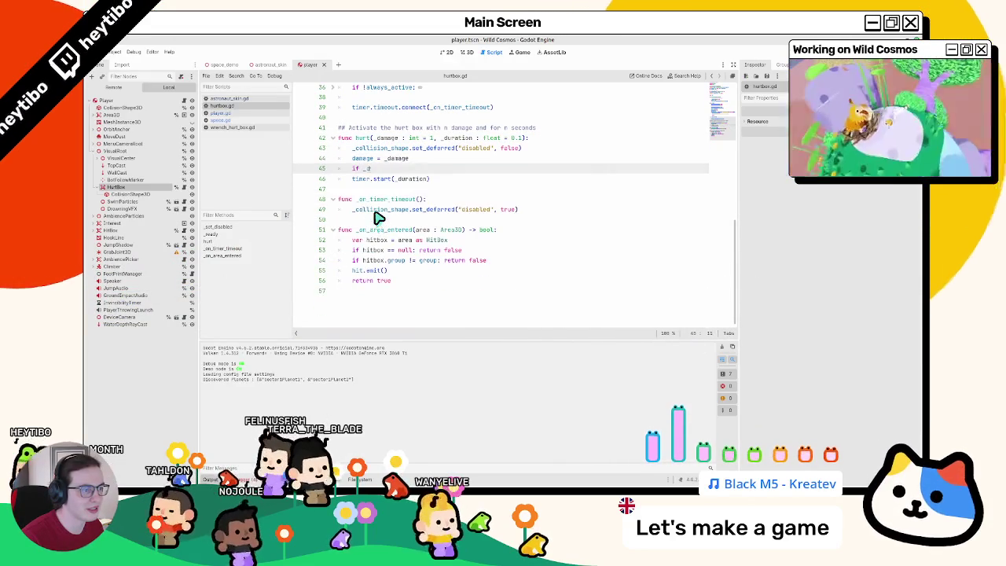
{"action": "key", "text": "Return"}
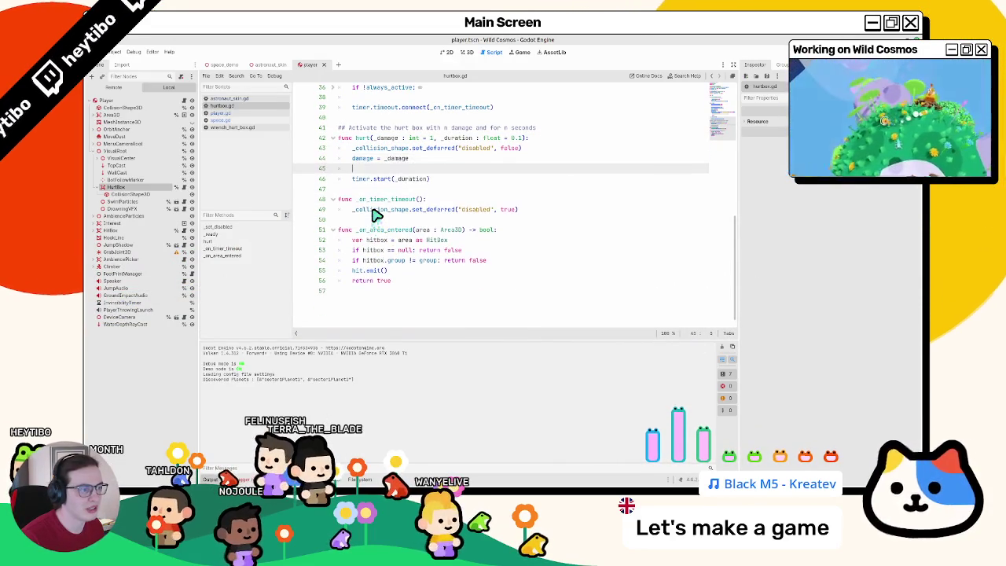
{"action": "key", "text": "ctrl+shift+z"}
{"action": "key", "text": "ctrl+shift+z"}
{"action": "key", "text": "ctrl+shift+z"}
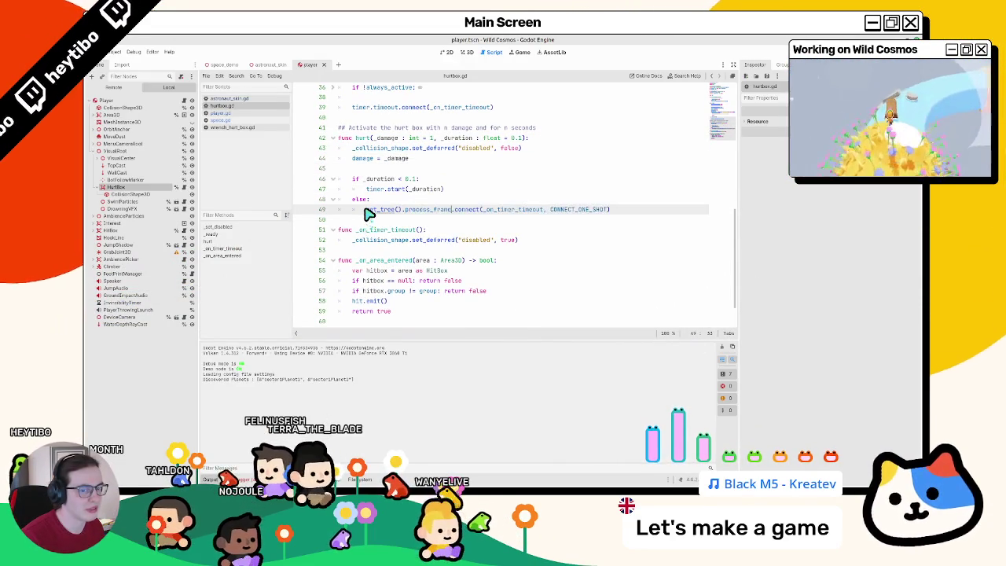
{"action": "key", "text": "ctrl+z"}
{"action": "key", "text": "ctrl+z"}
{"action": "key", "text": "ctrl+z"}
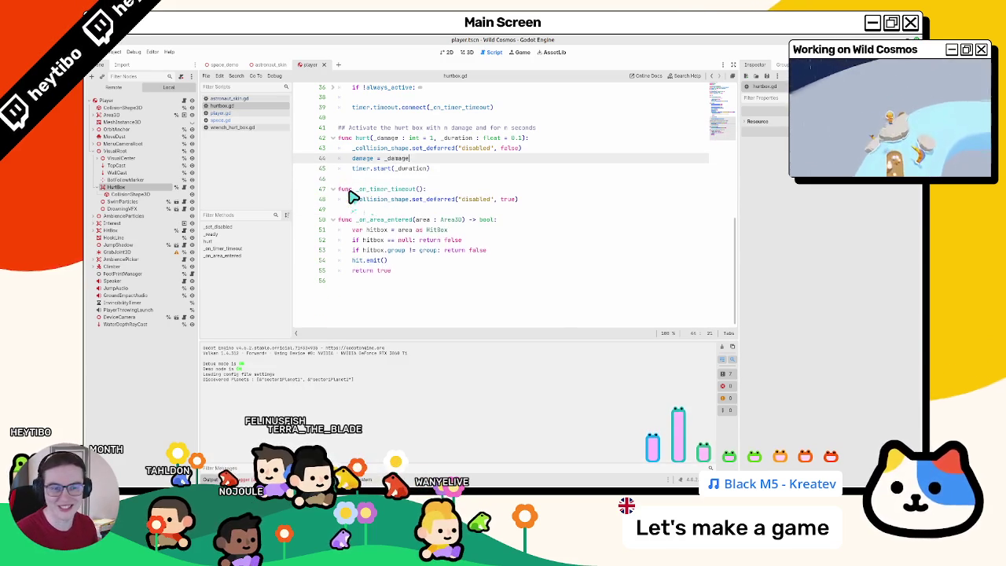
{"action": "key", "text": "Return"}
{"action": "type", "text": "if _du"}
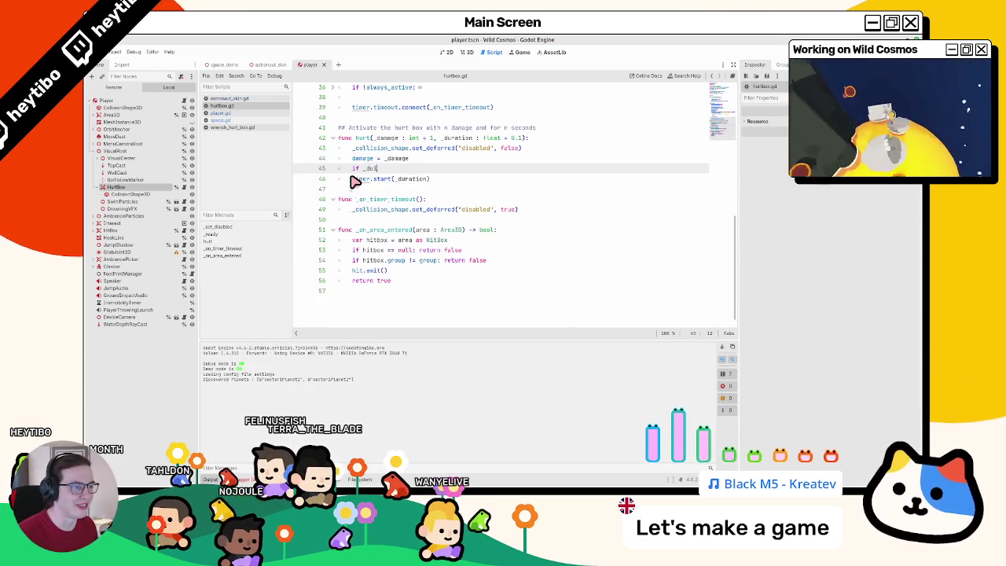
{"action": "key", "text": "ctrl+shift+z"}
{"action": "key", "text": "ctrl+shift+z"}
{"action": "key", "text": "ctrl+shift+z"}
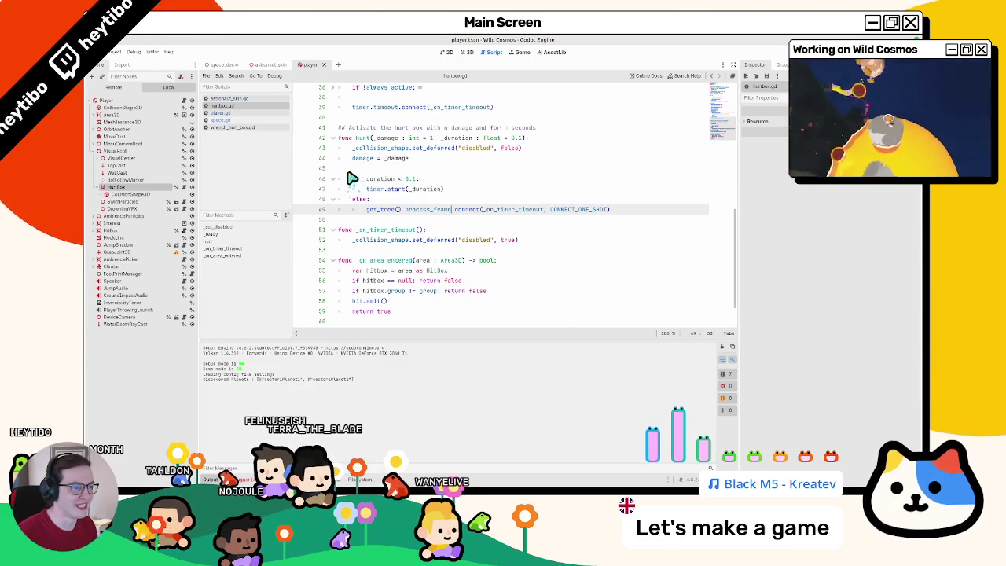
{"action": "key", "text": "ctrl+z"}
{"action": "key", "text": "ctrl+z"}
{"action": "key", "text": "ctrl+z"}
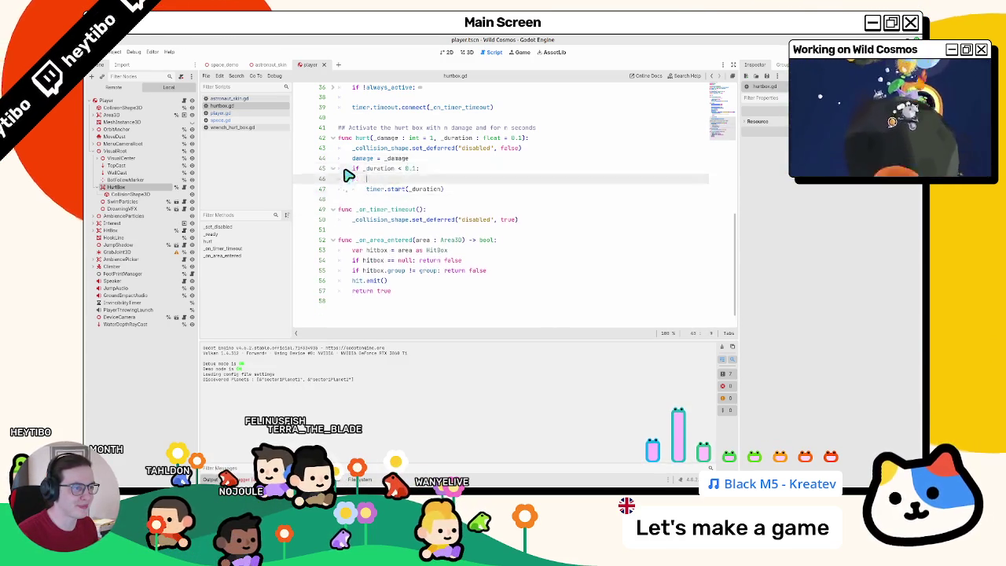
{"action": "key", "text": "ctrl+z"}
{"action": "key", "text": "ctrl+z"}
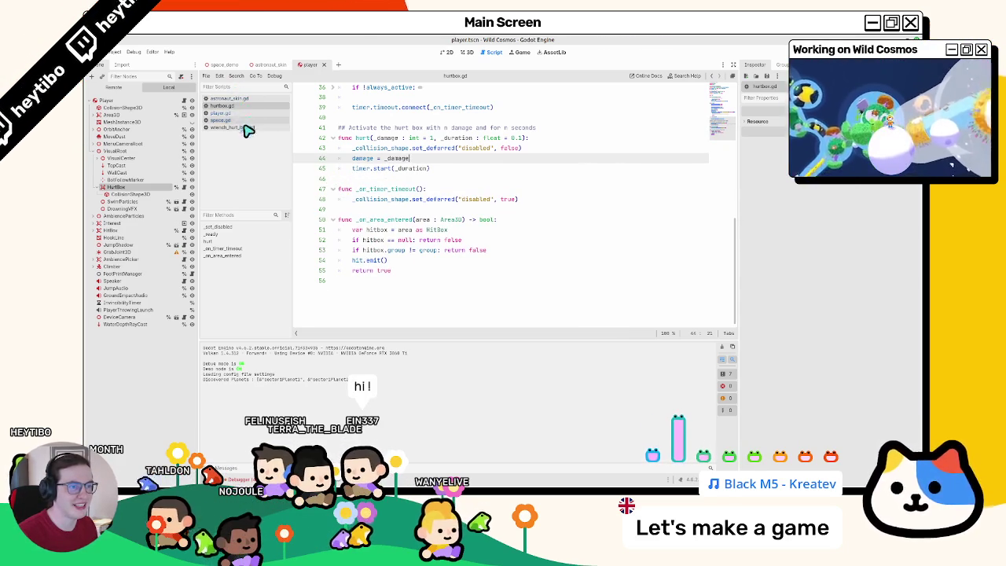
{"action": "left_click", "coordinate": [423, 180]}
{"action": "left_click", "coordinate": [230, 128]}
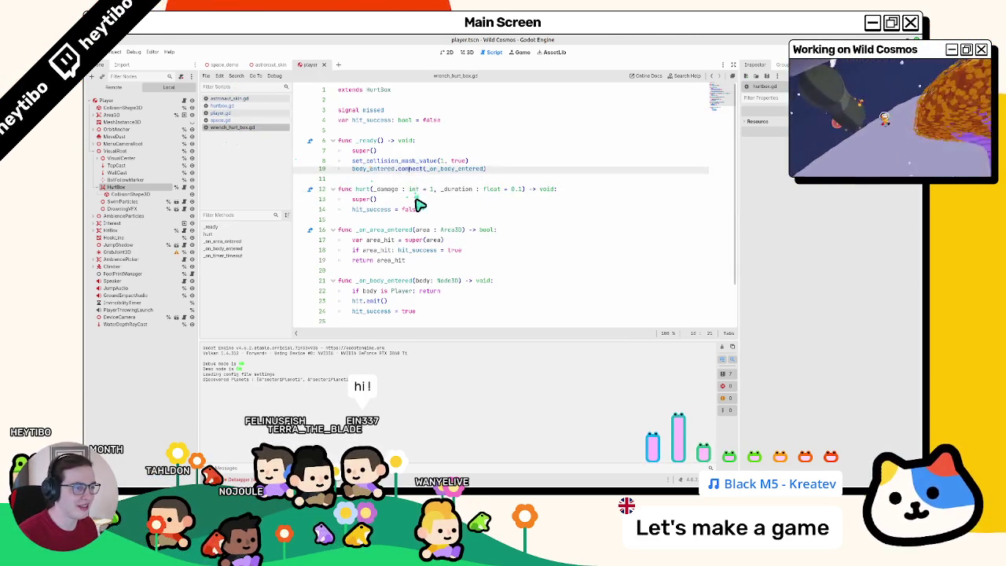
{"action": "double_click", "coordinate": [370, 162]}
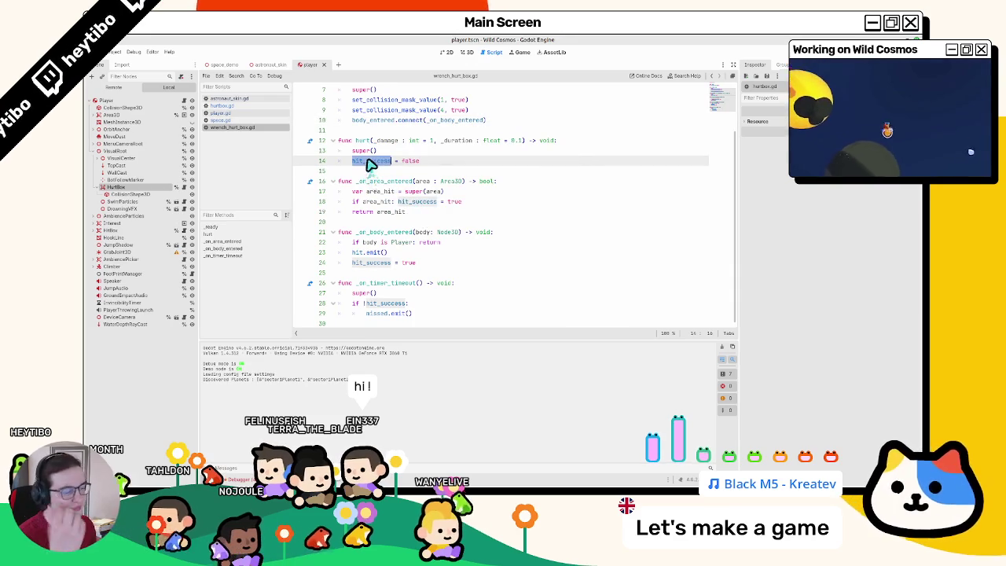
{"action": "left_click", "coordinate": [320, 173]}
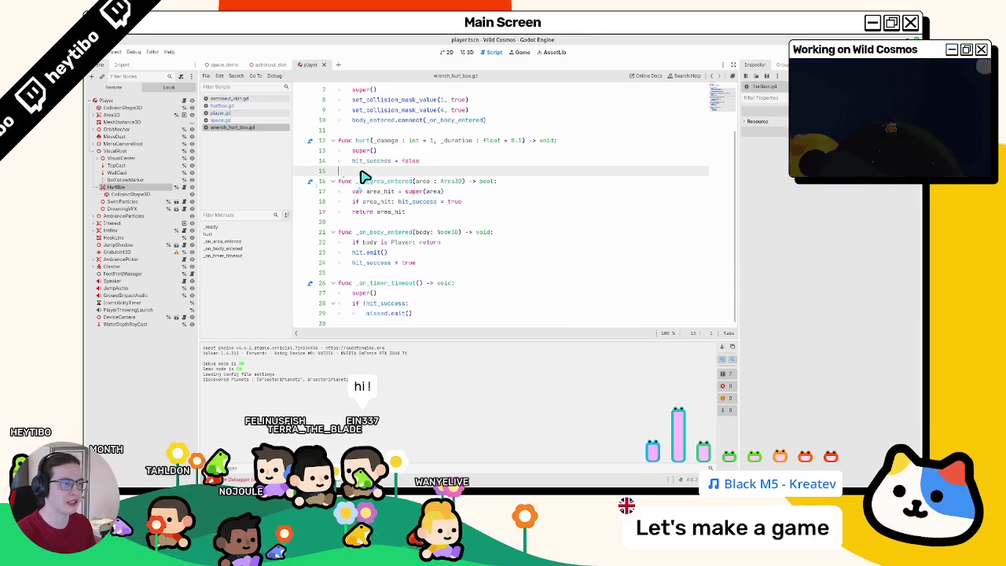
{"action": "key", "text": "Return"}
{"action": "key", "text": "Return"}
{"action": "key", "text": "Up"}
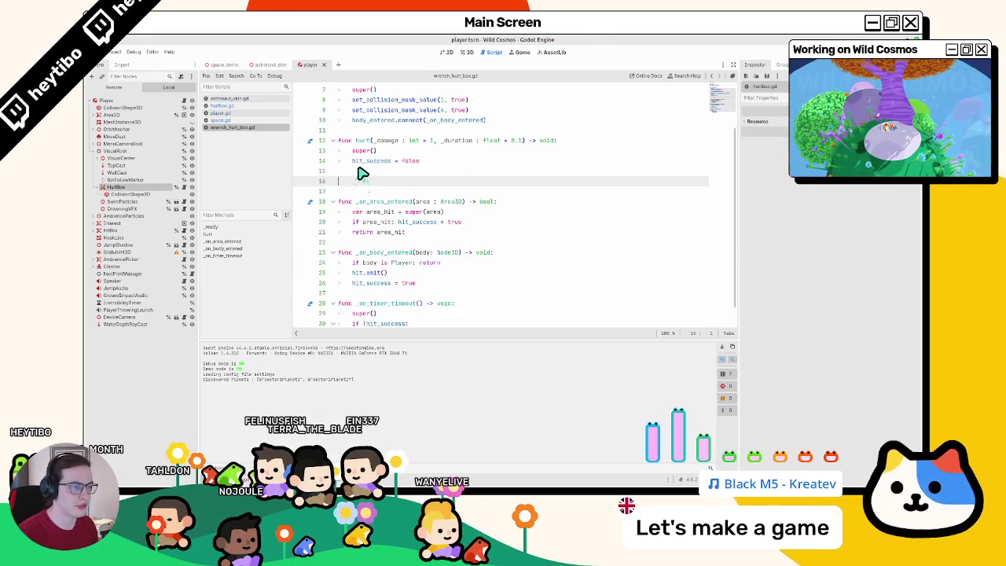
{"action": "key", "text": "ctrl+z"}
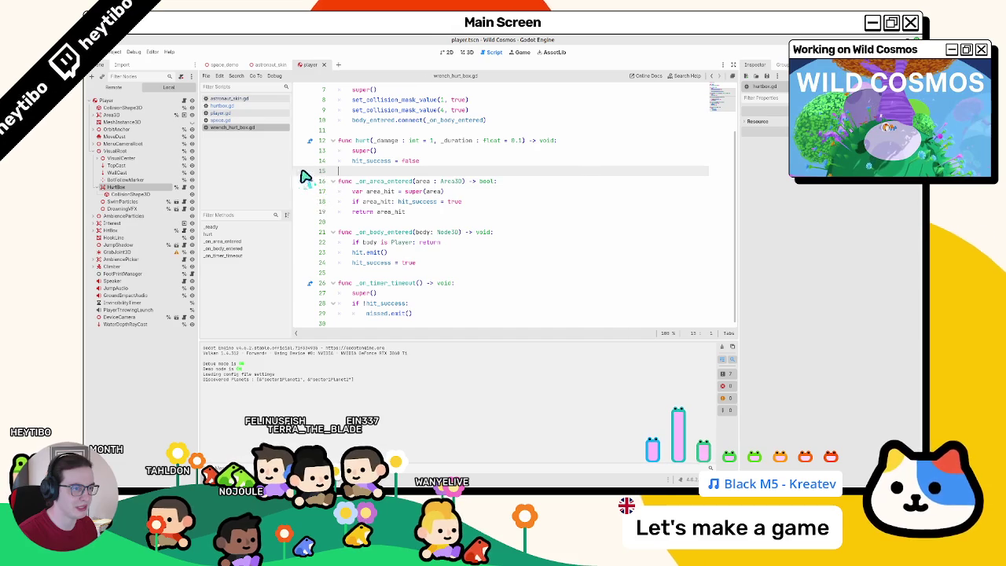
{"action": "mouse_move", "coordinate": [246, 120]}
{"action": "left_mouse_down"}
{"action": "mouse_move", "coordinate": [276, 115]}
{"action": "mouse_move", "coordinate": [244, 108]}
{"action": "left_mouse_up"}
{"action": "left_click", "coordinate": [362, 170]}
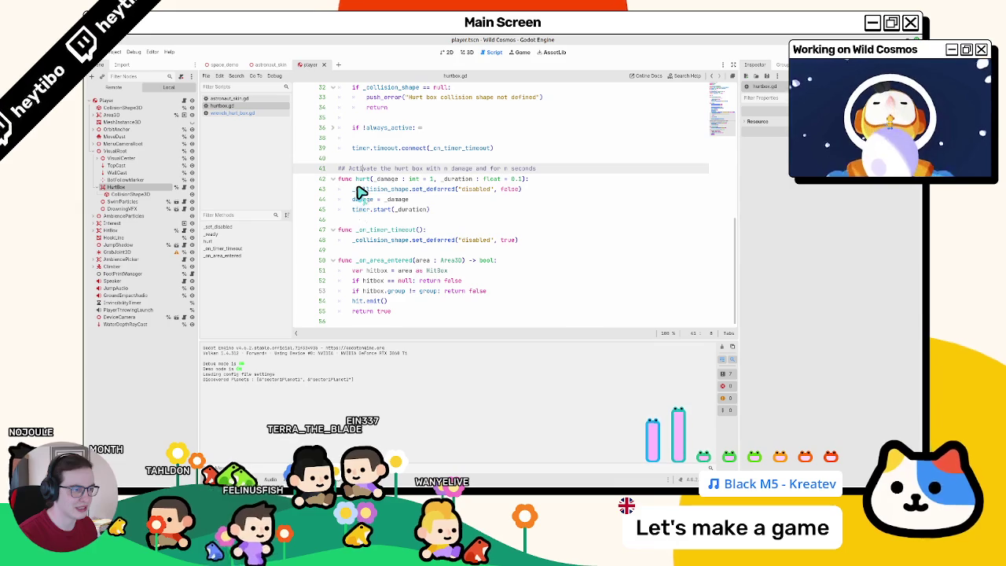
Step: Re-add the _duration < 0.1 timer.start / else one-shot physics_frame connect block, then run the game
{"action": "mouse_move", "coordinate": [365, 174]}
{"action": "left_mouse_down"}
{"action": "mouse_move", "coordinate": [365, 216]}
{"action": "mouse_move", "coordinate": [386, 182]}
{"action": "mouse_move", "coordinate": [503, 170]}
{"action": "mouse_move", "coordinate": [516, 217]}
{"action": "mouse_move", "coordinate": [506, 207]}
{"action": "mouse_move", "coordinate": [289, 188]}
{"action": "left_mouse_up"}
{"action": "triple_click", "coordinate": [503, 172]}
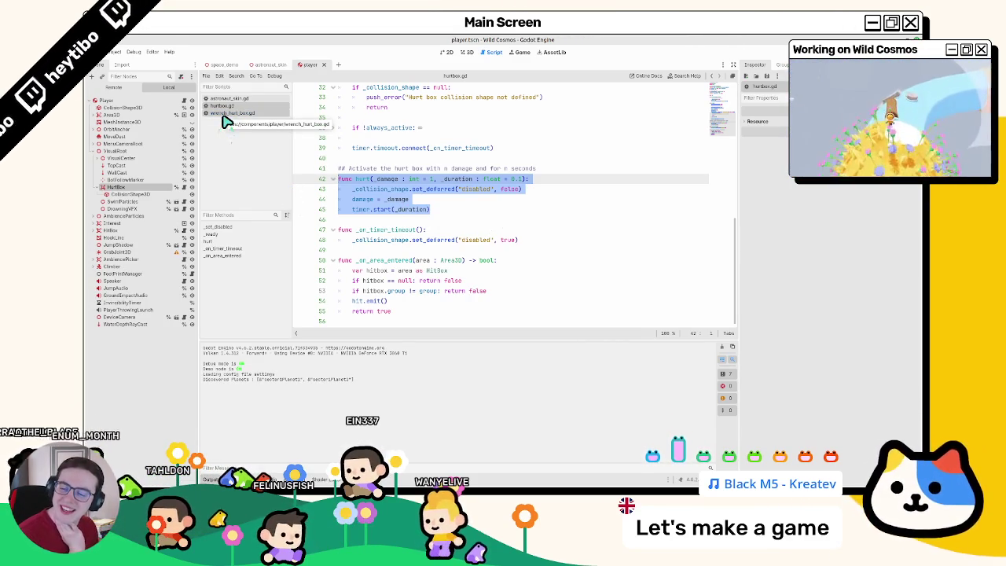
{"action": "left_click", "coordinate": [428, 199]}
{"action": "key", "text": "Return"}
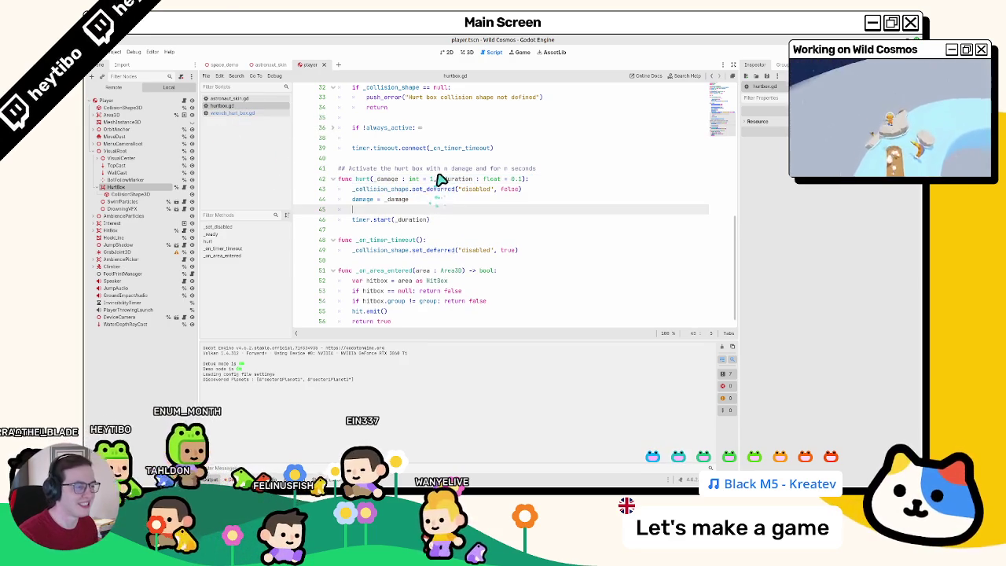
{"action": "type", "text": "if _duration < 0.1: \t\ttimer.start(_duration) \telse: \t\tget_tree().physics_frame.connect(_on_timer_timeout."}
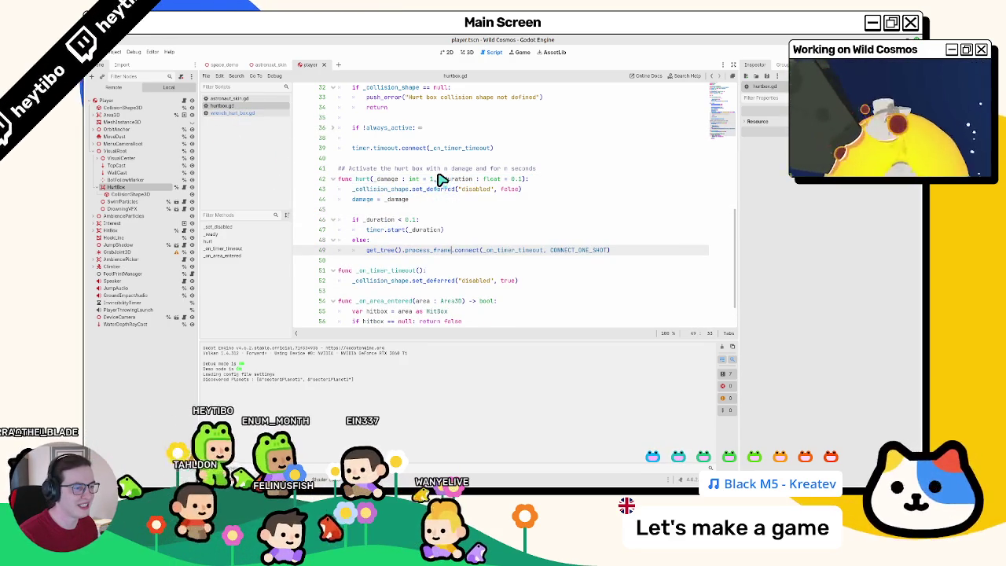
{"action": "key", "text": "F5"}
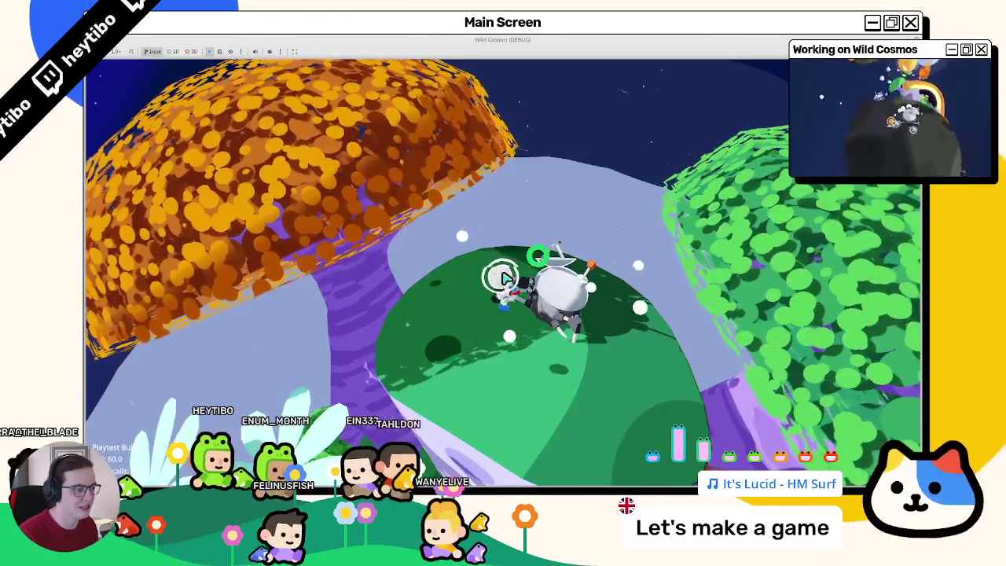
Step: Stop the game, briefly edit physics_frame on line 49 then undo, and rerun that version
{"action": "key", "text": "F8"}
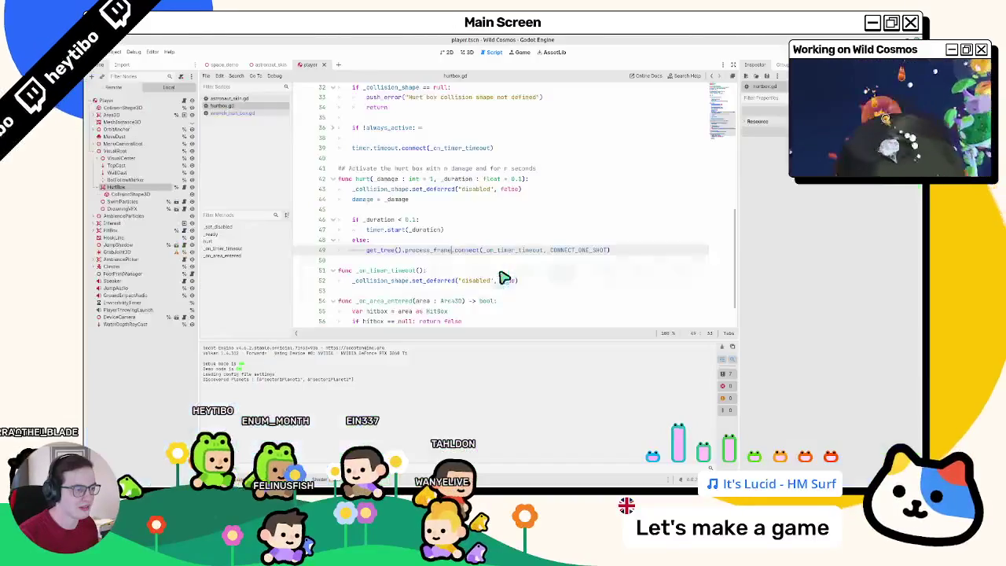
{"action": "double_click", "coordinate": [414, 250]}
{"action": "key", "text": "BackSpace"}
{"action": "key", "text": "ctrl+z"}
{"action": "key", "text": "ctrl+z"}
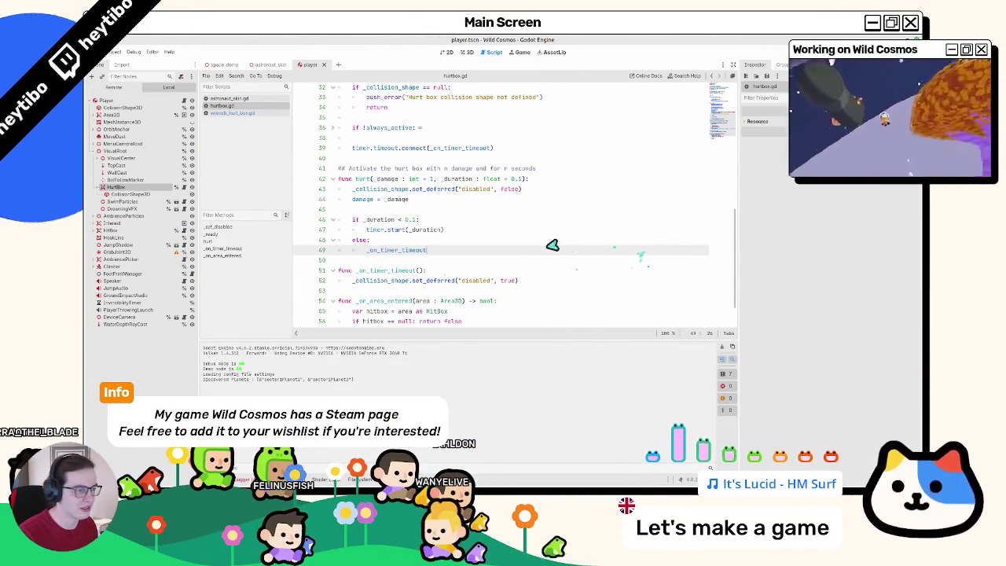
{"action": "type", "text": "()"}
{"action": "key", "text": "F5"}
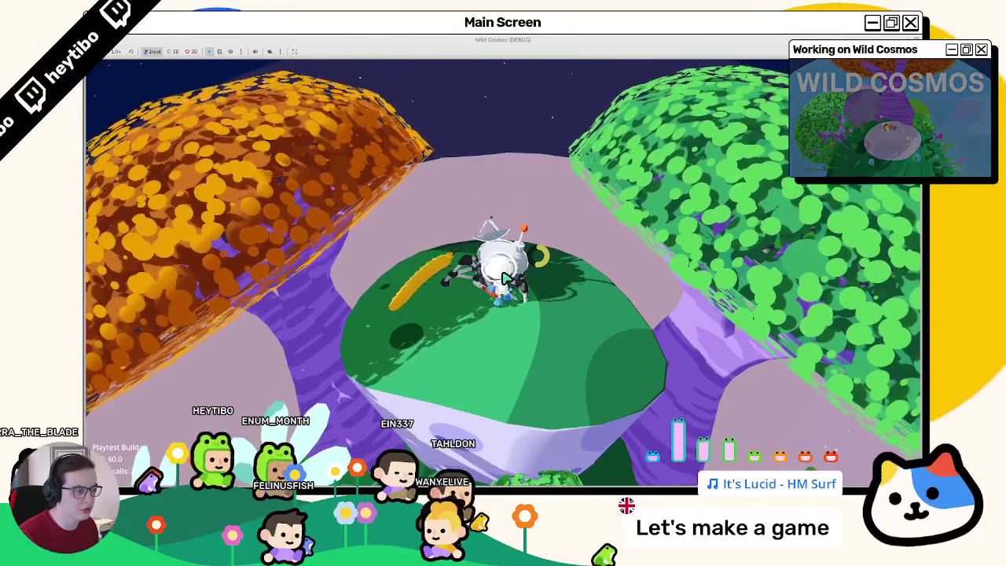
{"action": "key", "text": "F8"}
Step: Switch line 49 to process_frame and playtest it, orbiting the camera before closing the game
{"action": "key", "text": "ctrl+BackSpace"}
{"action": "type", "text": "process_frame"}
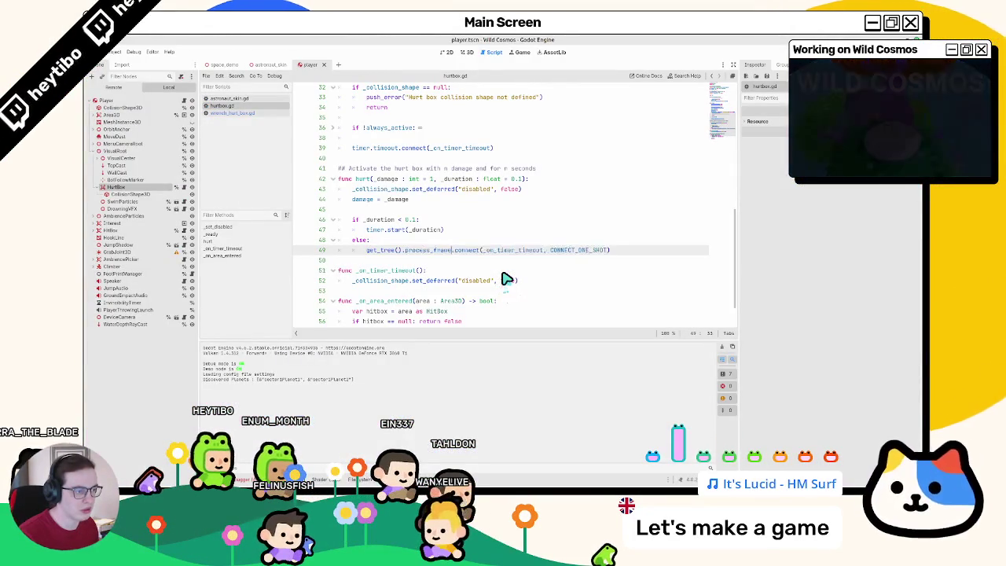
{"action": "key", "text": "F5"}
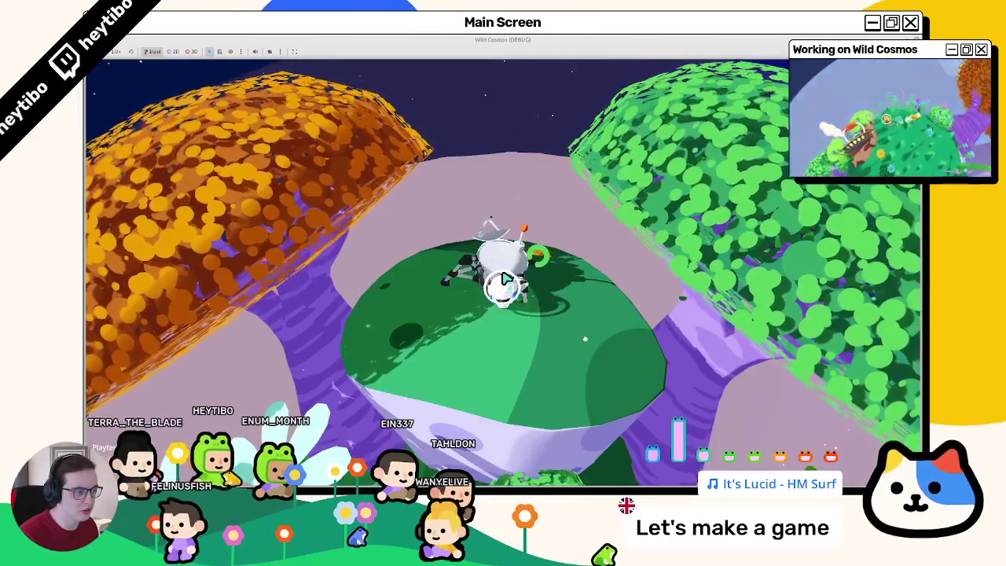
{"action": "key", "text": "alt+Tab"}
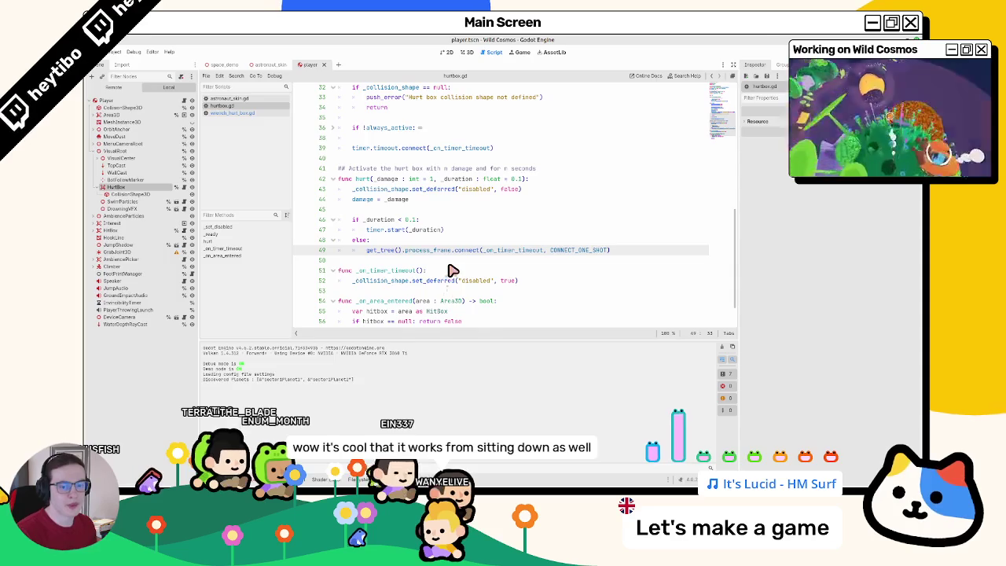
{"action": "key", "text": "alt+Tab"}
{"action": "mouse_move", "coordinate": [507, 279]}
{"action": "left_mouse_down"}
{"action": "mouse_move", "coordinate": [495, 276]}
{"action": "mouse_move", "coordinate": [507, 277]}
{"action": "left_mouse_up"}
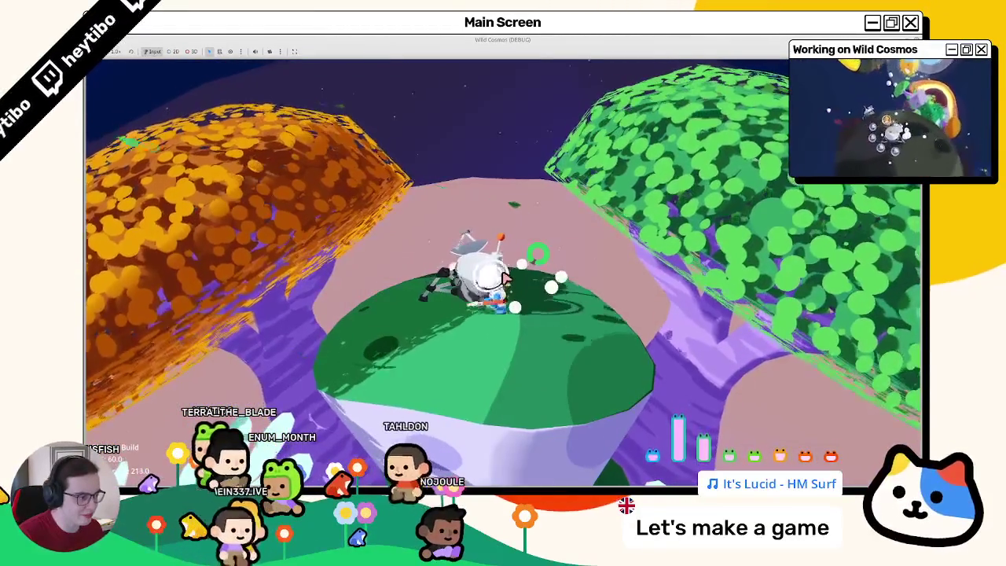
{"action": "key", "text": "F8"}
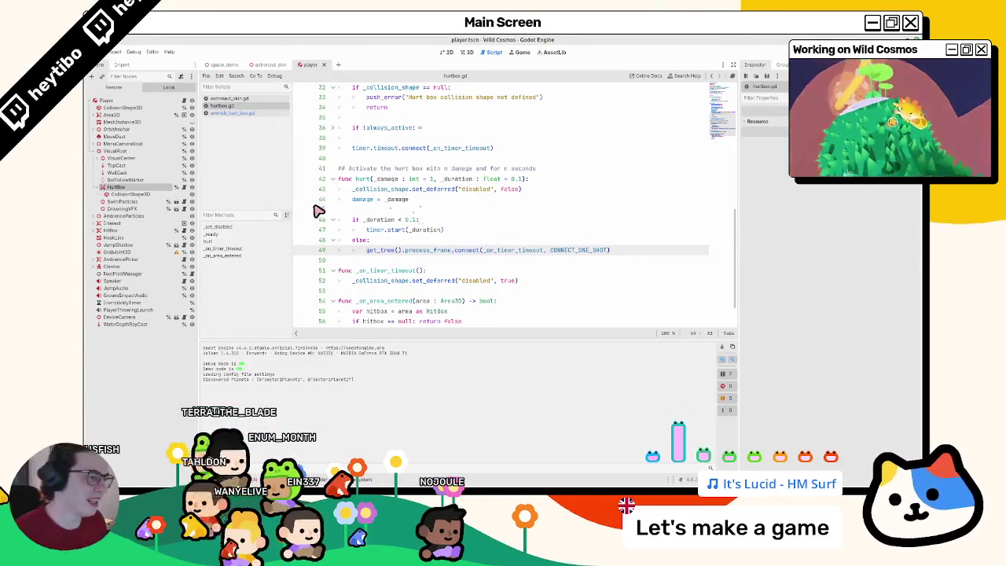
{"action": "scroll", "coordinate": [385, 233], "scroll_direction": "up", "scroll_amount": 1}
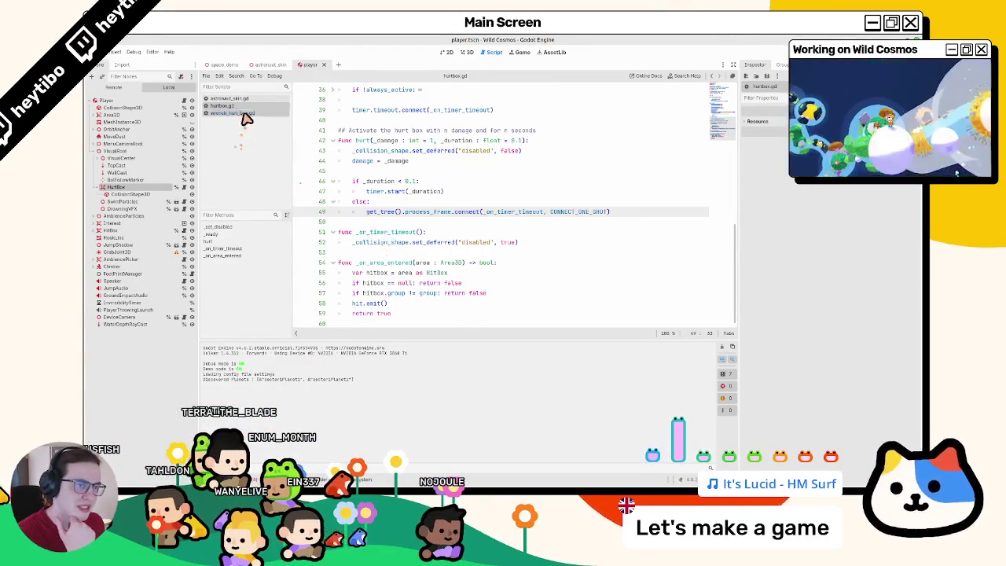
Step: Switch to wrench_hurt_box.gd and inspect hit_success and its functions, undoing a stray edit
{"action": "key", "text": "ctrl+shift+period"}
{"action": "double_click", "coordinate": [371, 263]}
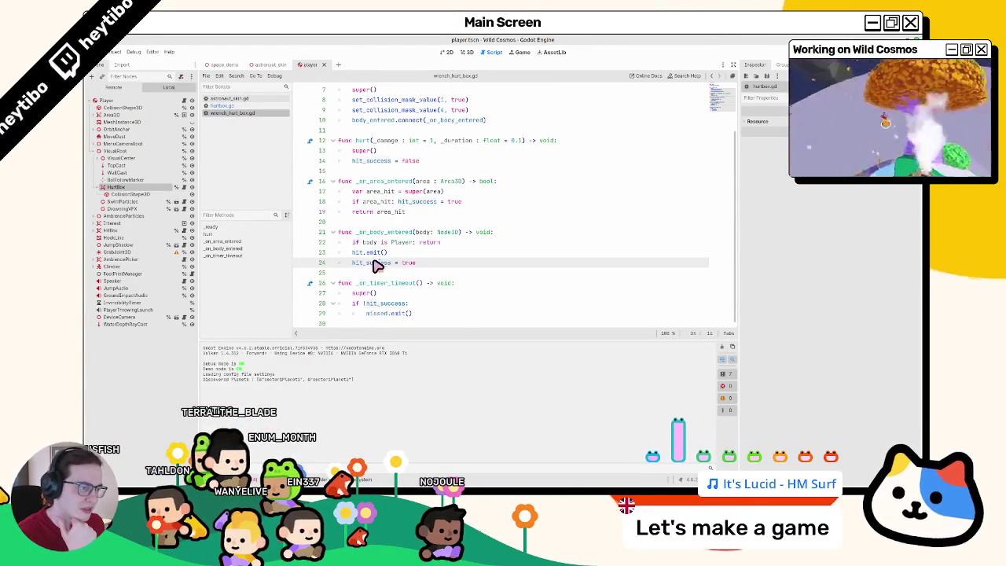
{"action": "double_click", "coordinate": [386, 233]}
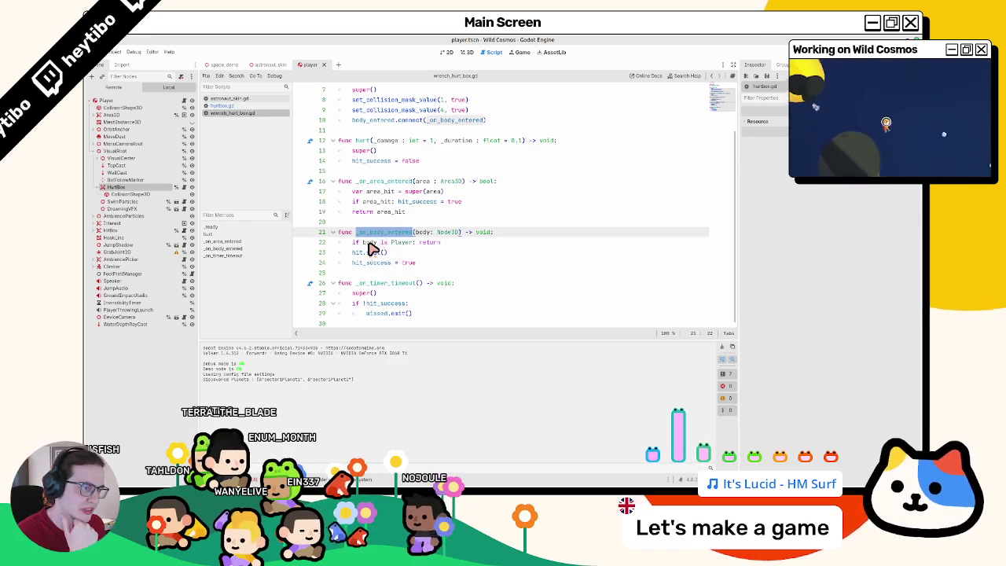
{"action": "double_click", "coordinate": [370, 263]}
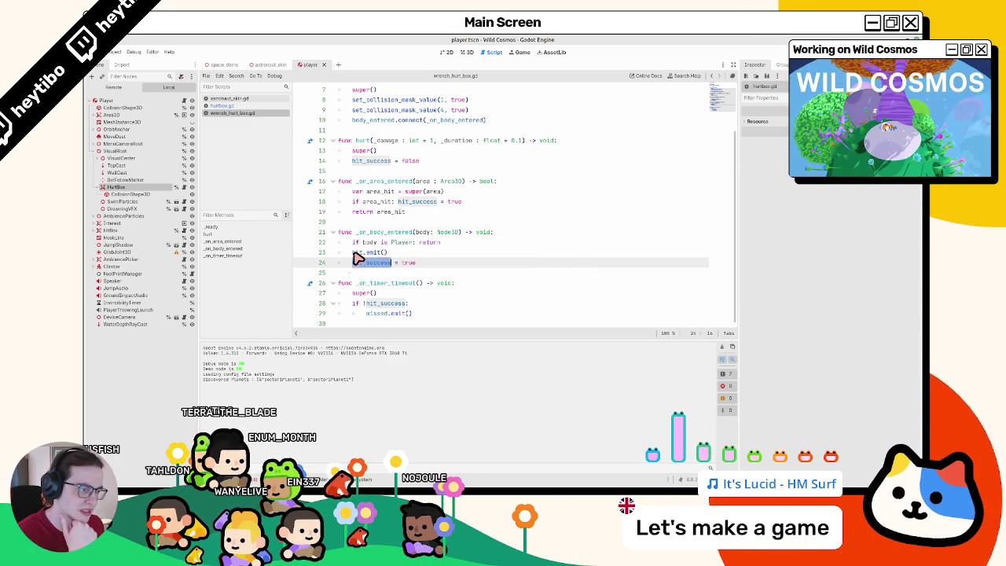
{"action": "type", "text": "hit"}
{"action": "key", "text": "ctrl+z"}
{"action": "double_click", "coordinate": [366, 285]}
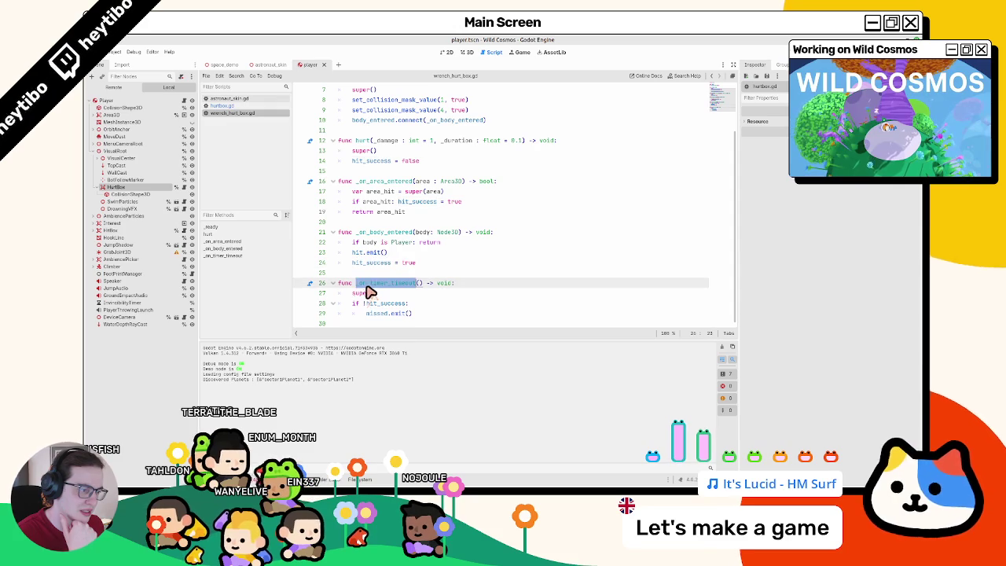
Step: Flip between hurtbox.gd, astronaut_skin.gd and wrench_hurt_box.gd to compare the scripts
{"action": "left_click", "coordinate": [250, 105]}
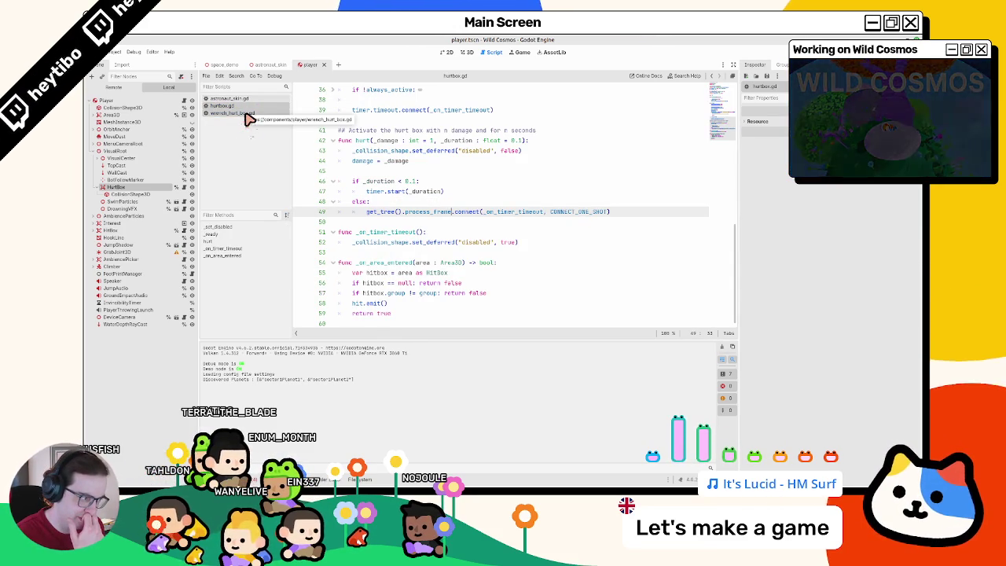
{"action": "left_click", "coordinate": [250, 114]}
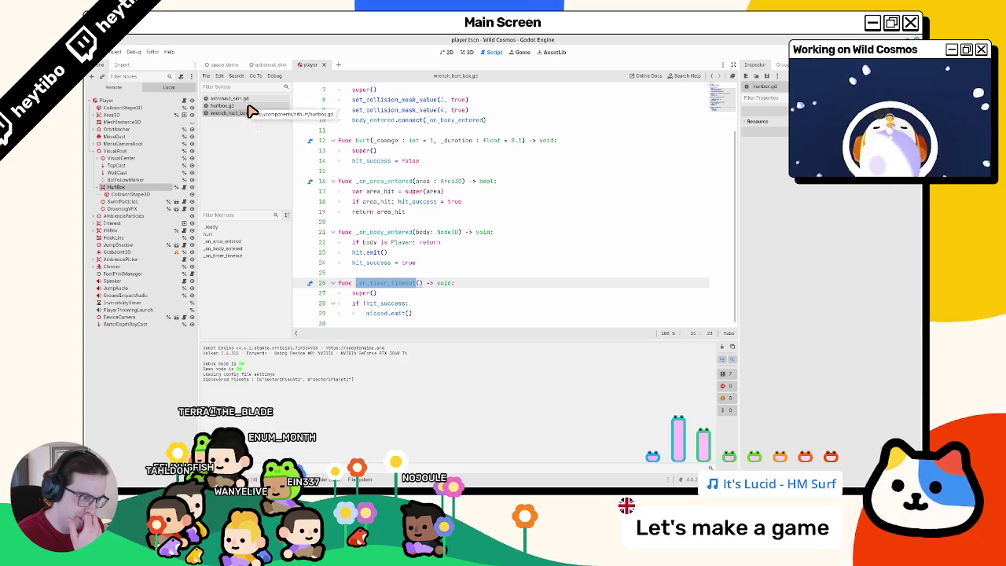
{"action": "left_click", "coordinate": [250, 106]}
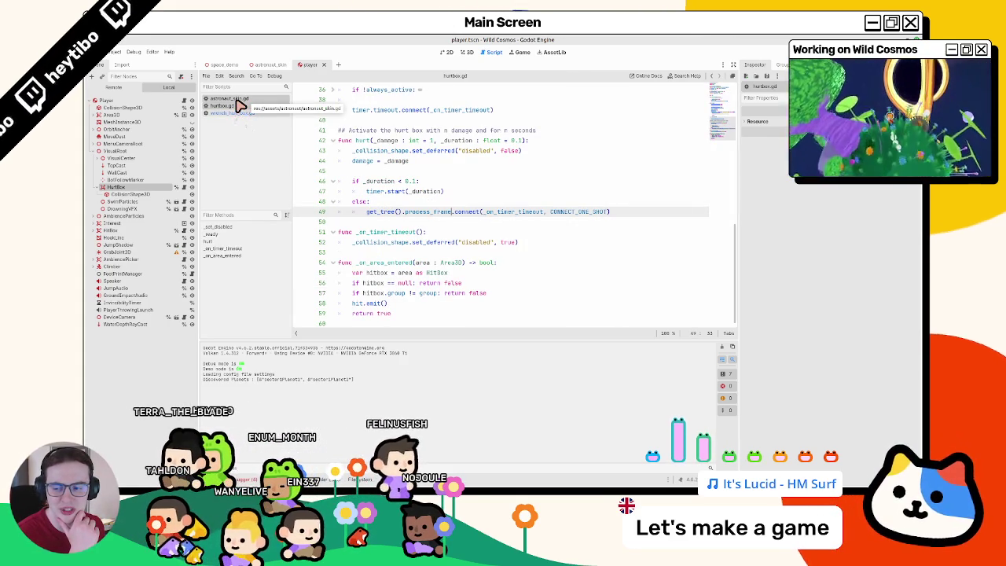
{"action": "left_click", "coordinate": [235, 100]}
{"action": "left_click", "coordinate": [236, 106]}
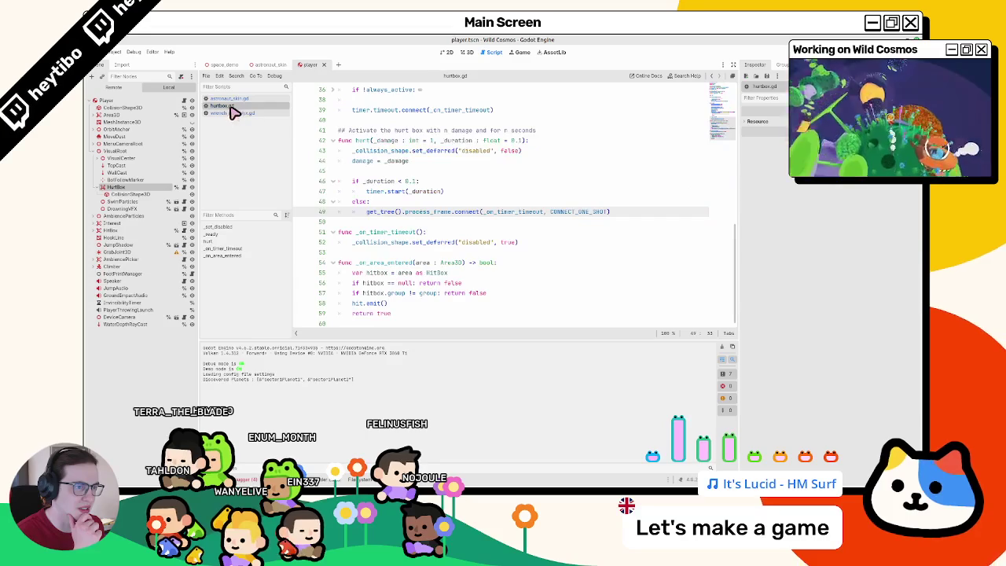
{"action": "left_click", "coordinate": [234, 114]}
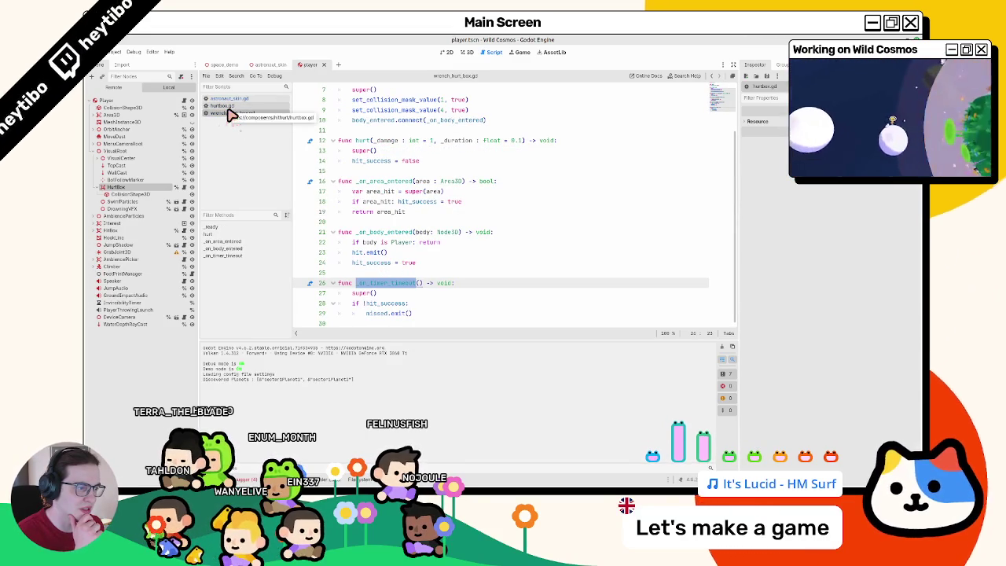
Step: Highlight hit_success uses and start a new line after missed.emit() on line 29
{"action": "double_click", "coordinate": [385, 264]}
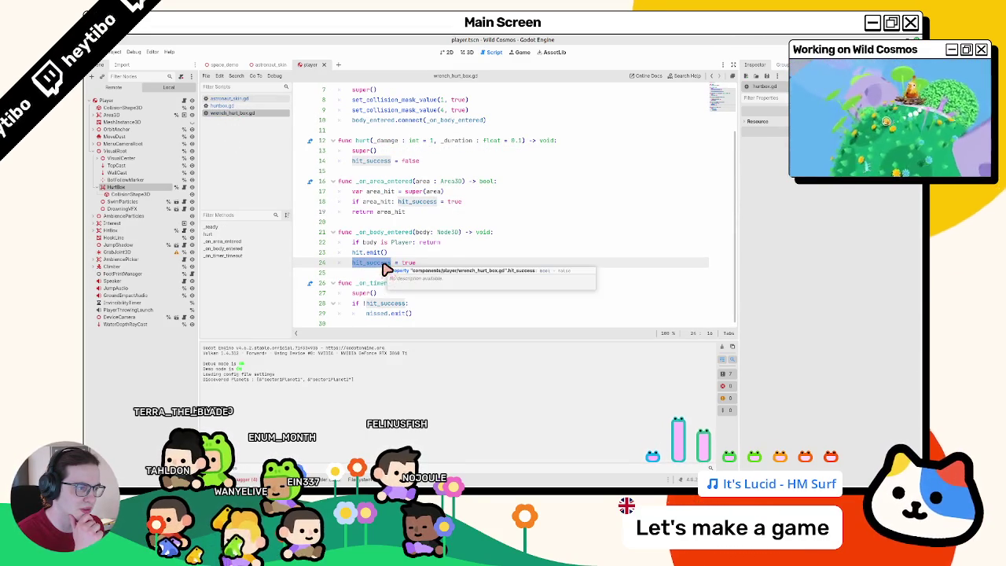
{"action": "double_click", "coordinate": [409, 202]}
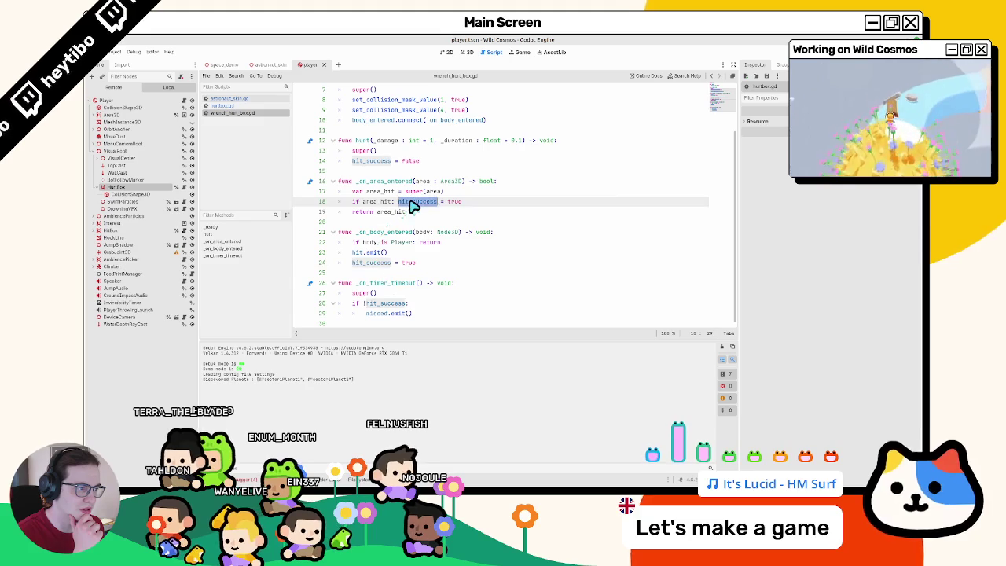
{"action": "left_click", "coordinate": [431, 316]}
{"action": "key", "text": "Return"}
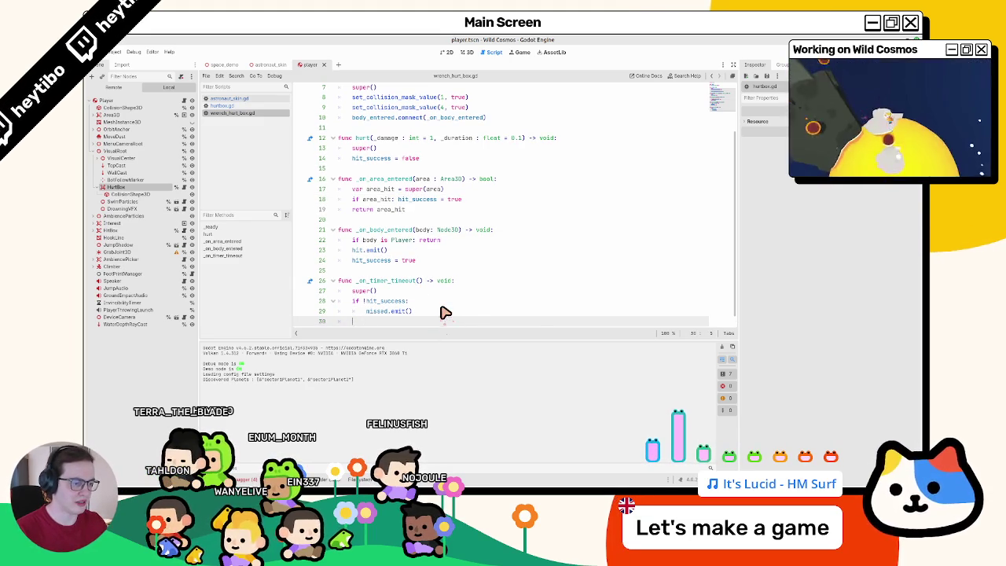
Step: Add print(hit_success) under missed.emit() and playtest the game
{"action": "type", "text": "print(hit_success"}
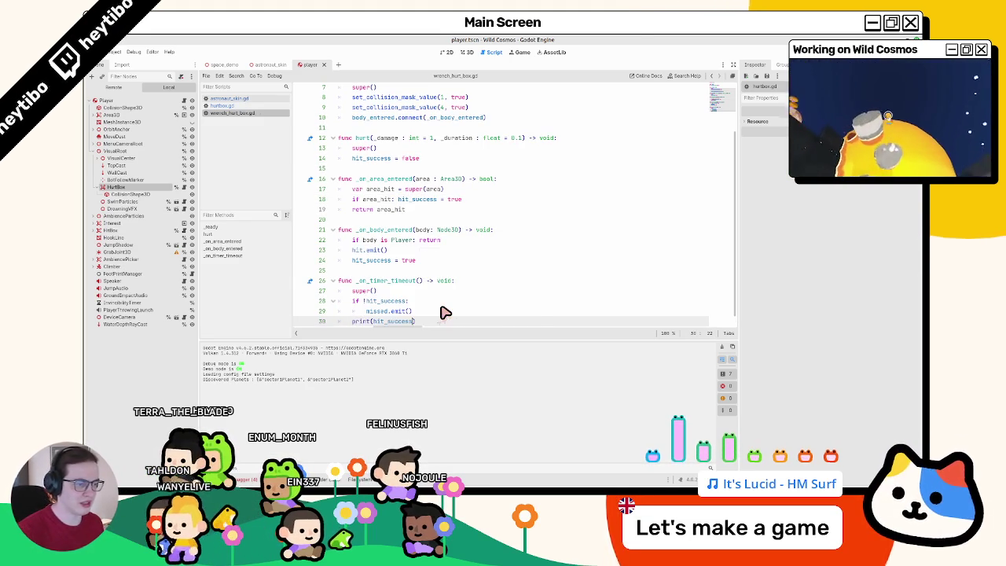
{"action": "key", "text": "F5"}
{"action": "key", "text": "F8"}
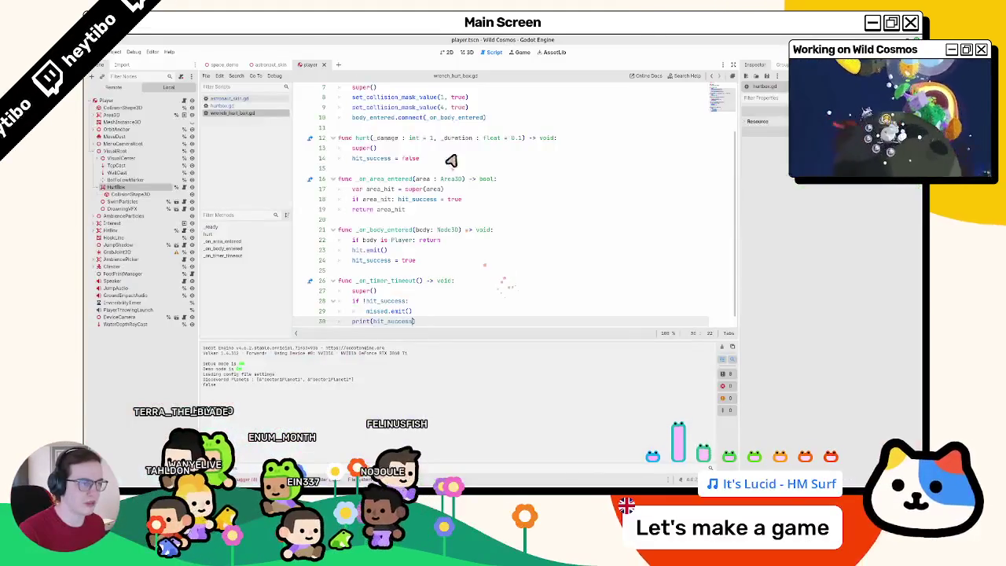
{"action": "key", "text": "F5"}
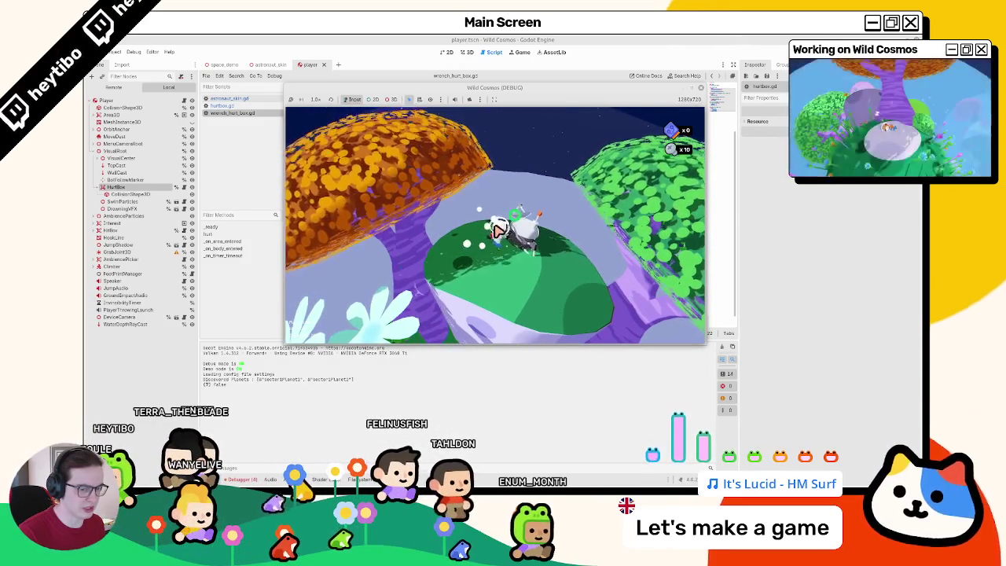
{"action": "key", "text": "F8"}
Step: Copy print(hit_success) onto a new line under hit_success = true on line 24, then return to the game
{"action": "double_click", "coordinate": [393, 313]}
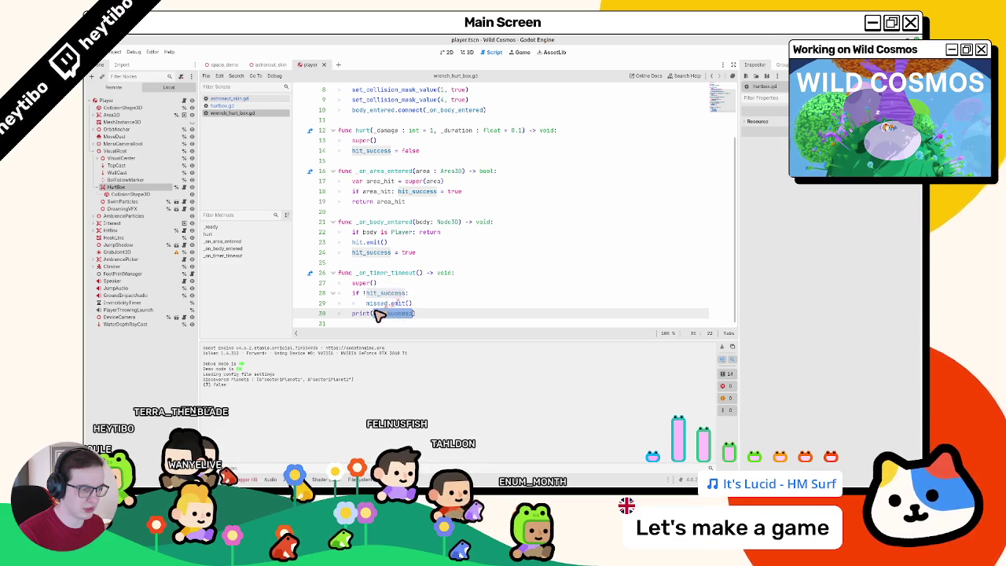
{"action": "left_click_drag", "start_coordinate": [413, 313], "coordinate": [353, 314]}
{"action": "key", "text": "ctrl+c"}
{"action": "left_click", "coordinate": [448, 255]}
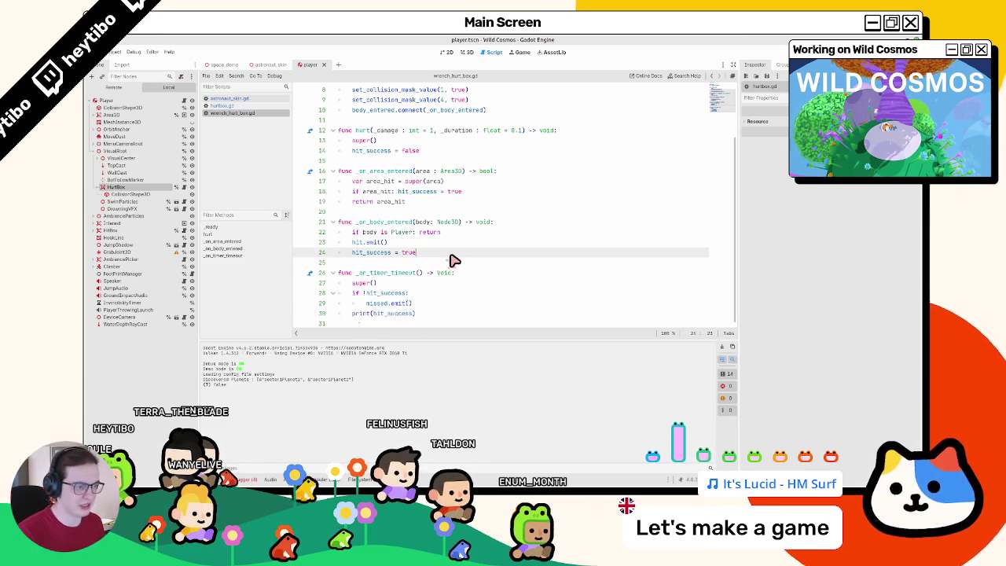
{"action": "key", "text": "Return"}
{"action": "key", "text": "ctrl+v"}
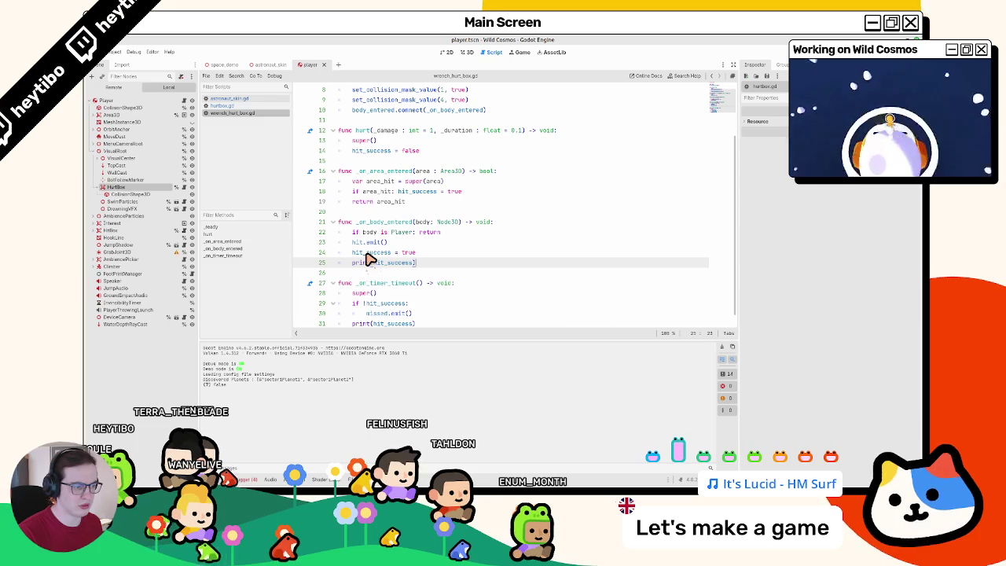
{"action": "key", "text": "alt+Tab"}
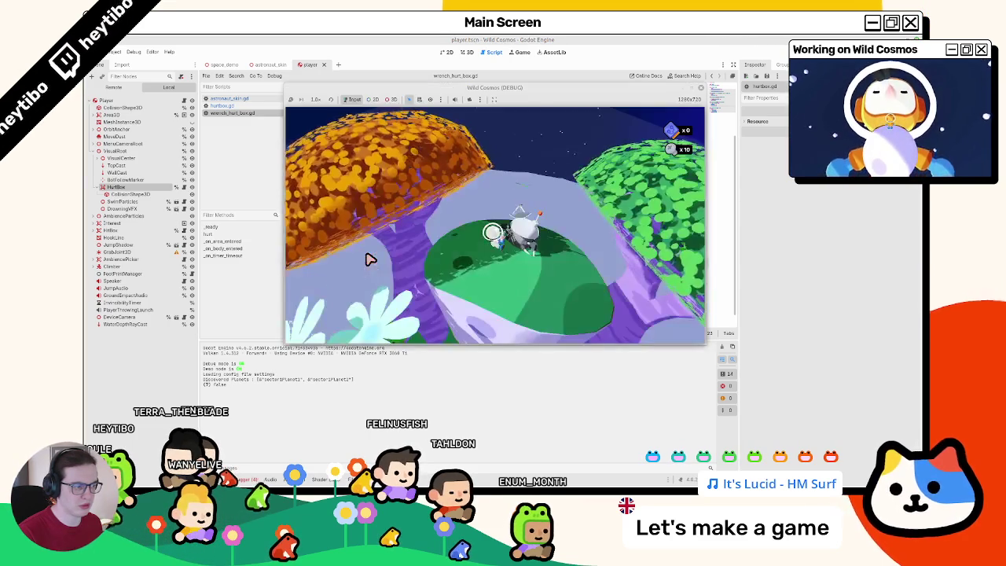
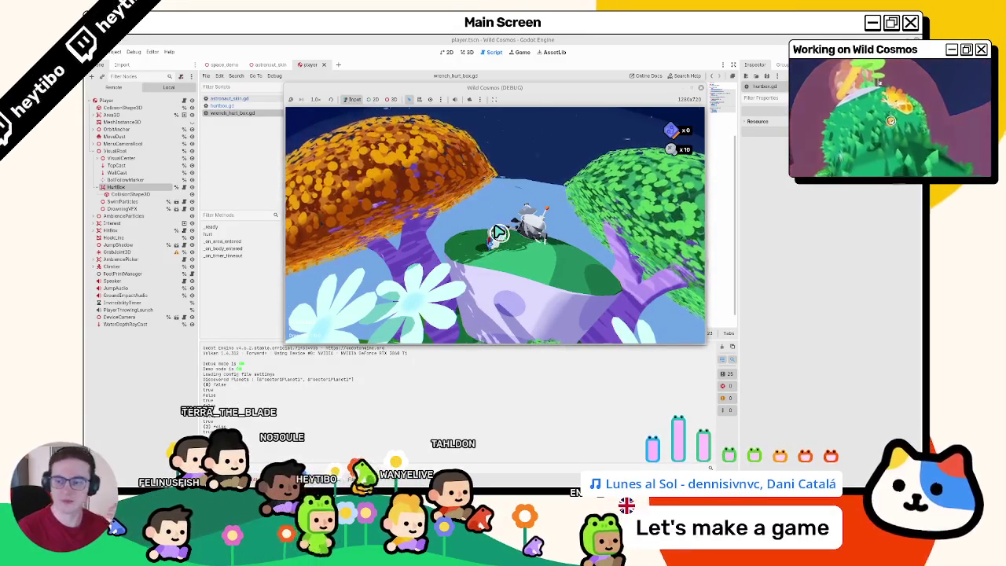
Step: Close the running game, review the area_entered and missed.emit() code, and delete the print(hit_success) line 25
{"action": "key", "text": "alt+Tab"}
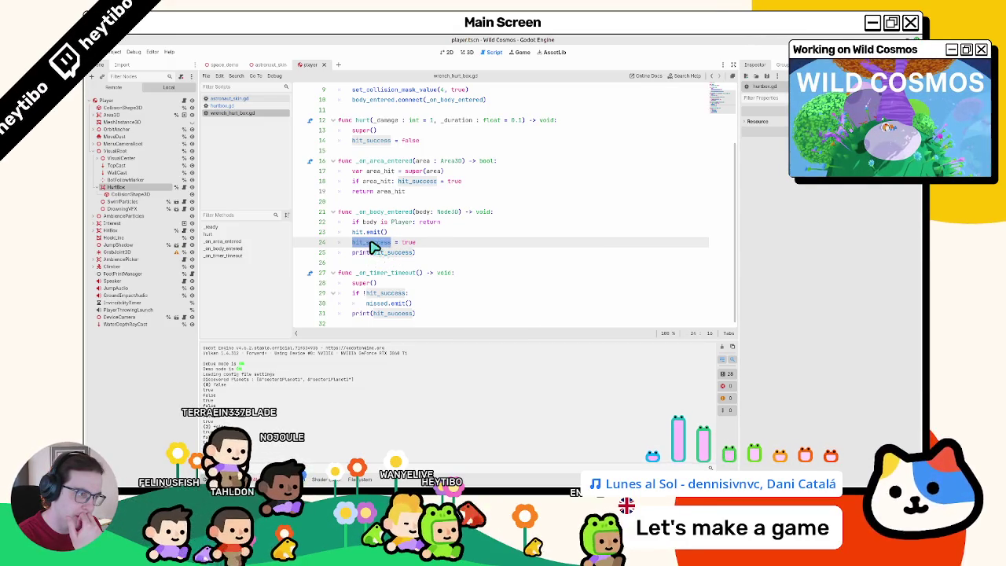
{"action": "double_click", "coordinate": [393, 191]}
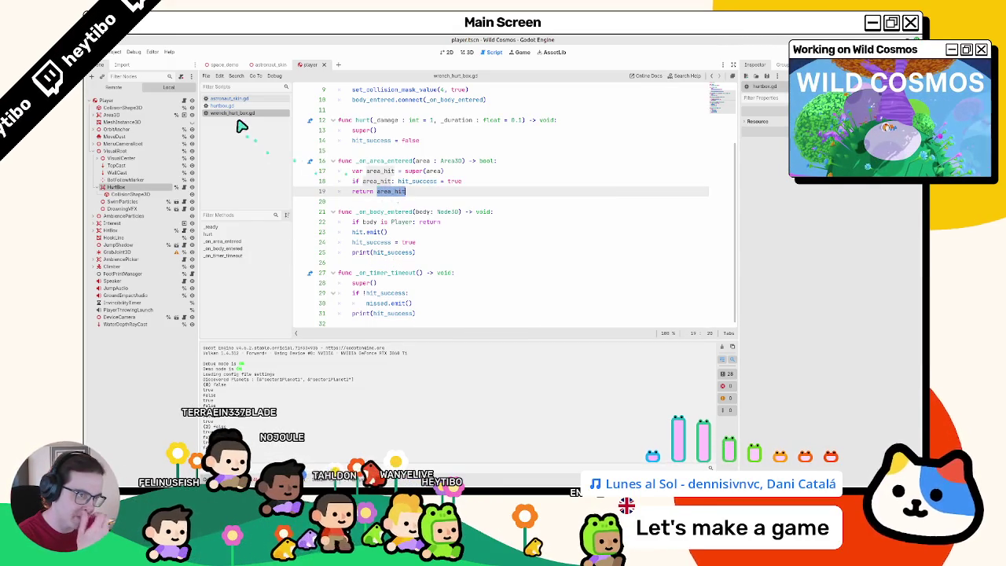
{"action": "double_click", "coordinate": [385, 161]}
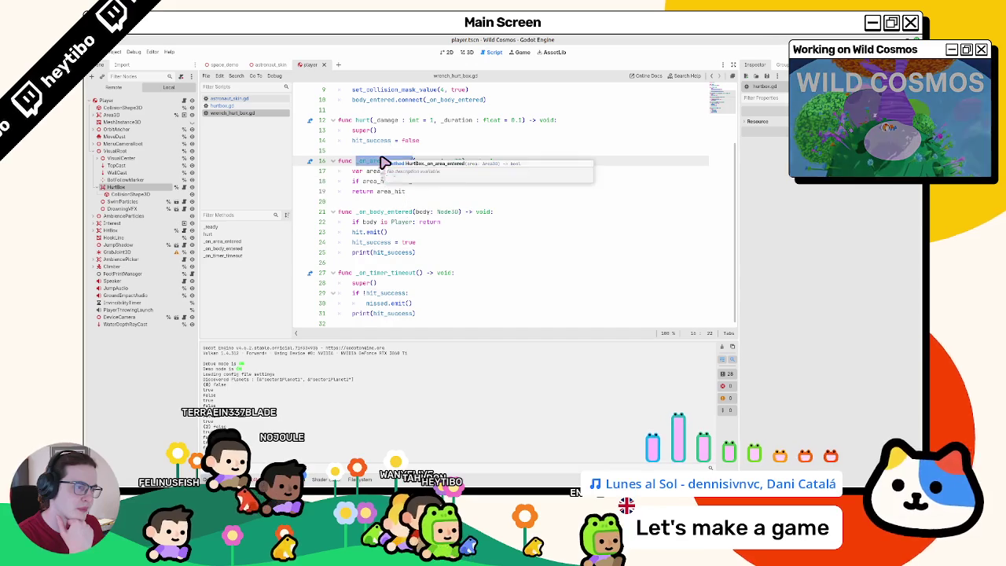
{"action": "double_click", "coordinate": [381, 304]}
{"action": "left_click_drag", "start_coordinate": [380, 305], "coordinate": [453, 309]}
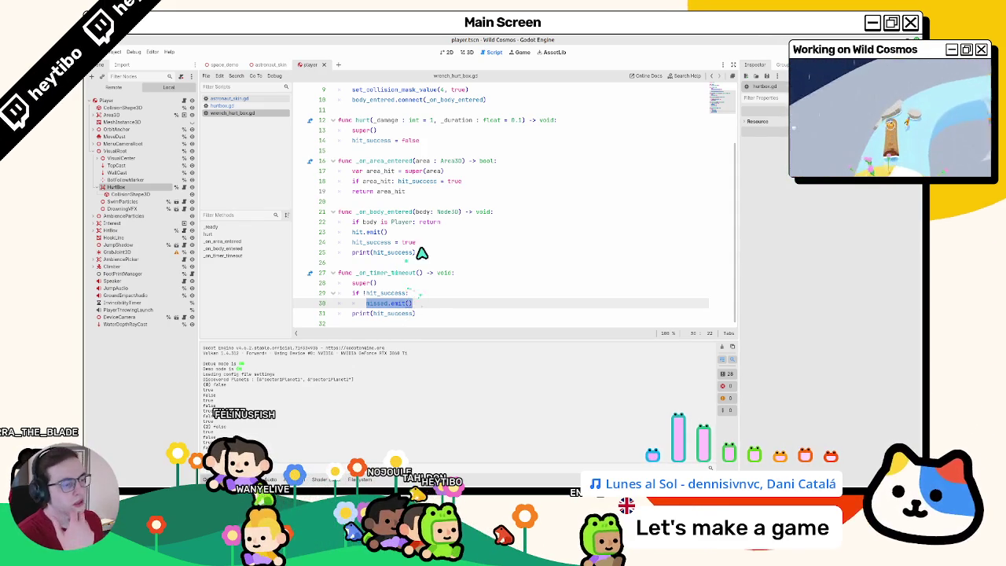
{"action": "triple_click", "coordinate": [420, 252]}
{"action": "key", "text": "BackSpace"}
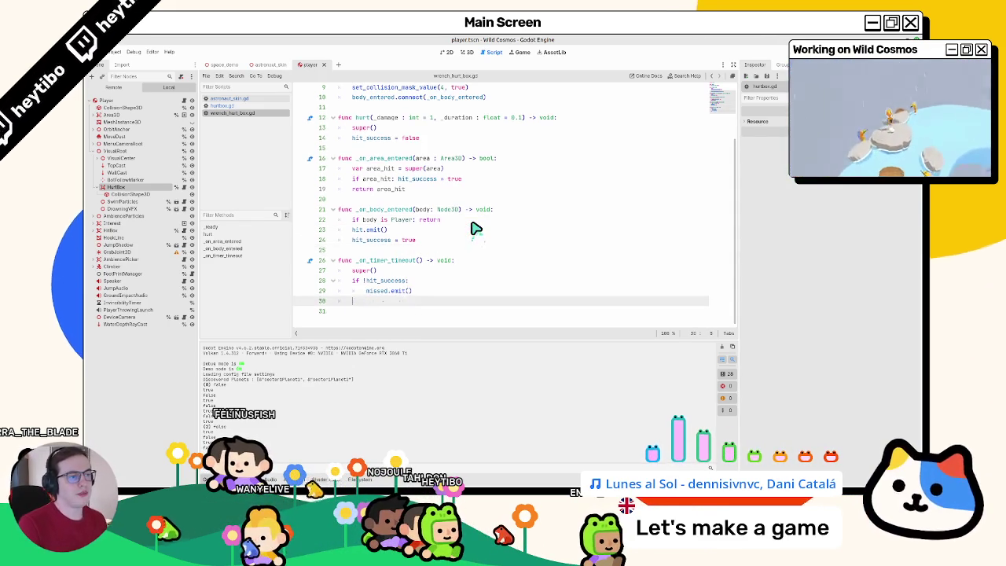
{"action": "key", "text": "BackSpace"}
{"action": "key", "text": "BackSpace"}
{"action": "key", "text": "BackSpace"}
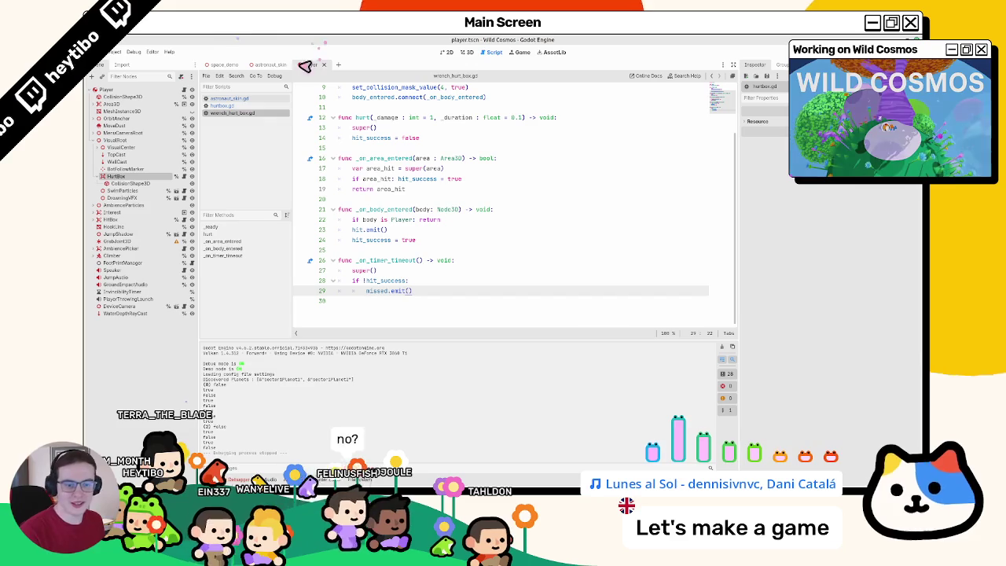
{"action": "left_click", "coordinate": [445, 271]}
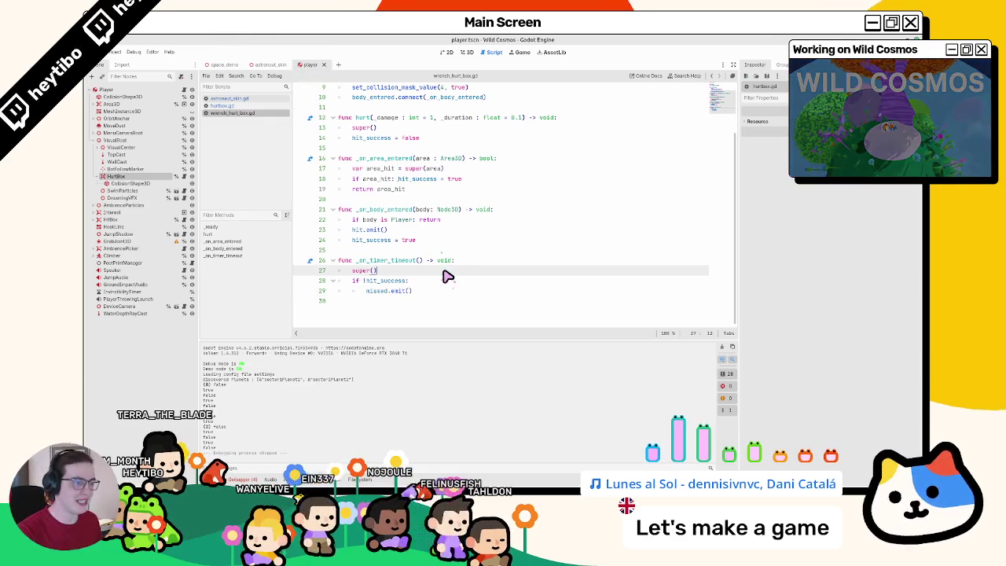
{"action": "key", "text": "ctrl+z"}
{"action": "key", "text": "ctrl+z"}
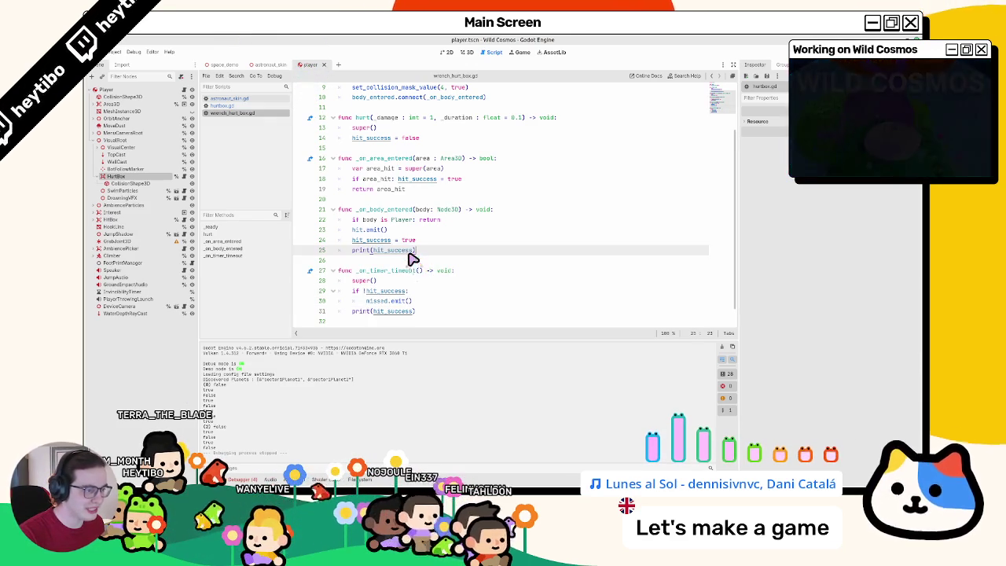
{"action": "key", "text": "ctrl+y"}
{"action": "key", "text": "ctrl+y"}
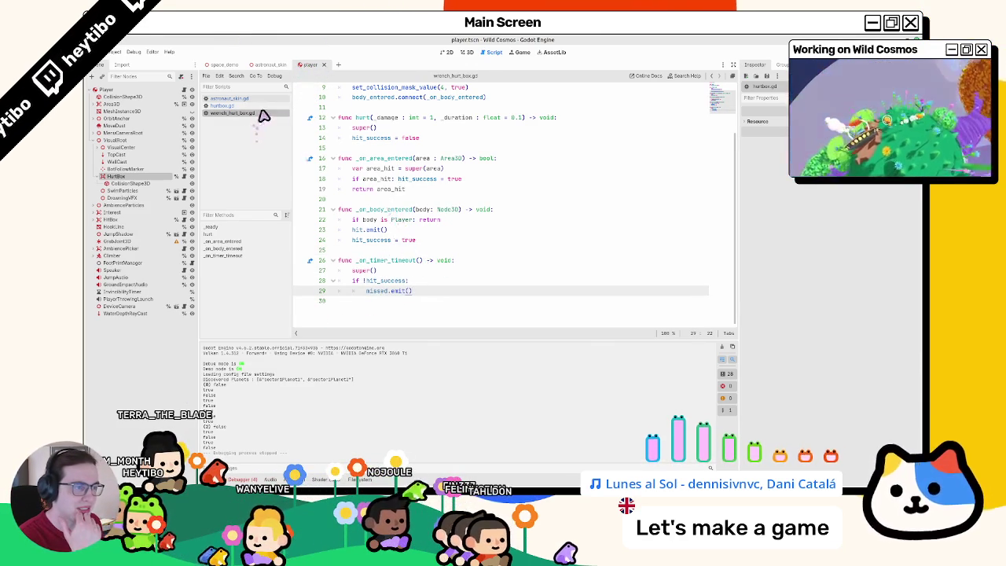
{"action": "scroll", "coordinate": [399, 179], "scroll_direction": "up", "scroll_amount": 3}
{"action": "scroll", "coordinate": [398, 178], "scroll_direction": "down", "scroll_amount": 2}
{"action": "left_click", "coordinate": [393, 180]}
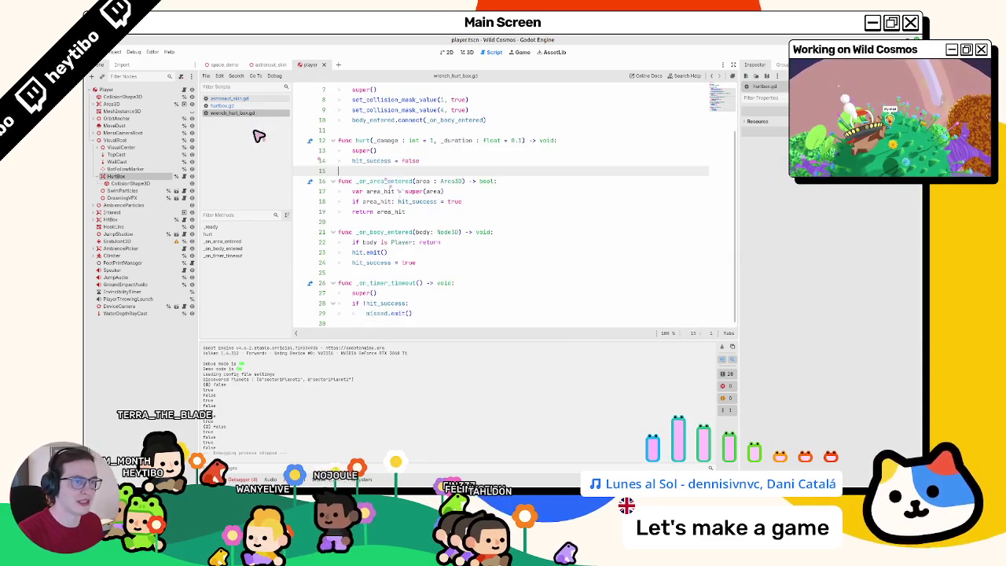
Step: In hurtbox.gd line 49, replace _on_timer_timeout() with get_tree().process_frame.connect(_on_timer_timeout, CONNECT_ONE_SHOT)
{"action": "left_click", "coordinate": [259, 105]}
{"action": "key", "text": "ctrl+z"}
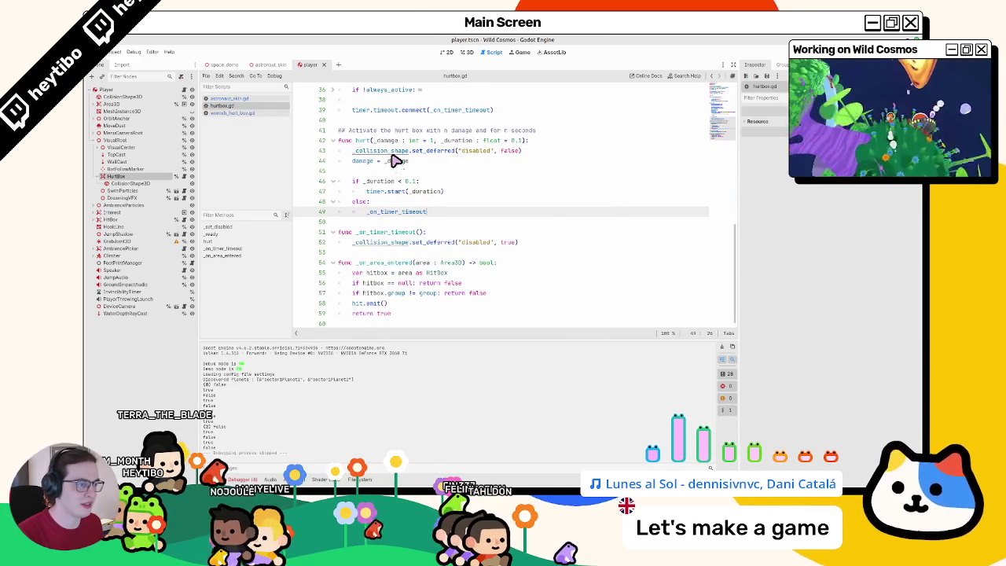
{"action": "key", "text": "ctrl+y"}
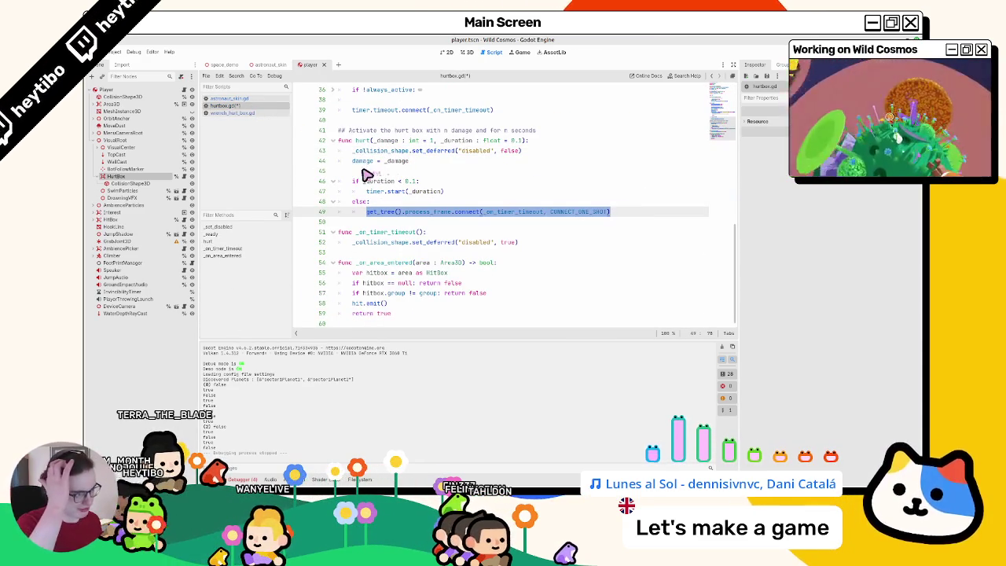
{"action": "double_click", "coordinate": [385, 233]}
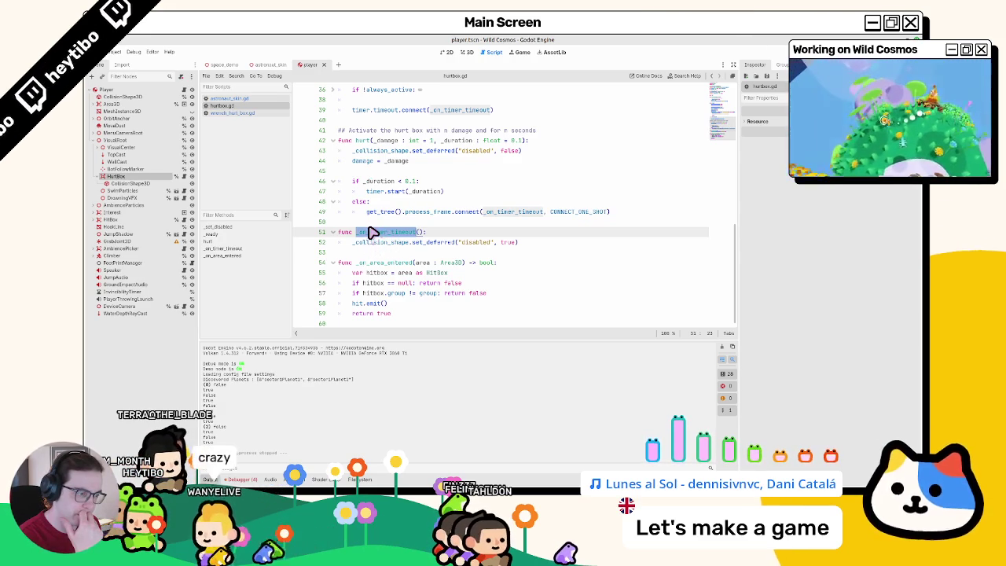
Step: In wrench_hurt_box.gd, start a print("hello!") line below missed.emit()
{"action": "left_click", "coordinate": [248, 113]}
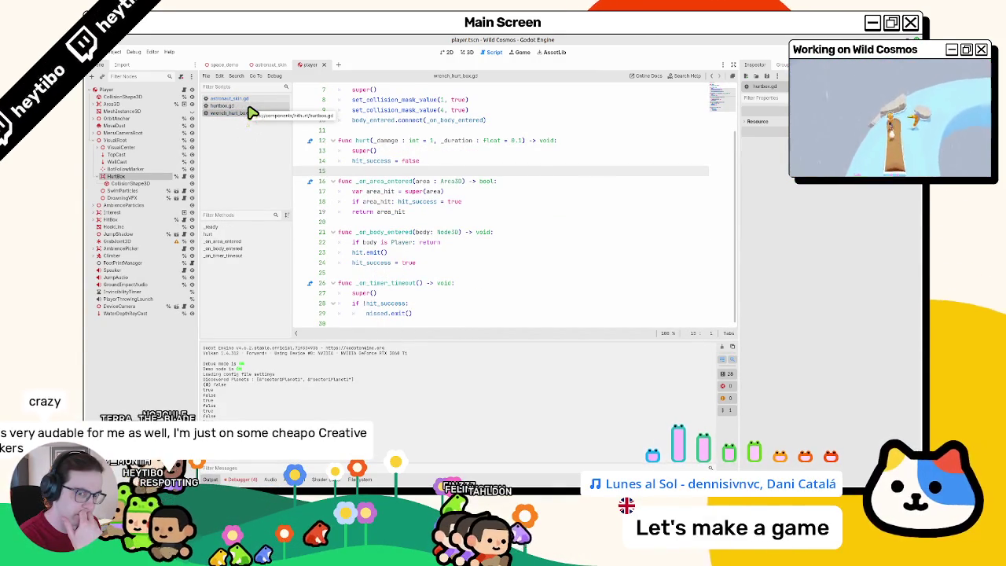
{"action": "left_click", "coordinate": [450, 313]}
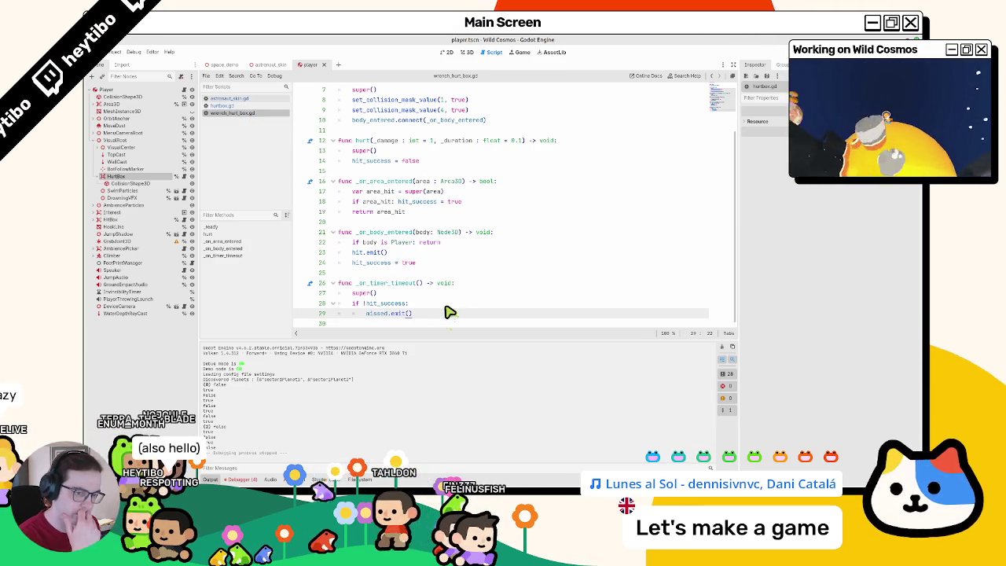
{"action": "key", "text": "Return"}
{"action": "key", "text": "BackSpace"}
{"action": "type", "text": "print(\""}
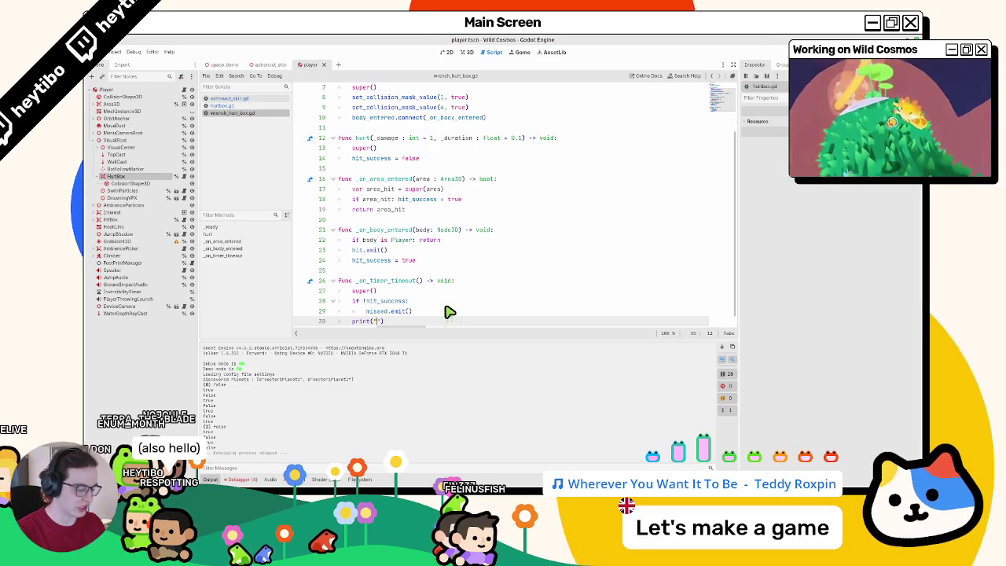
{"action": "type", "text": "hello!"}
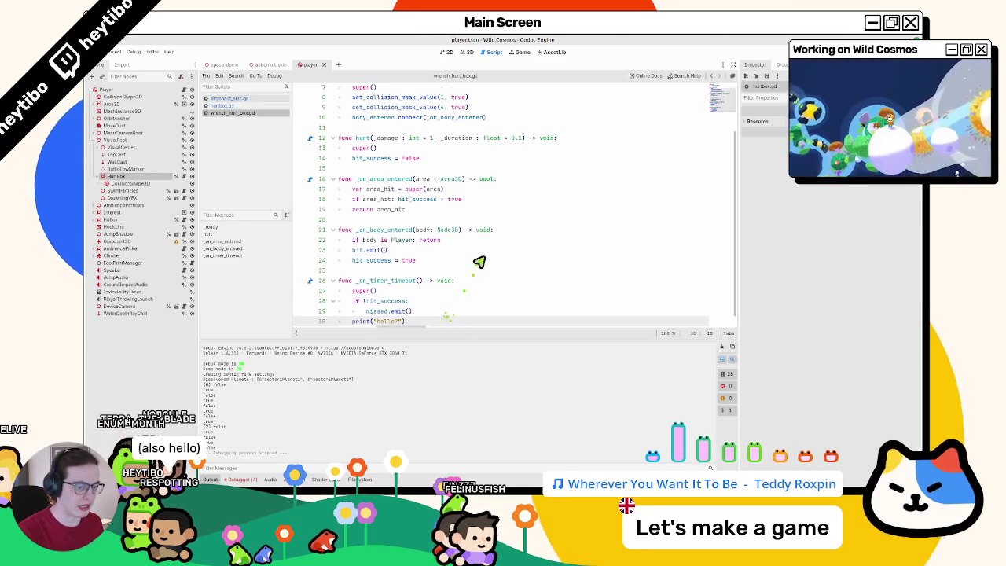
Step: Run the game from the scene picker, then flip between hurtbox.gd and wrench_hurt_box.gd
{"action": "scroll", "coordinate": [478, 263], "scroll_direction": "down", "scroll_amount": 1}
{"action": "key", "text": "F5"}
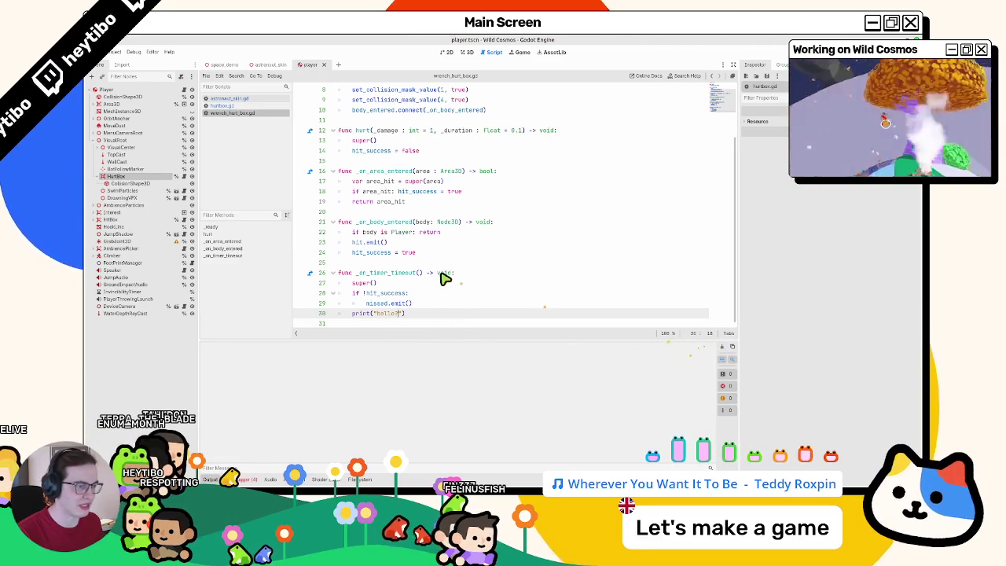
{"action": "key", "text": "ctrl+shift+F5"}
{"action": "key", "text": "Return"}
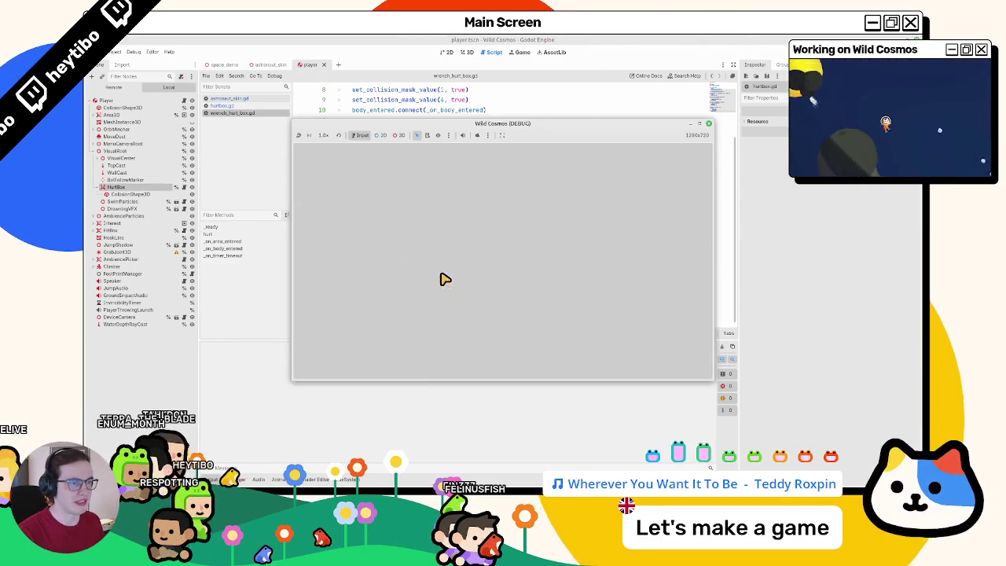
{"action": "left_click", "coordinate": [221, 107]}
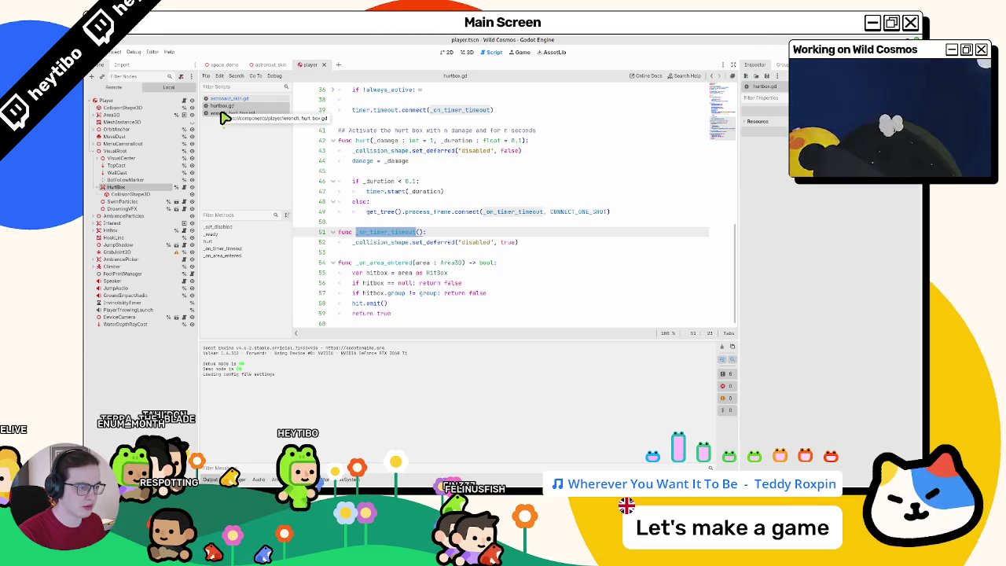
{"action": "left_click", "coordinate": [224, 114]}
{"action": "left_click", "coordinate": [233, 107]}
{"action": "left_click", "coordinate": [234, 114]}
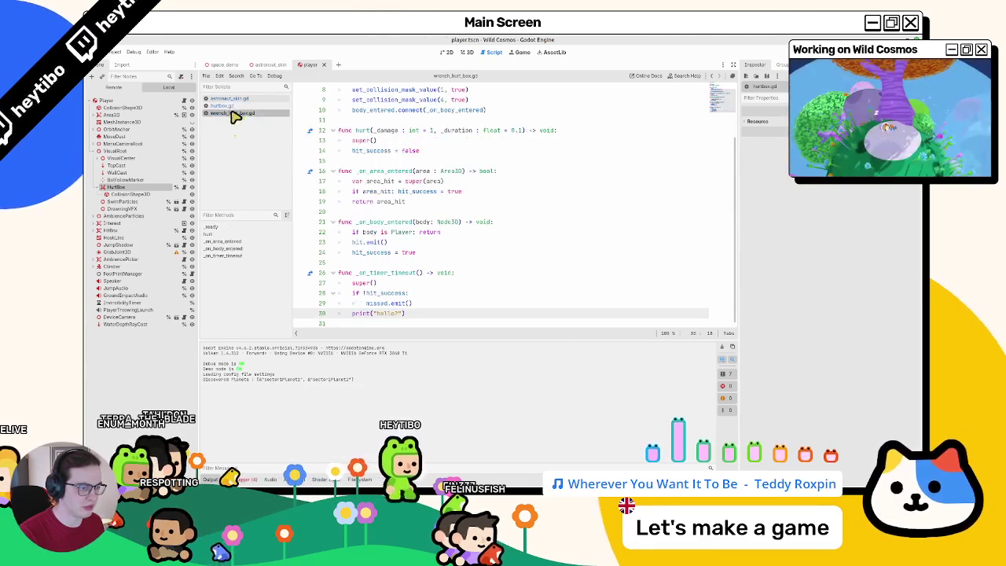
Step: Restart the game, pick a tool from the wheel to fire the hello? print, then stop and undo the print edit
{"action": "key", "text": "F5"}
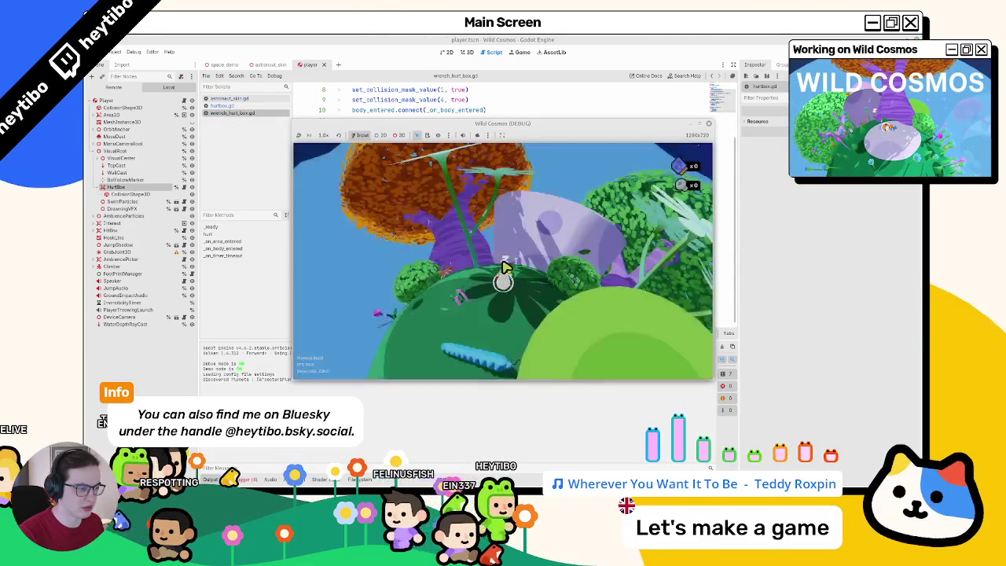
{"action": "key", "text": "Tab"}
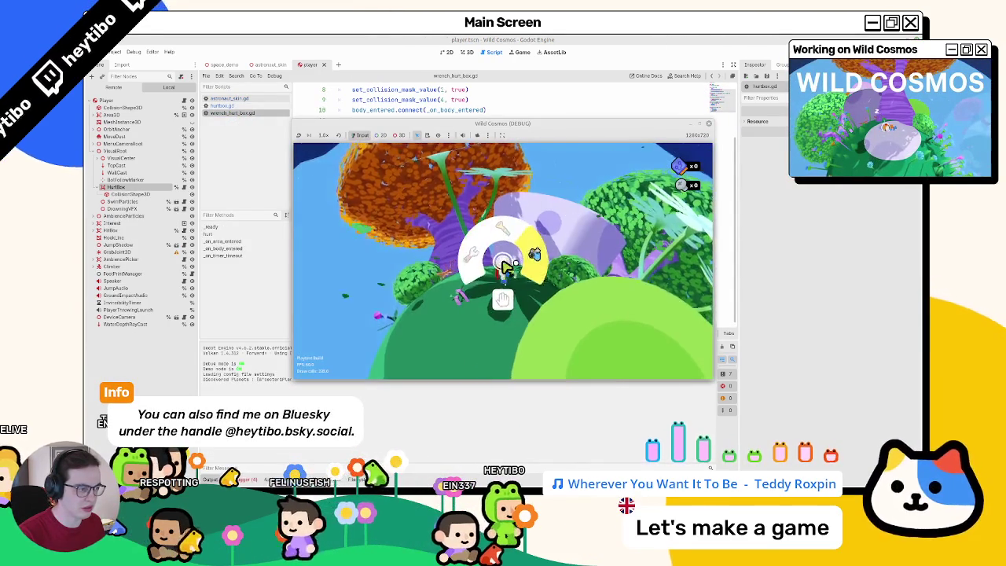
{"action": "left_click", "coordinate": [503, 266]}
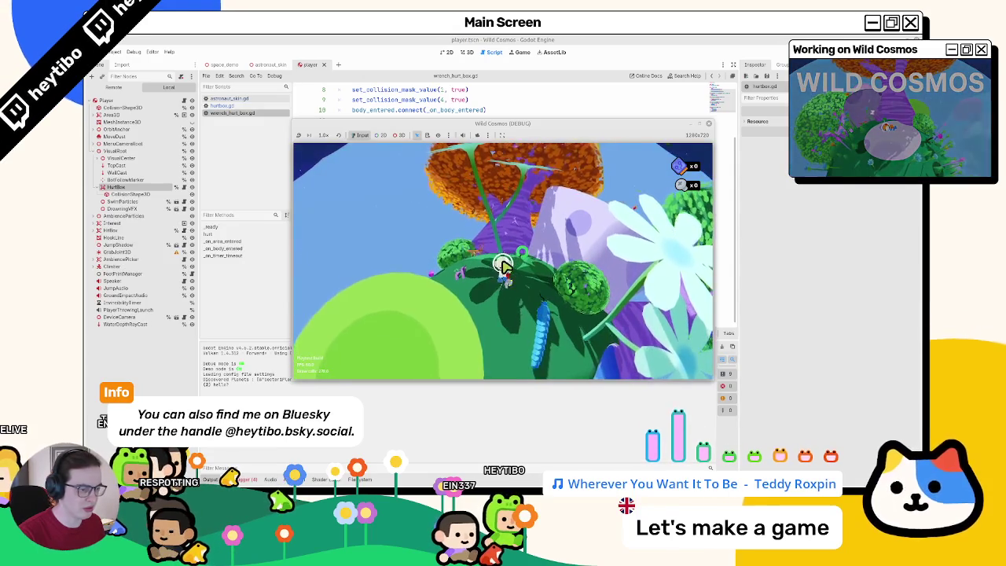
{"action": "key", "text": "F8"}
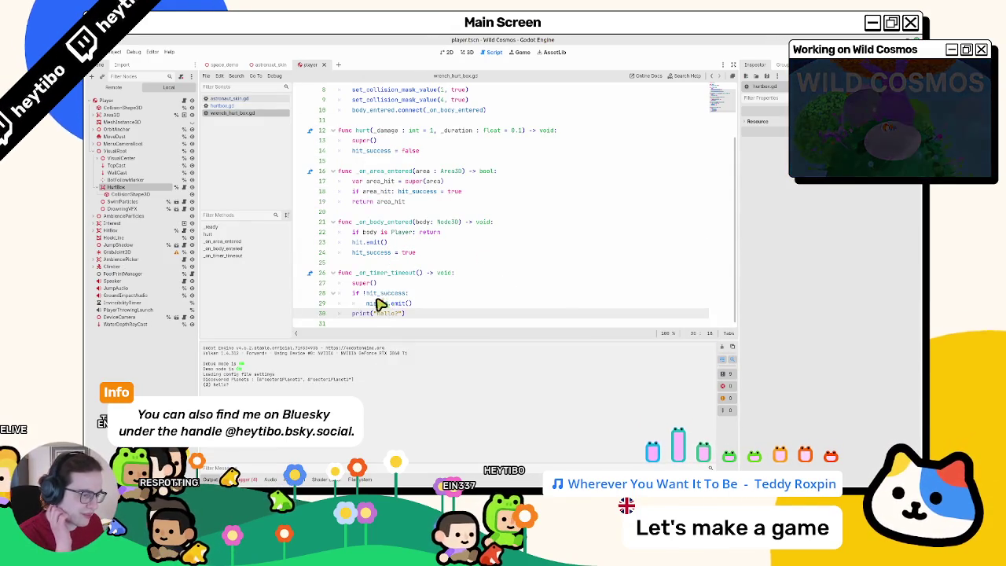
{"action": "key", "text": "F5"}
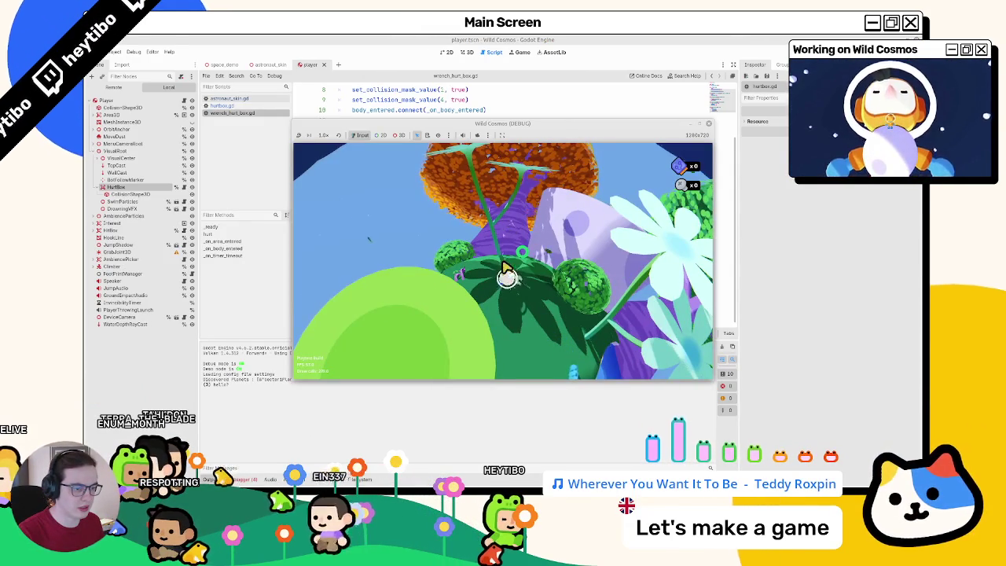
{"action": "key", "text": "F8"}
{"action": "key", "text": "ctrl+z"}
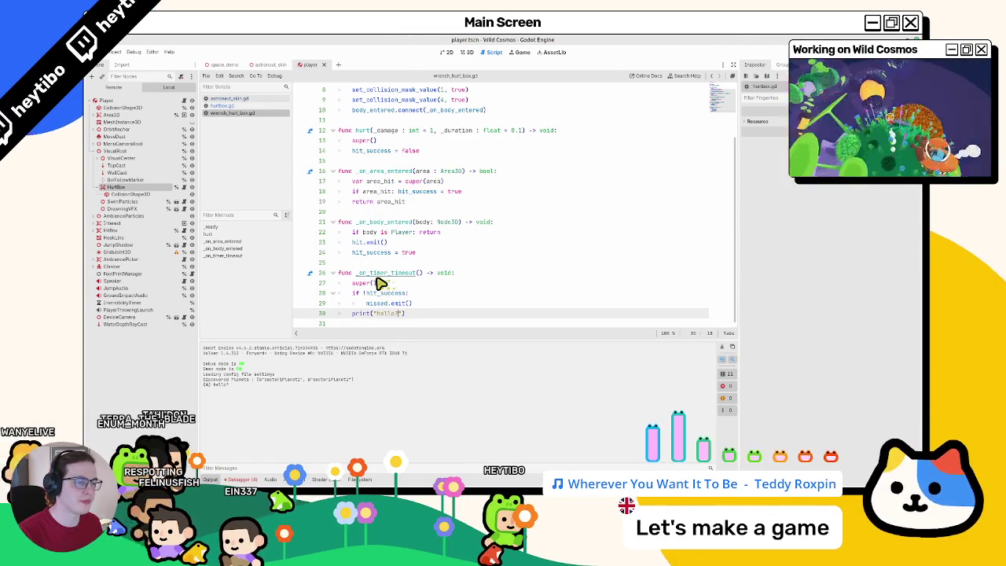
Step: Trace where hit_success is set, then inspect the process_frame connect arguments on hurtbox.gd line 49
{"action": "double_click", "coordinate": [384, 293]}
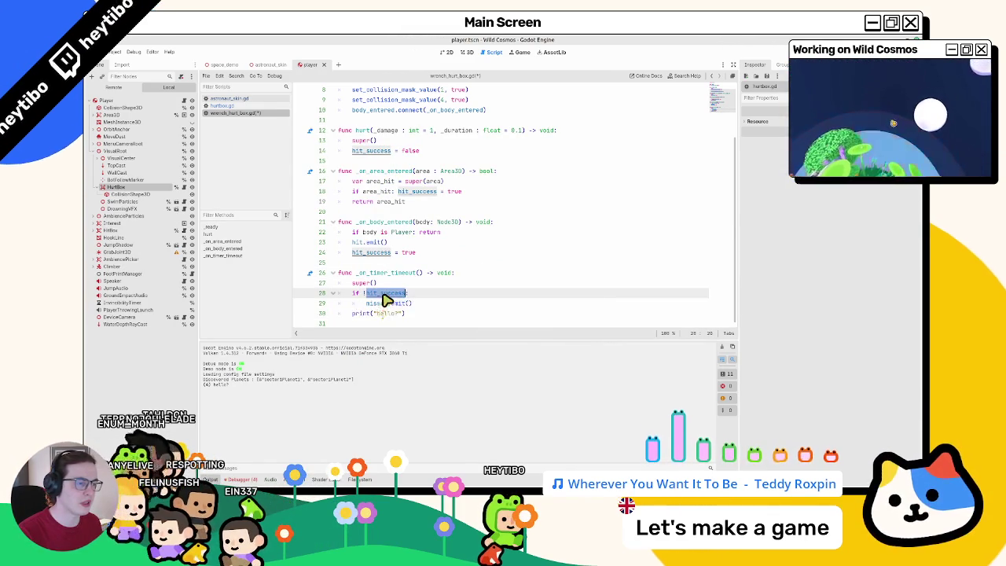
{"action": "left_click", "coordinate": [377, 253]}
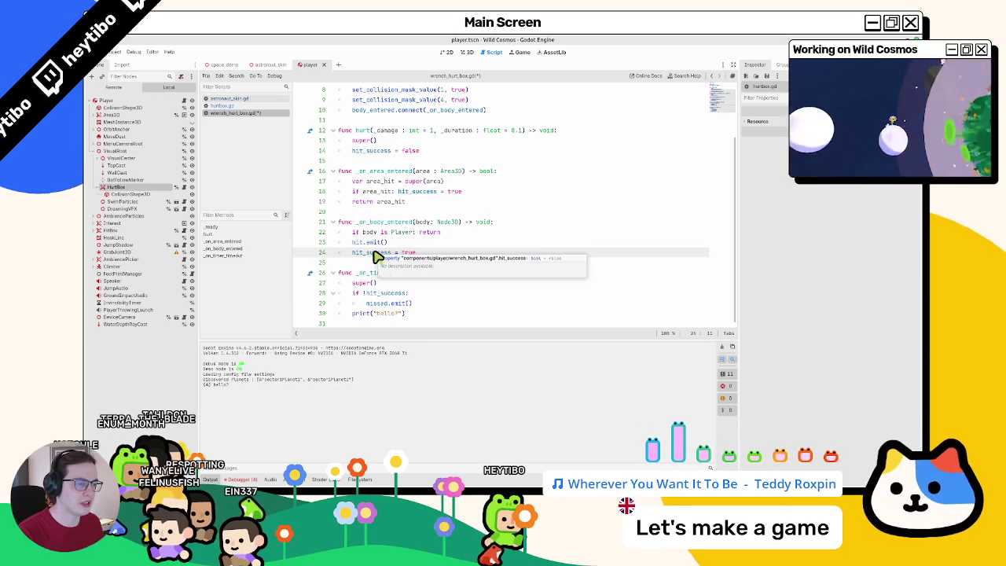
{"action": "scroll", "coordinate": [362, 271], "scroll_direction": "up", "scroll_amount": 1}
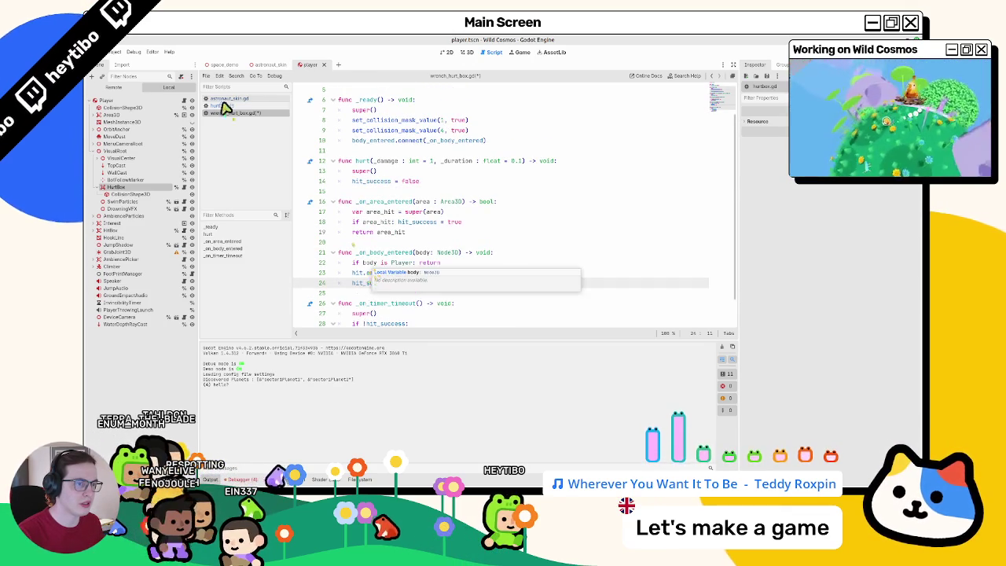
{"action": "left_click", "coordinate": [232, 100]}
{"action": "left_click", "coordinate": [232, 107]}
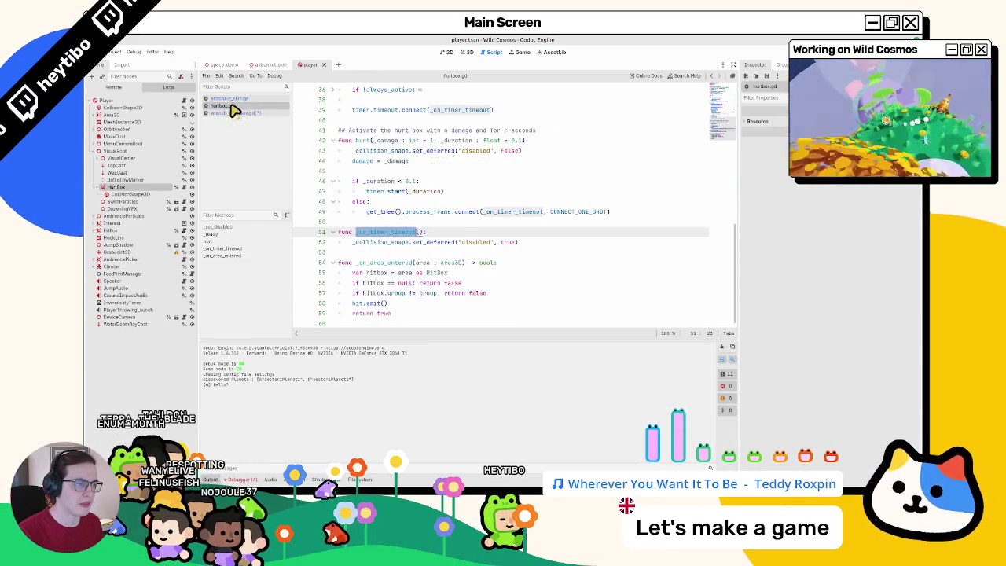
{"action": "double_click", "coordinate": [437, 213]}
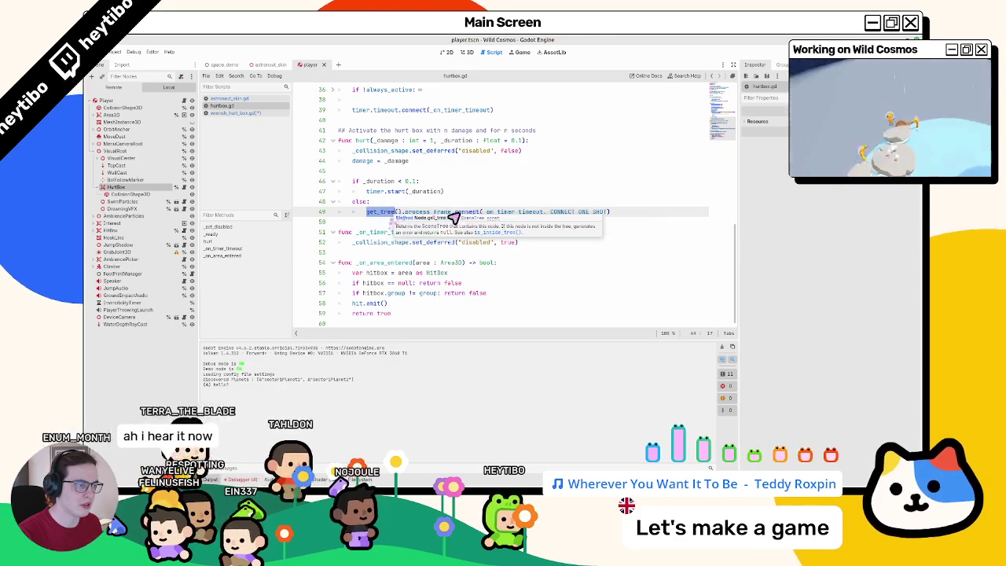
{"action": "double_click", "coordinate": [515, 213]}
{"action": "key", "text": "ctrl+shift+Right"}
{"action": "key", "text": "ctrl+shift+Left"}
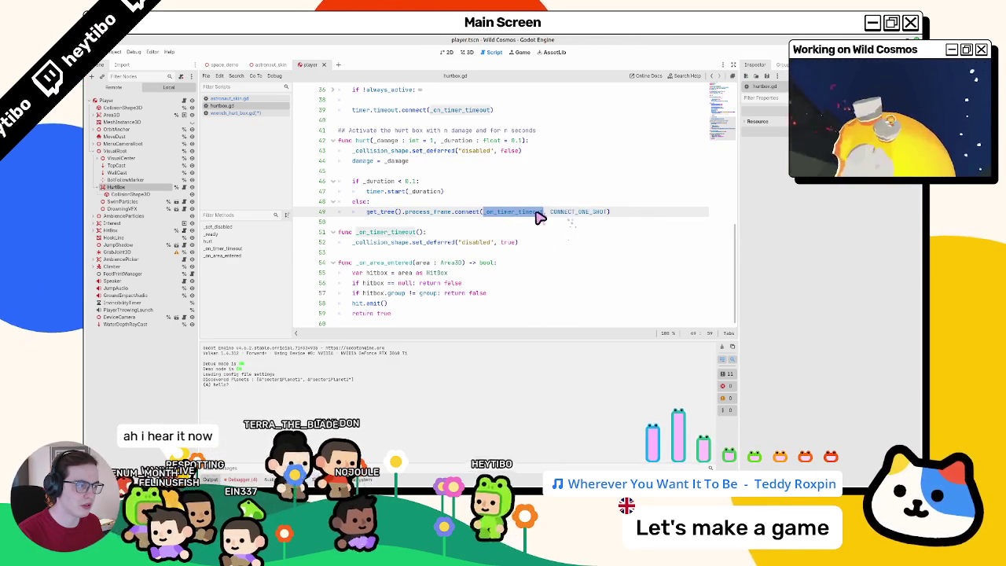
Step: Add CONNECT_DEFERRED after CONNECT_ONE_SHOT on line 49 via autocomplete and run the game
{"action": "left_click", "coordinate": [608, 212]}
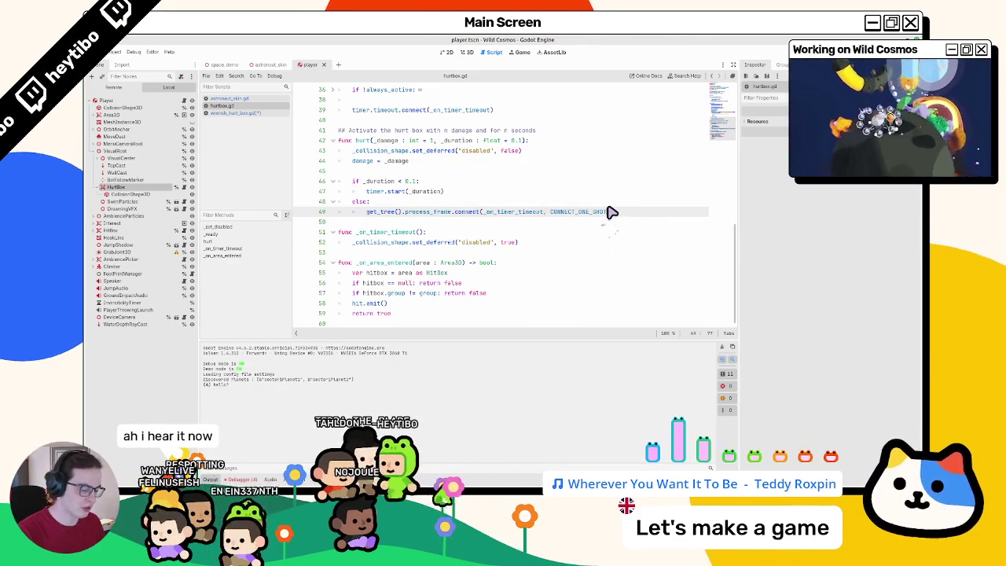
{"action": "type", "text": "| connect"}
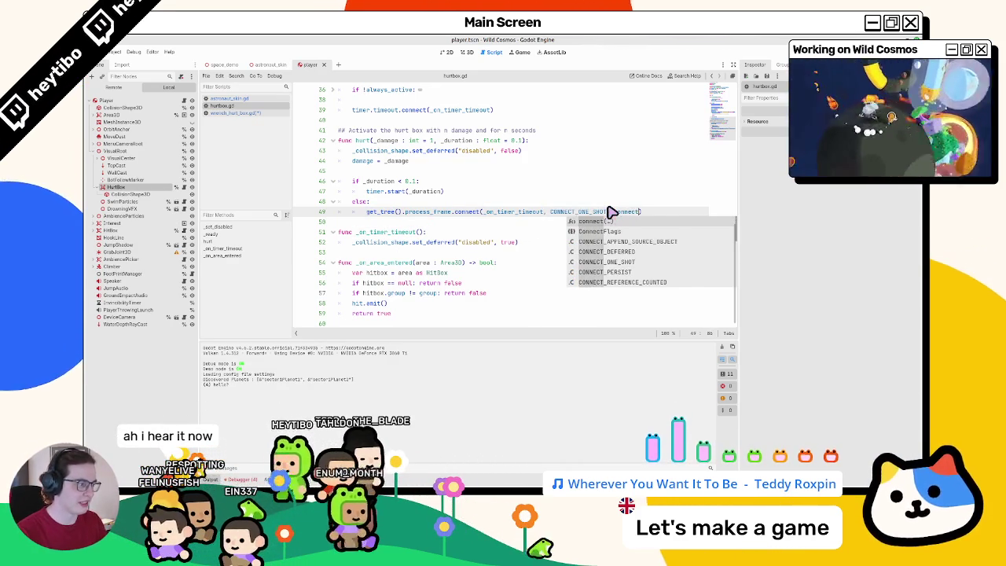
{"action": "type", "text": "_dff"}
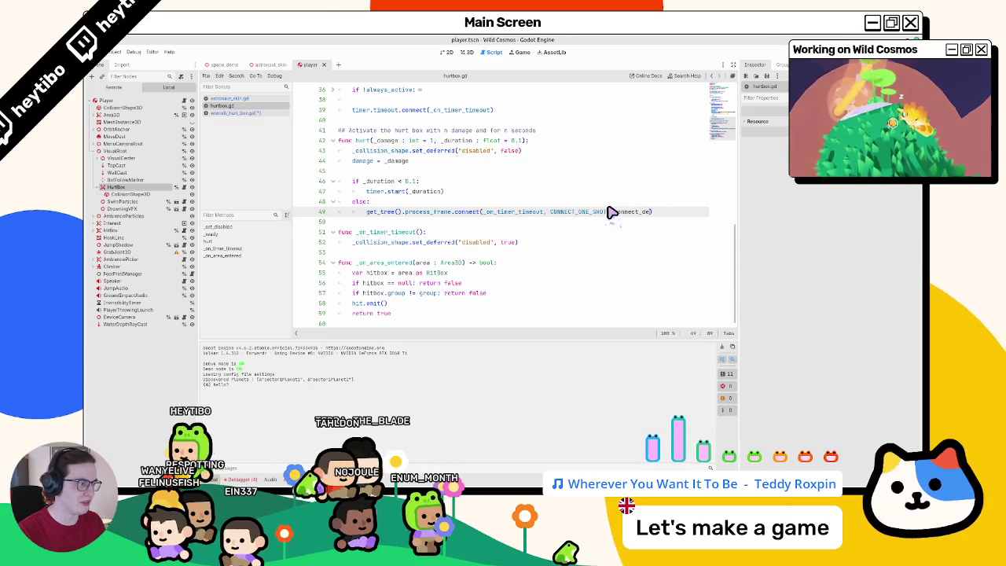
{"action": "key", "text": "BackSpace"}
{"action": "key", "text": "BackSpace"}
{"action": "type", "text": "ed"}
{"action": "key", "text": "BackSpace"}
{"action": "type", "text": "f"}
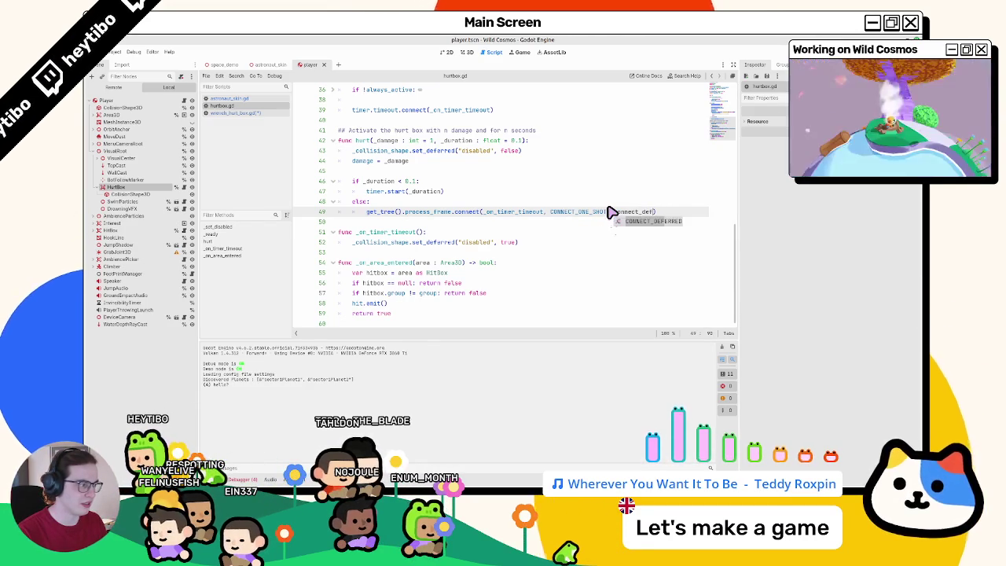
{"action": "key", "text": "Return"}
{"action": "key", "text": "F5"}
Step: Stop the game, combine the flags as CONNECT_ONE_SHOT | CONNECT_DEFERRED on line 49, then save and run
{"action": "key", "text": "F8"}
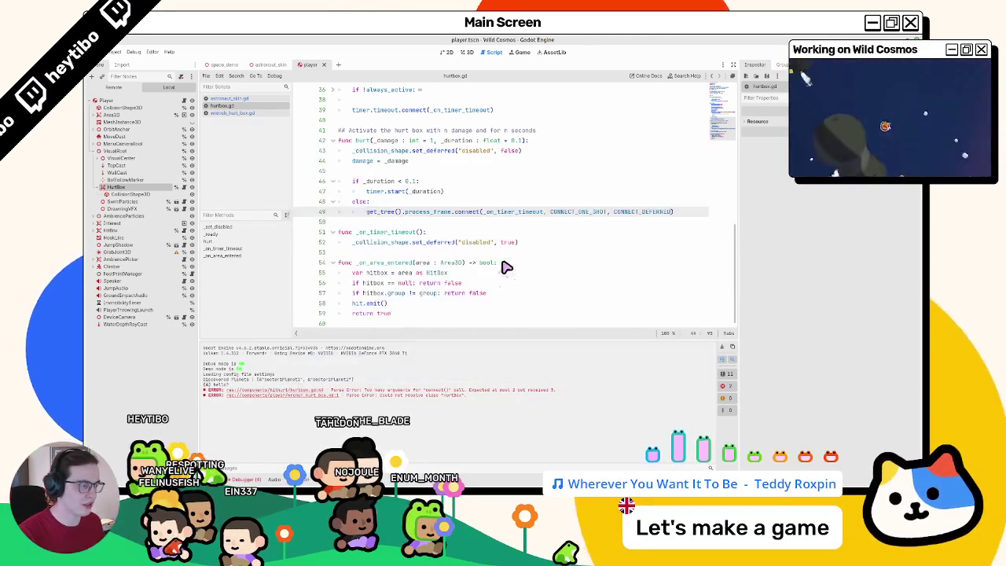
{"action": "left_click_drag", "start_coordinate": [673, 212], "coordinate": [550, 212]}
{"action": "type", "text": "["}
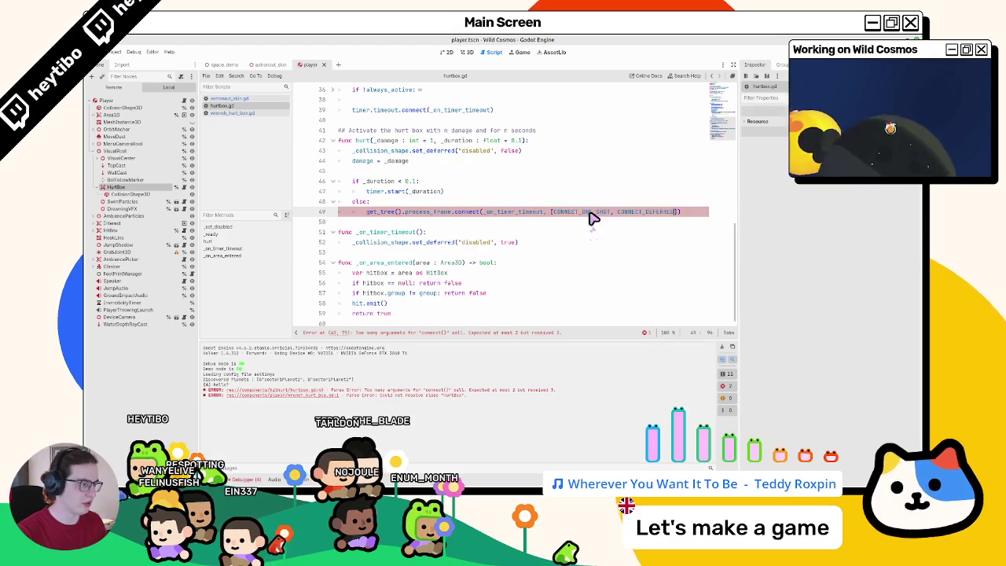
{"action": "key", "text": "ctrl+z"}
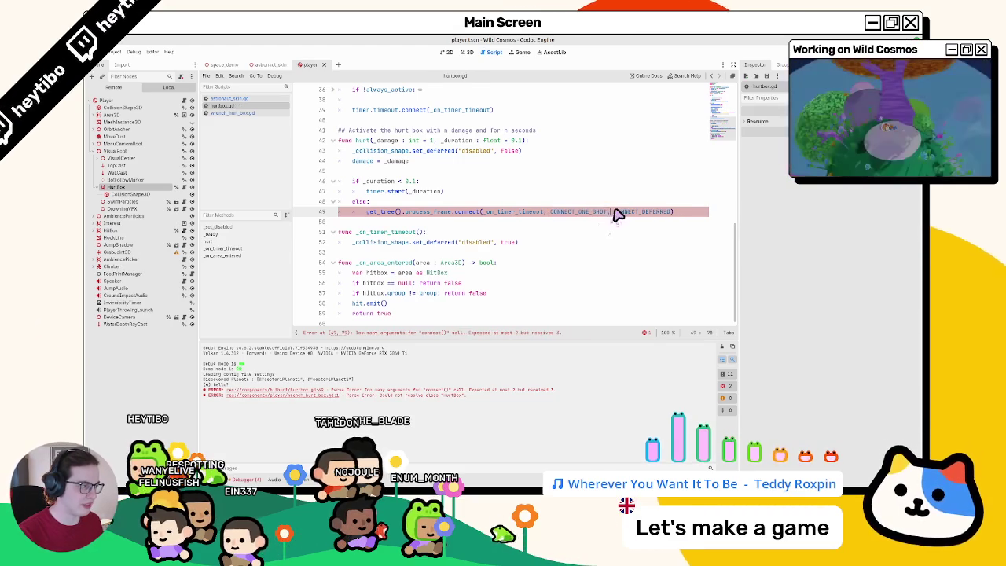
{"action": "type", "text": "|"}
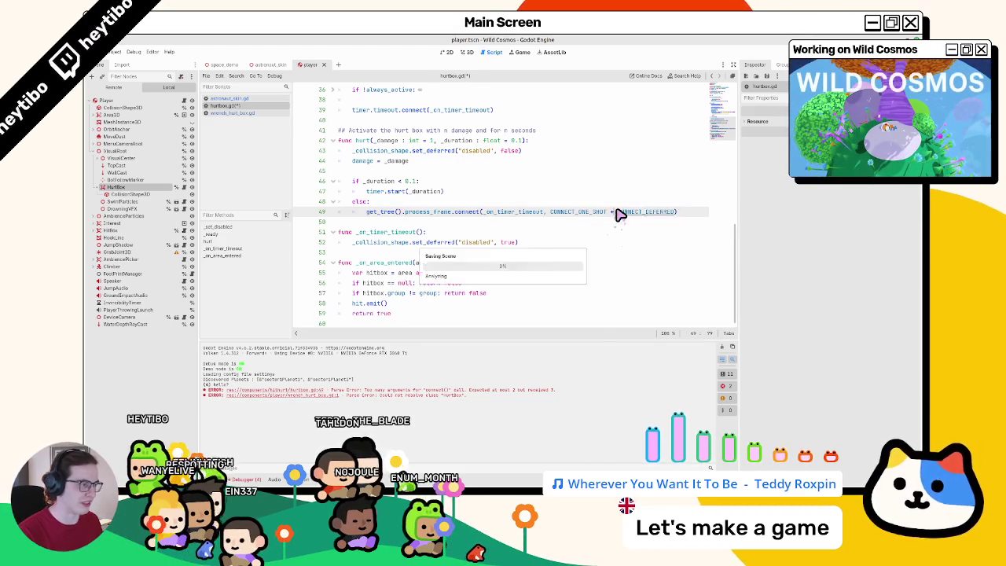
{"action": "key", "text": "F5"}
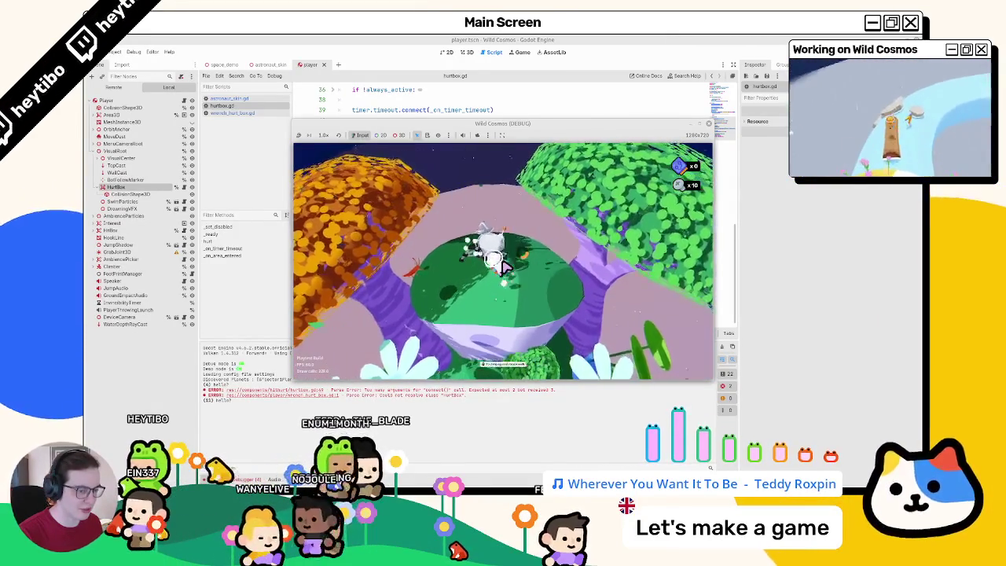
Step: Stop the game and go to the hello? debug print in wrench_hurt_box.gd to remove it
{"action": "key", "text": "F8"}
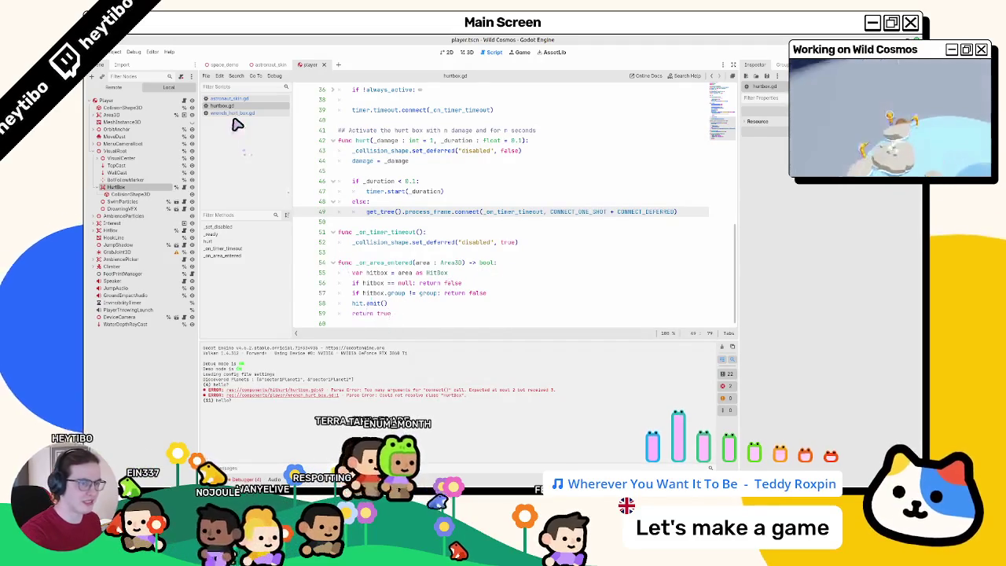
{"action": "left_click", "coordinate": [230, 112]}
{"action": "scroll", "coordinate": [386, 283], "scroll_direction": "down", "scroll_amount": 1}
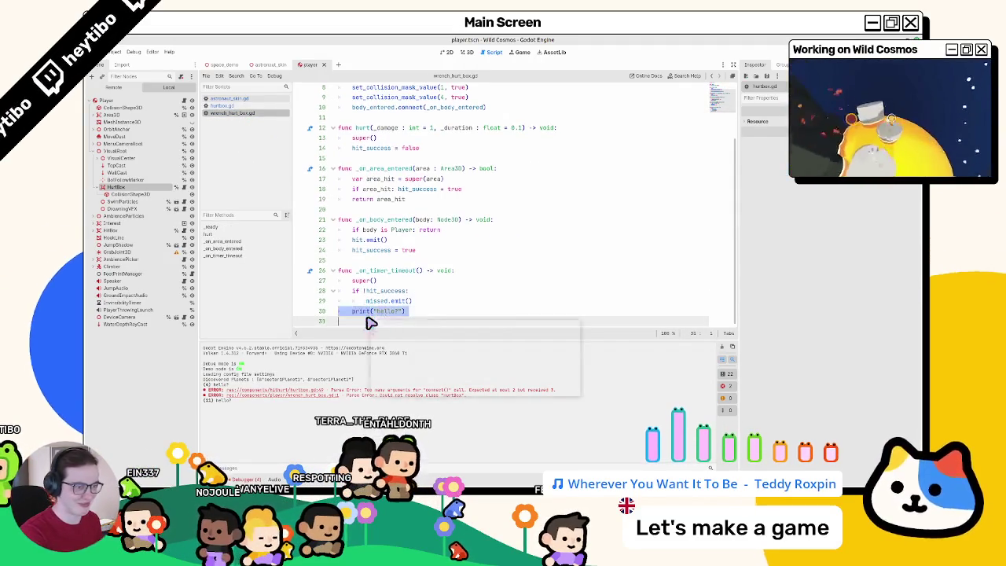
Step: Playtest with the tool wheel, pause menu and Audio settings, then return to hurtbox.gd
{"action": "key", "text": "F5"}
{"action": "key", "text": "Tab"}
{"action": "key", "text": "Escape"}
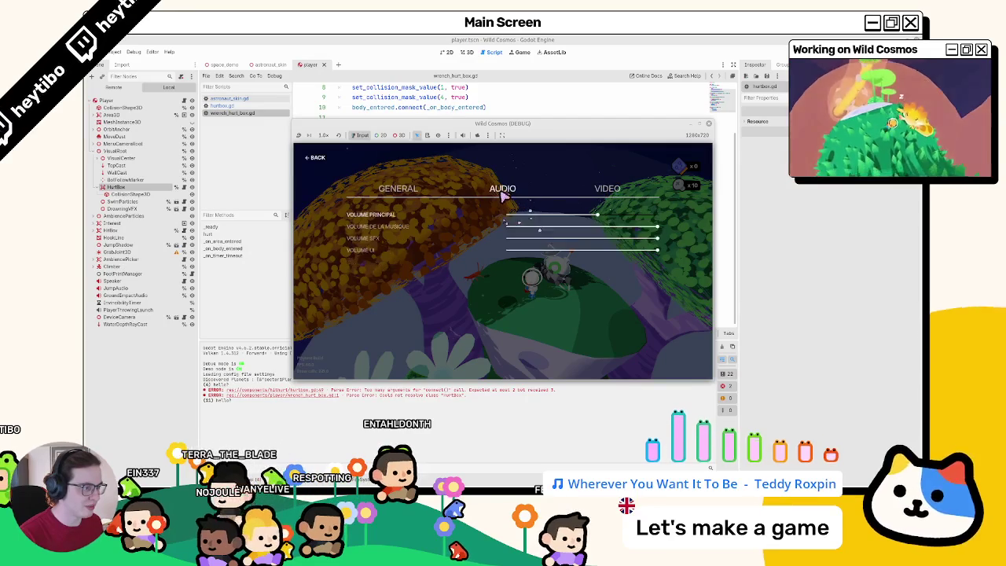
{"action": "key", "text": "Escape"}
{"action": "key", "text": "Escape"}
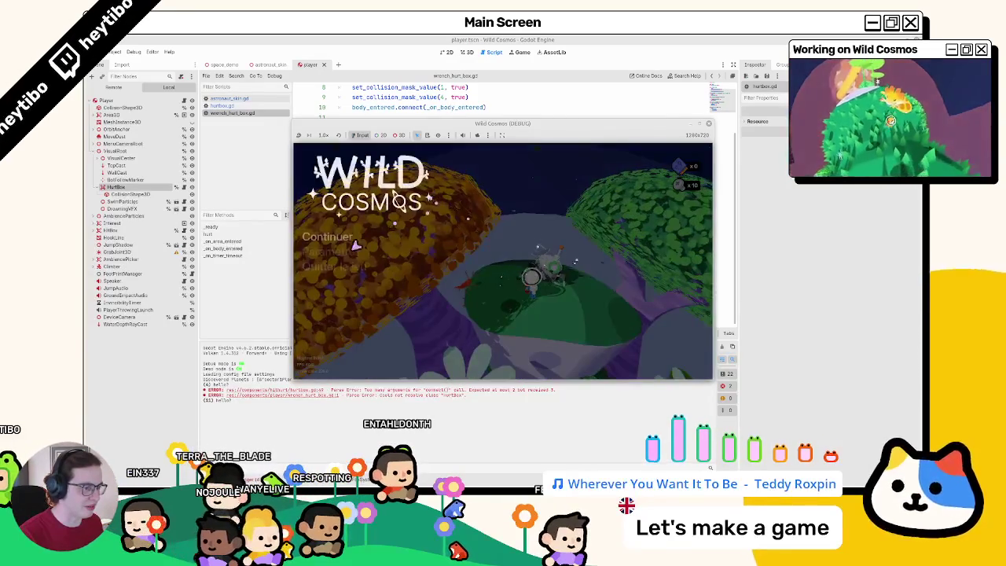
{"action": "left_click", "coordinate": [518, 189]}
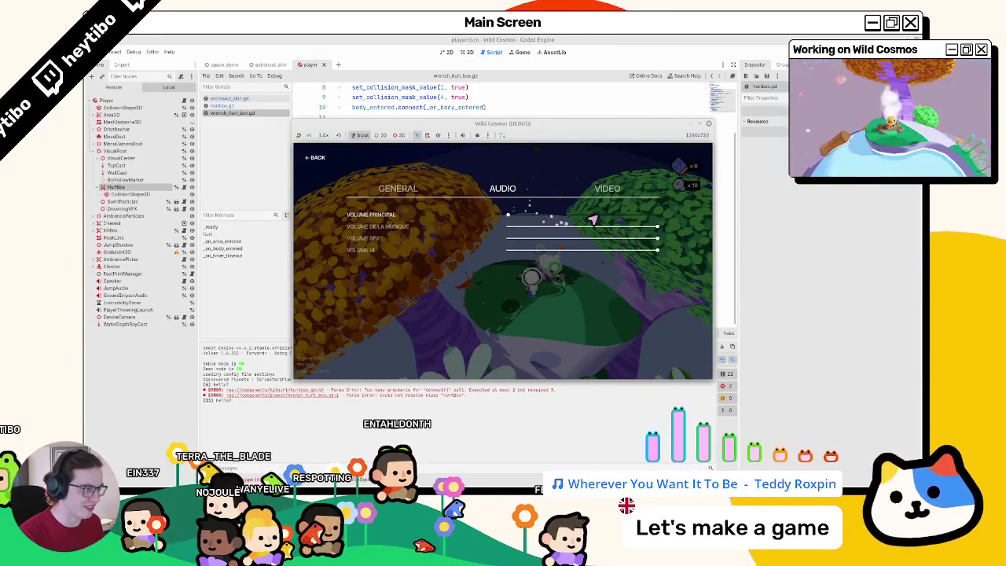
{"action": "key", "text": "Escape"}
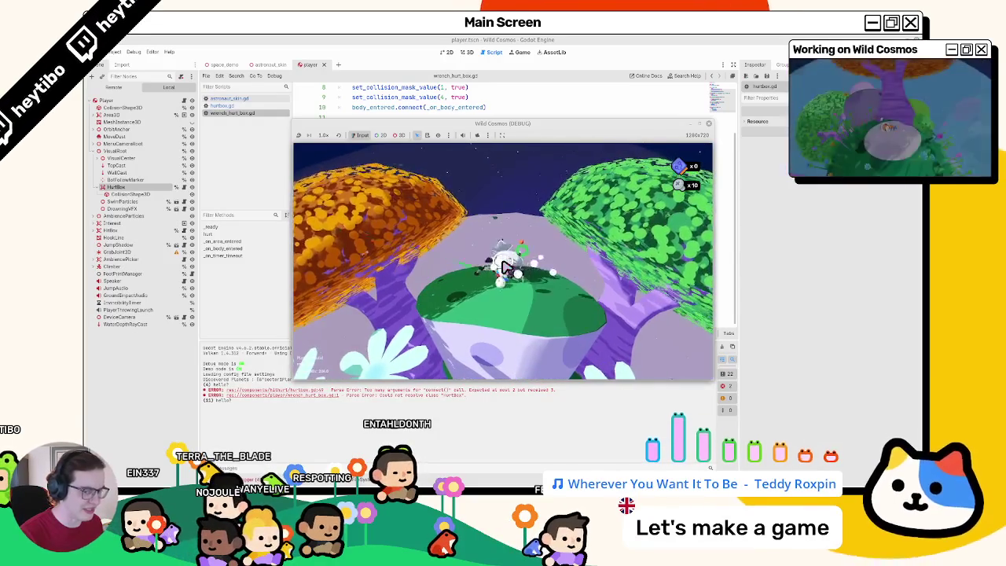
{"action": "key", "text": "alt+Tab"}
{"action": "left_click", "coordinate": [220, 105]}
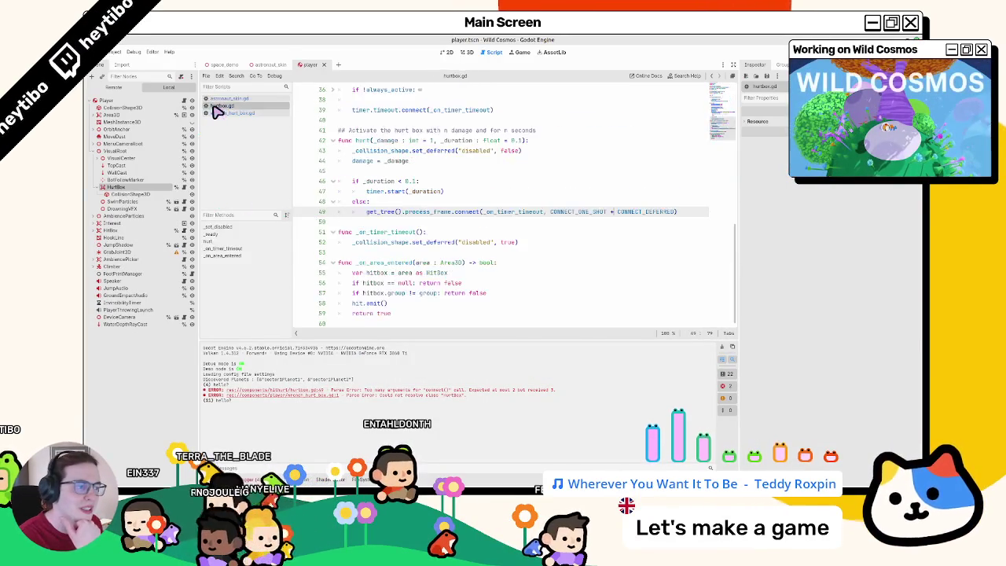
Step: Remove the CONNECT_DEFERRED flag from line 49 of hurtbox.gd
{"action": "left_click", "coordinate": [226, 114]}
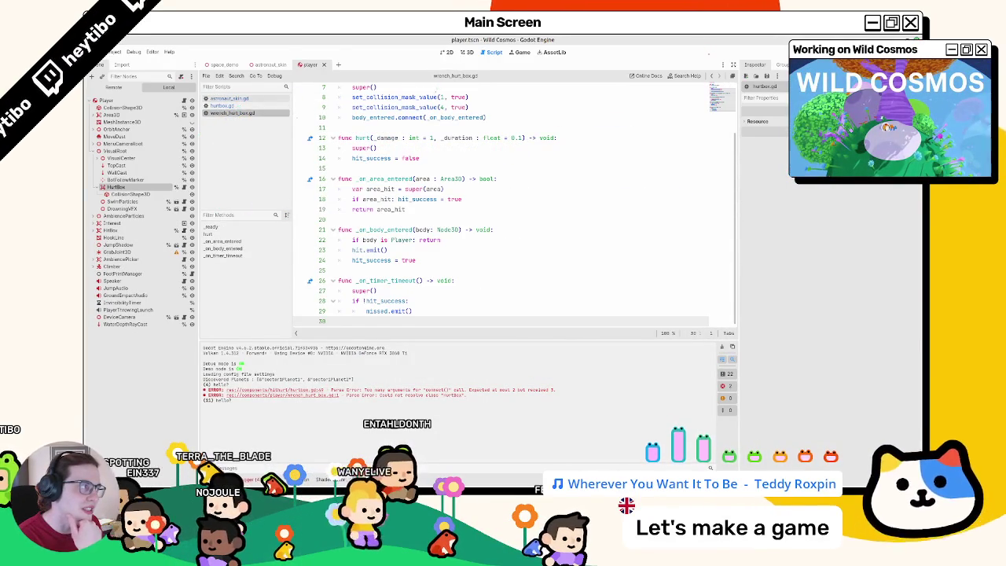
{"action": "scroll", "coordinate": [414, 210], "scroll_direction": "up", "scroll_amount": 2}
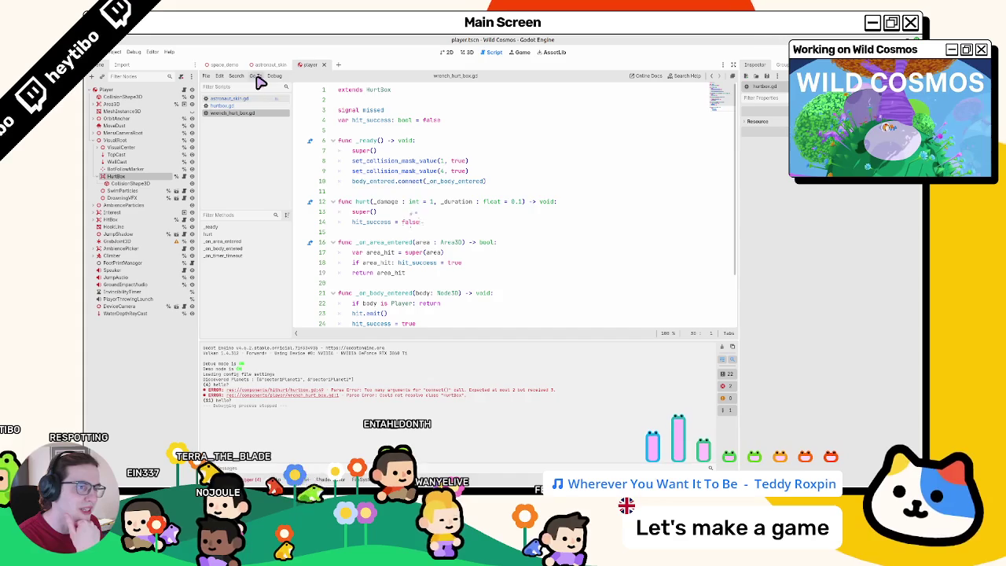
{"action": "key", "text": "alt+Left"}
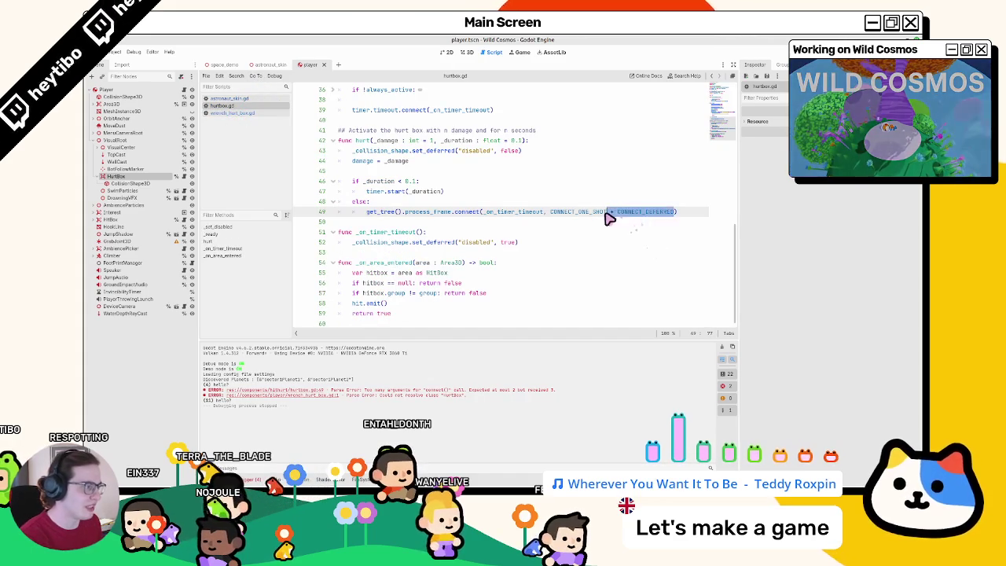
{"action": "key", "text": "BackSpace"}
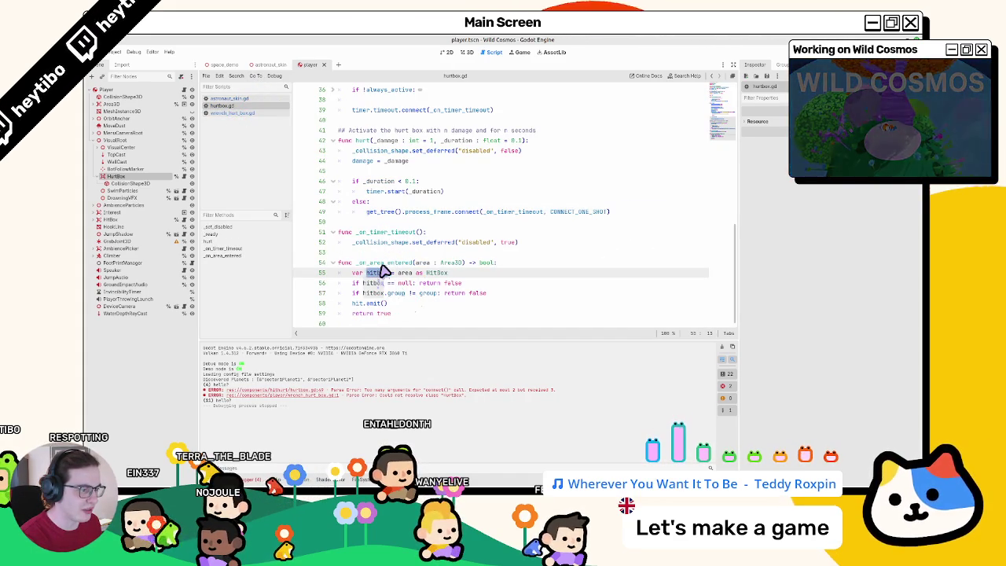
Step: Compare hurtbox.gd's _on_timer_timeout with wrench_hurt_box.gd's override and its hit_success uses
{"action": "double_click", "coordinate": [383, 265]}
{"action": "left_click", "coordinate": [400, 233]}
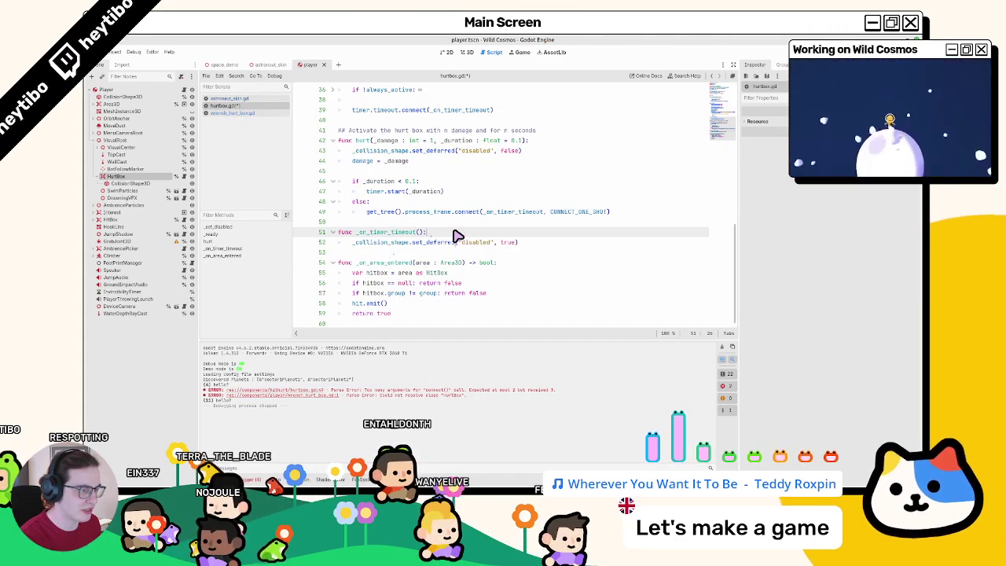
{"action": "left_click", "coordinate": [240, 113]}
{"action": "left_click", "coordinate": [237, 105]}
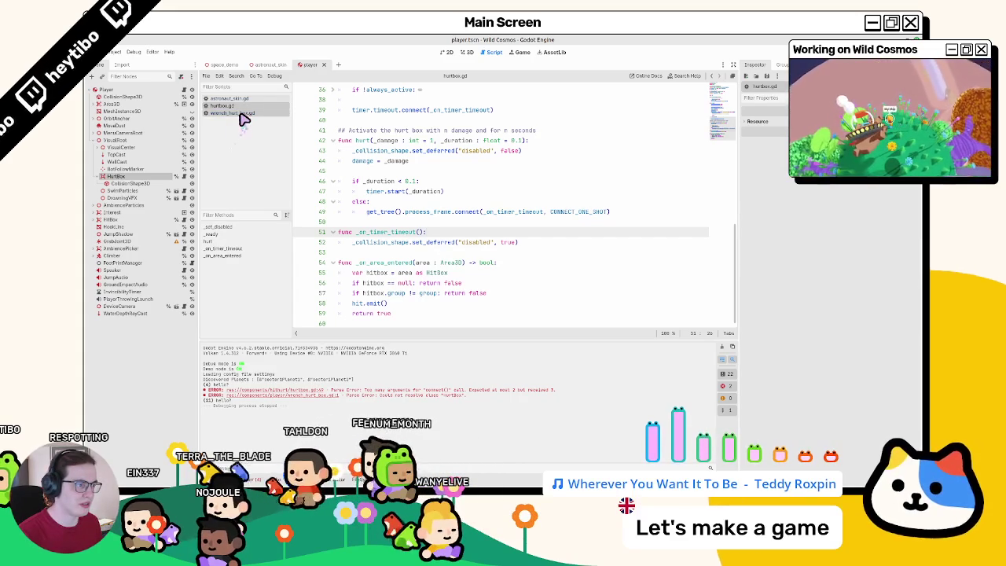
{"action": "left_click", "coordinate": [239, 113]}
{"action": "scroll", "coordinate": [404, 263], "scroll_direction": "down", "scroll_amount": 2}
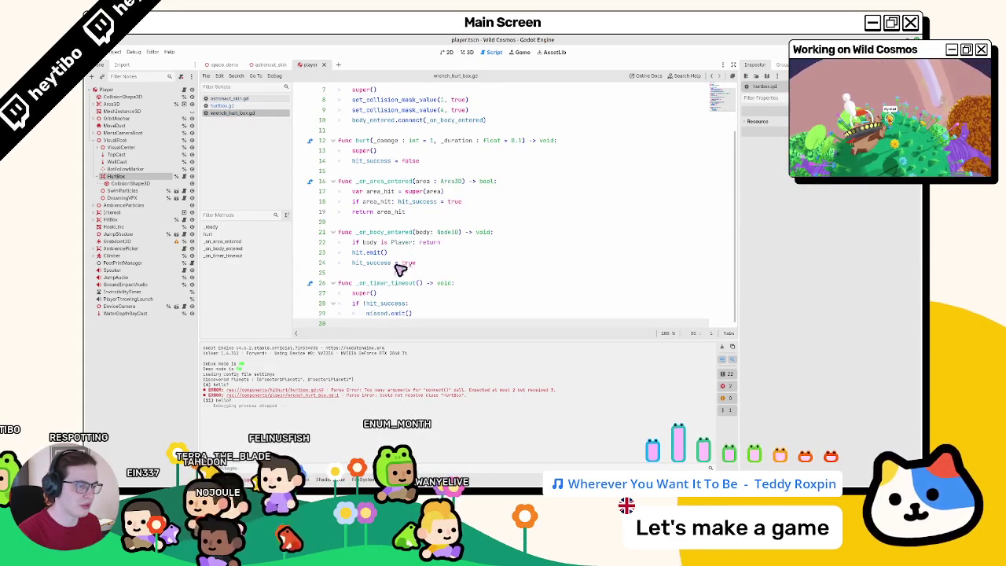
{"action": "left_click", "coordinate": [386, 297]}
{"action": "double_click", "coordinate": [383, 303]}
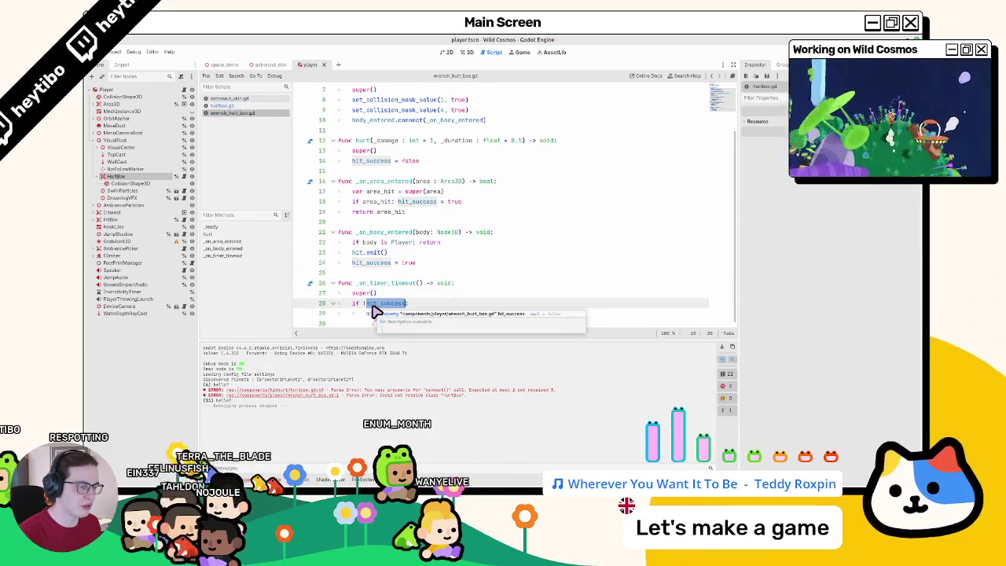
{"action": "left_click", "coordinate": [377, 284]}
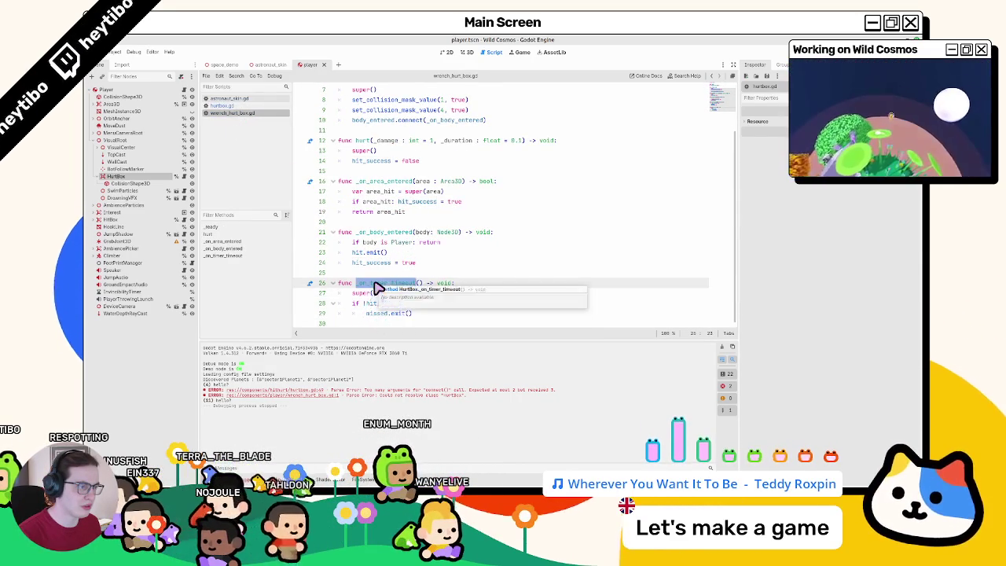
{"action": "scroll", "coordinate": [377, 286], "scroll_direction": "up", "scroll_amount": 3}
{"action": "left_click", "coordinate": [273, 106]}
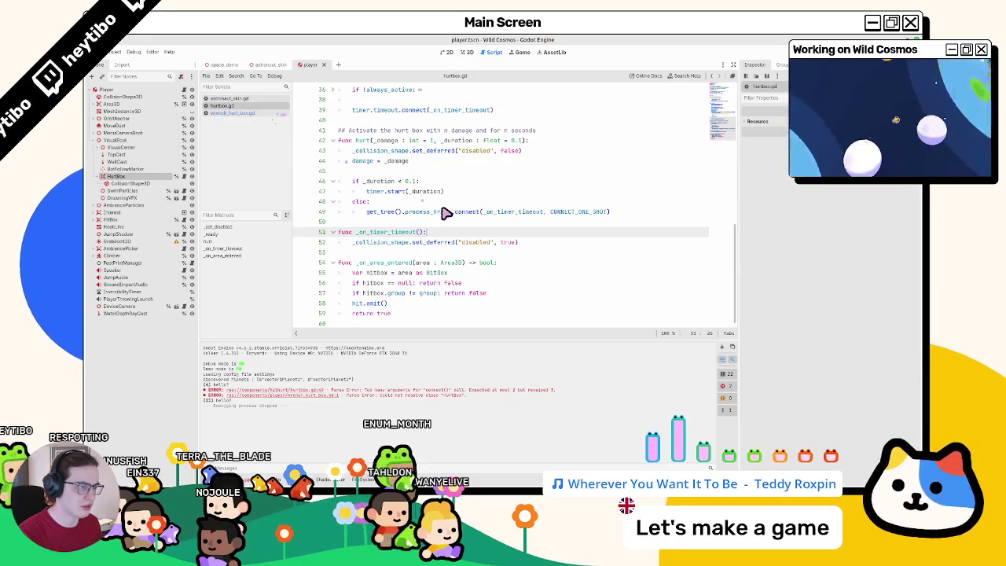
Step: Replace process_frame with physics_frame in the line 49 connection of hurtbox.gd
{"action": "double_click", "coordinate": [519, 212]}
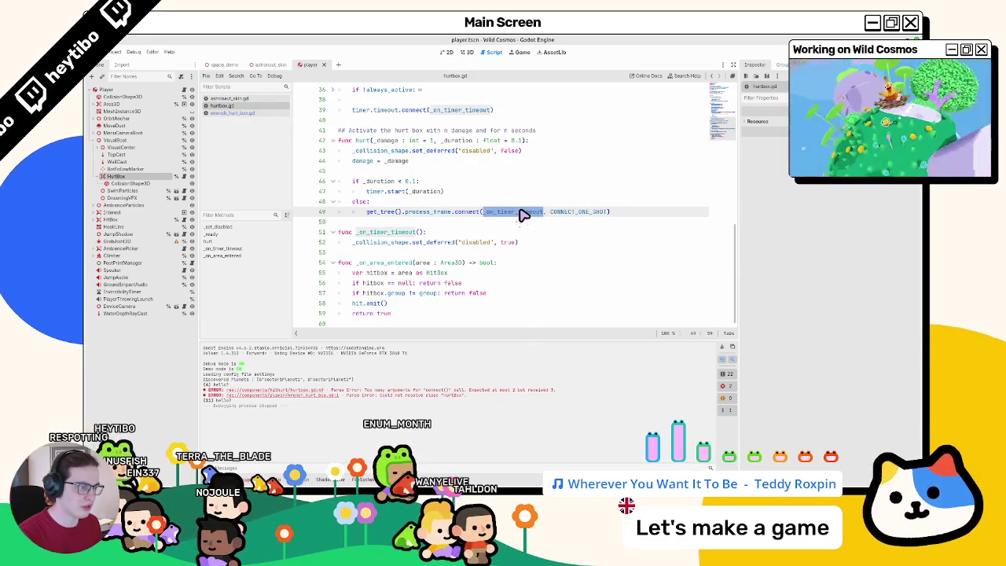
{"action": "double_click", "coordinate": [382, 212]}
{"action": "double_click", "coordinate": [440, 212]}
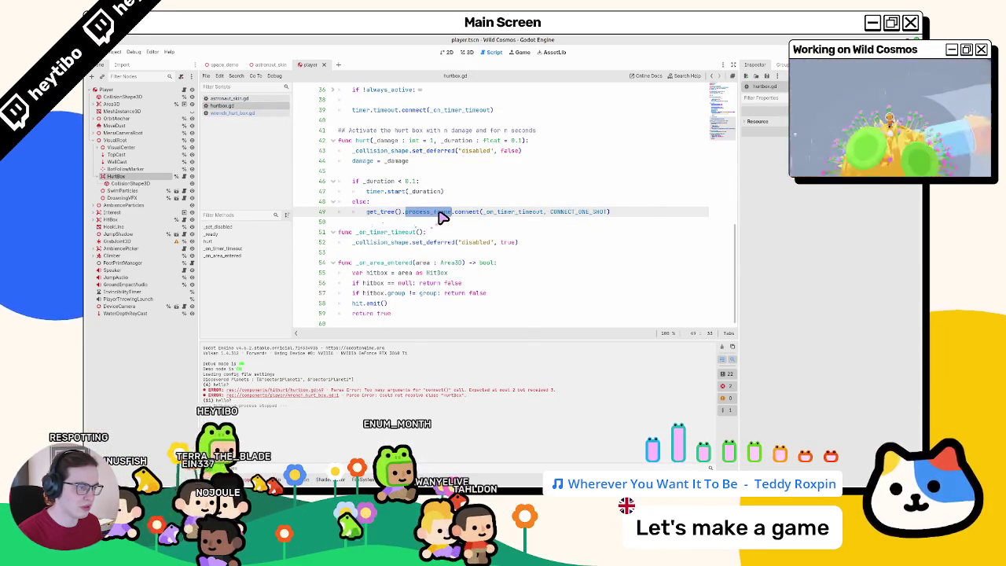
{"action": "type", "text": "physics_frame"}
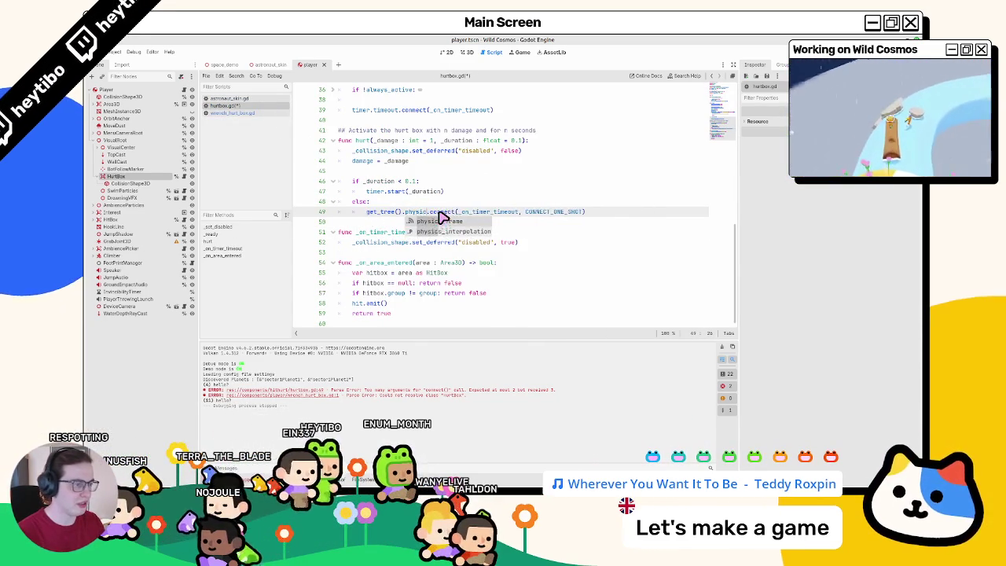
Step: Go through space.gd to player.gd's wrench_bonk connection, then launch the game from the Select Scene picker
{"action": "left_click", "coordinate": [234, 98]}
{"action": "left_click", "coordinate": [246, 113]}
{"action": "left_click", "coordinate": [250, 118]}
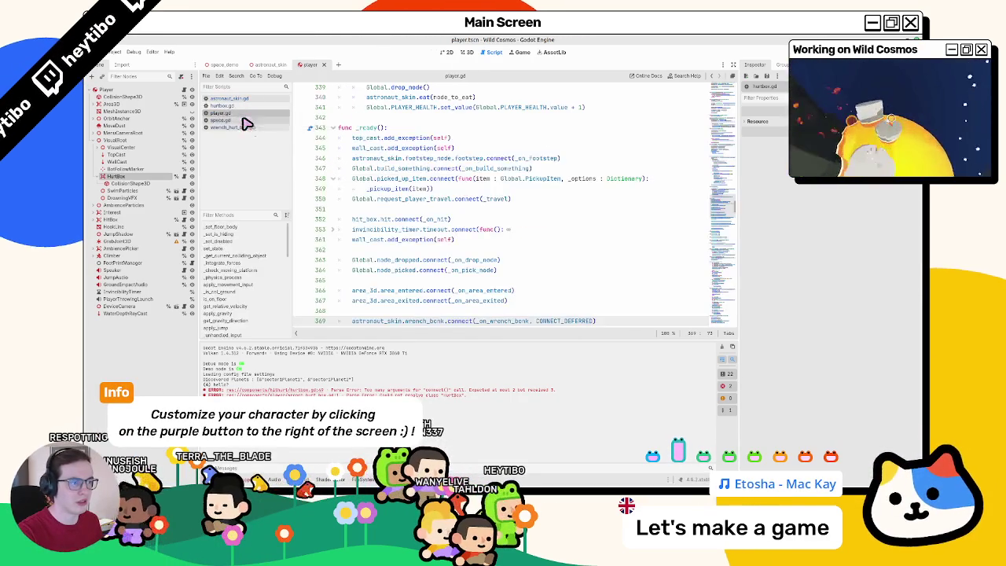
{"action": "scroll", "coordinate": [397, 184], "scroll_direction": "down", "scroll_amount": 3}
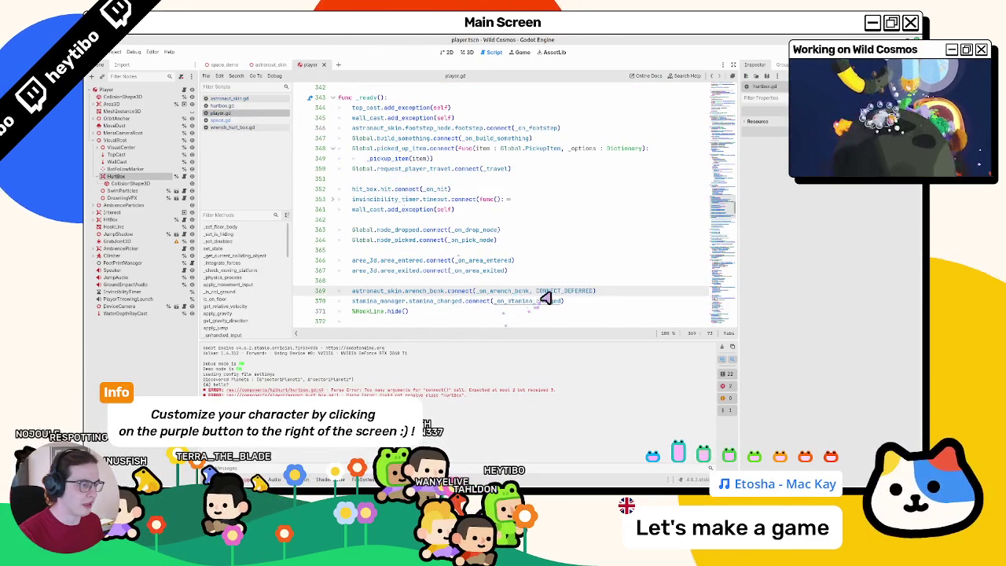
{"action": "key", "text": "super+Tab"}
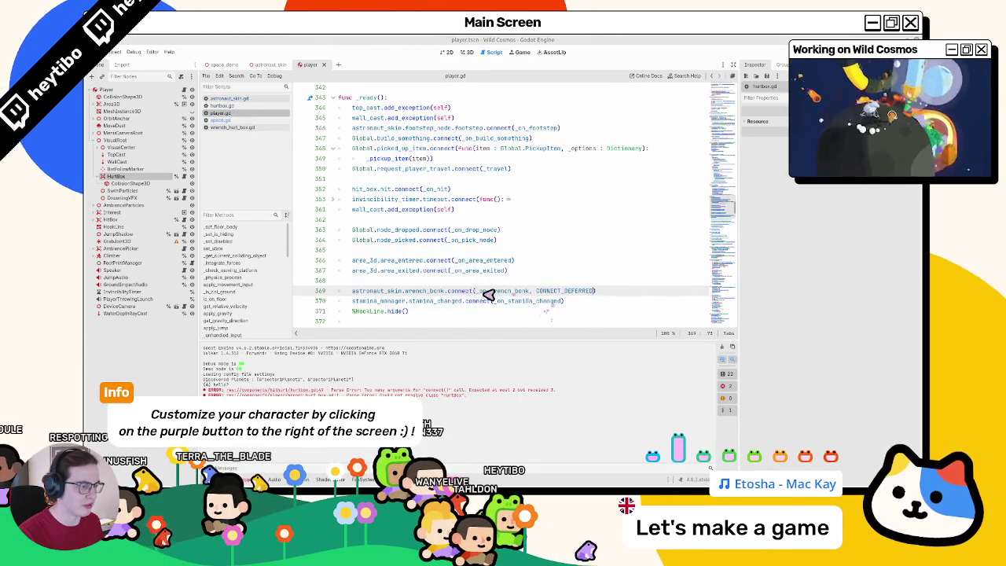
{"action": "key", "text": "ctrl+shift+F5"}
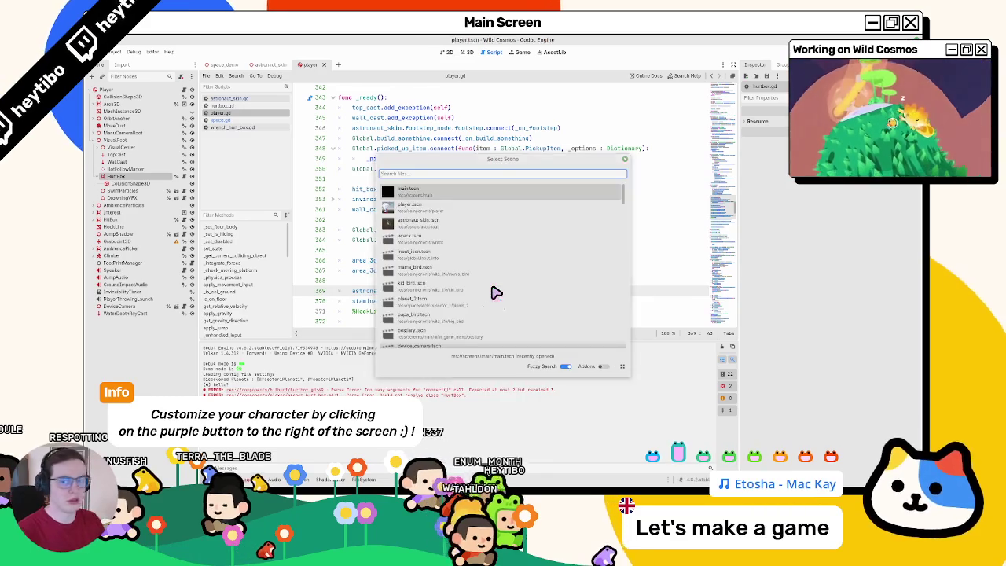
{"action": "key", "text": "Return"}
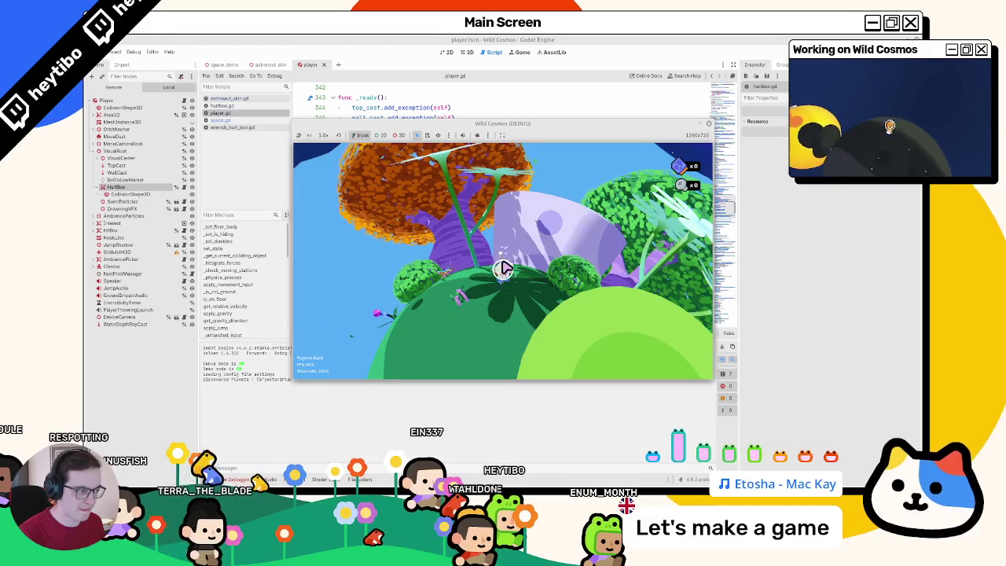
Step: Open and close the in-game tool wheel, then stop the game to return to player.gd
{"action": "key", "text": "Tab"}
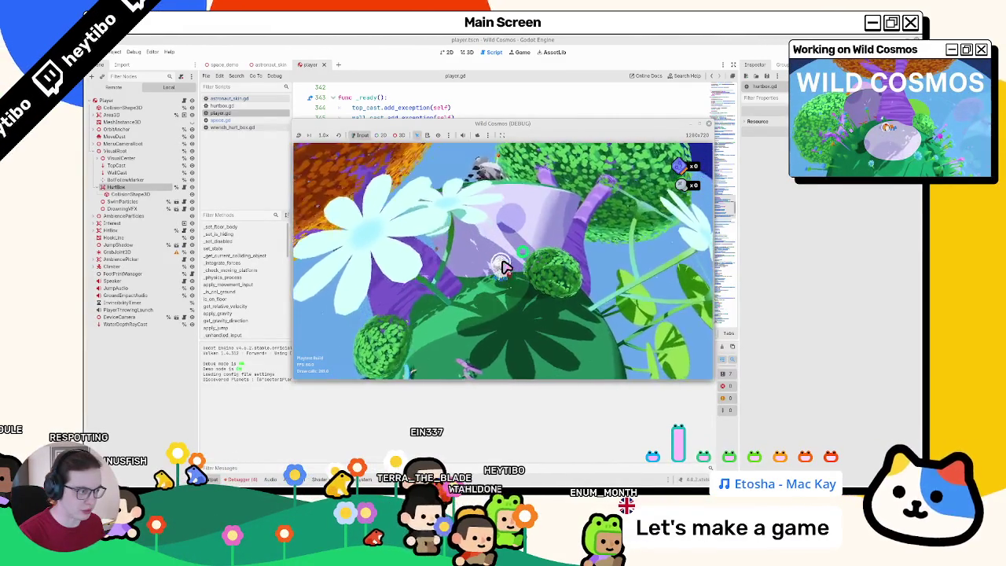
{"action": "key", "text": "Tab"}
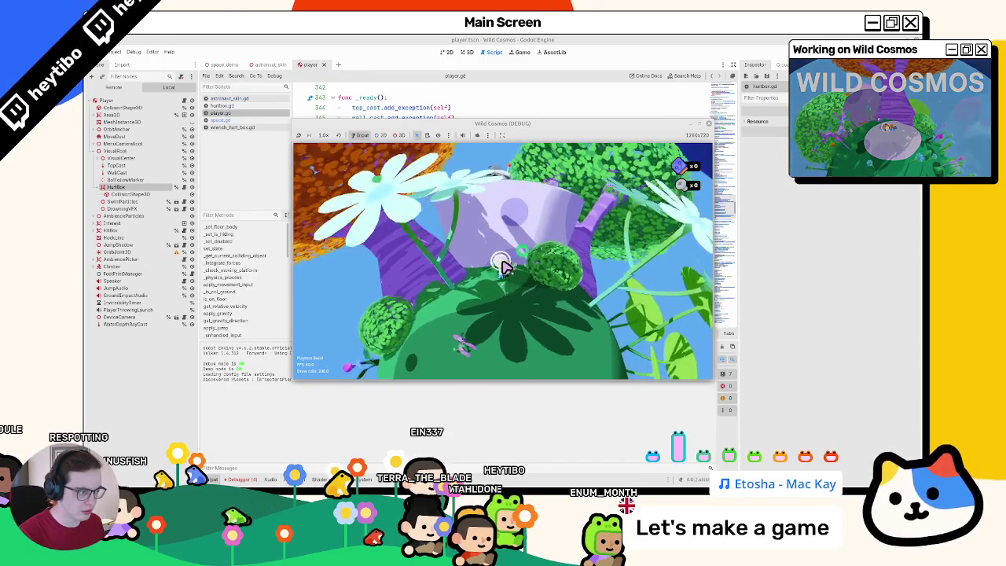
{"action": "key", "text": "F8"}
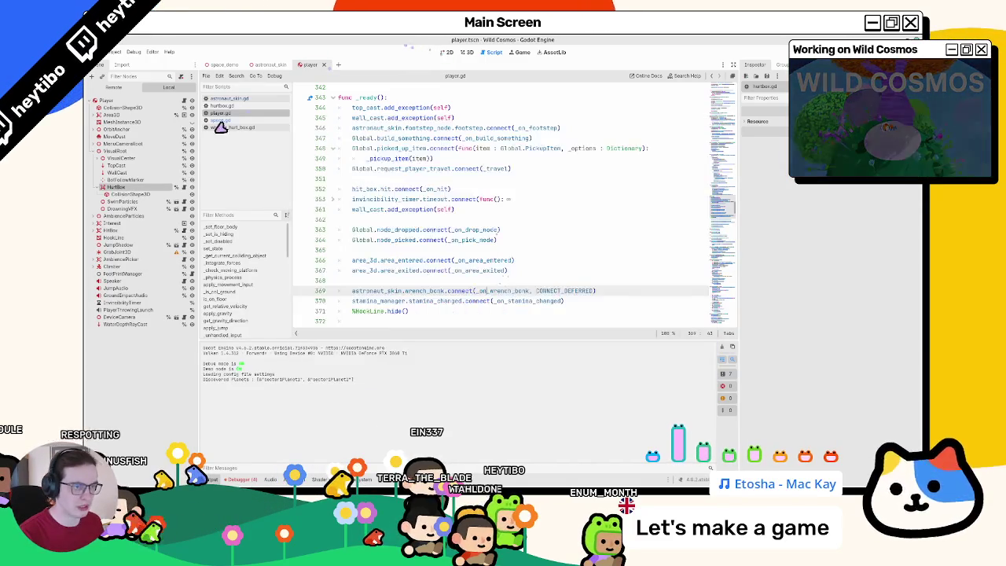
Step: Revert hurt()'s frame-deferral edits in hurtbox.gd, set the _duration default to 0.01, and test run
{"action": "left_click", "coordinate": [226, 127]}
{"action": "scroll", "coordinate": [487, 233], "scroll_direction": "down", "scroll_amount": 3}
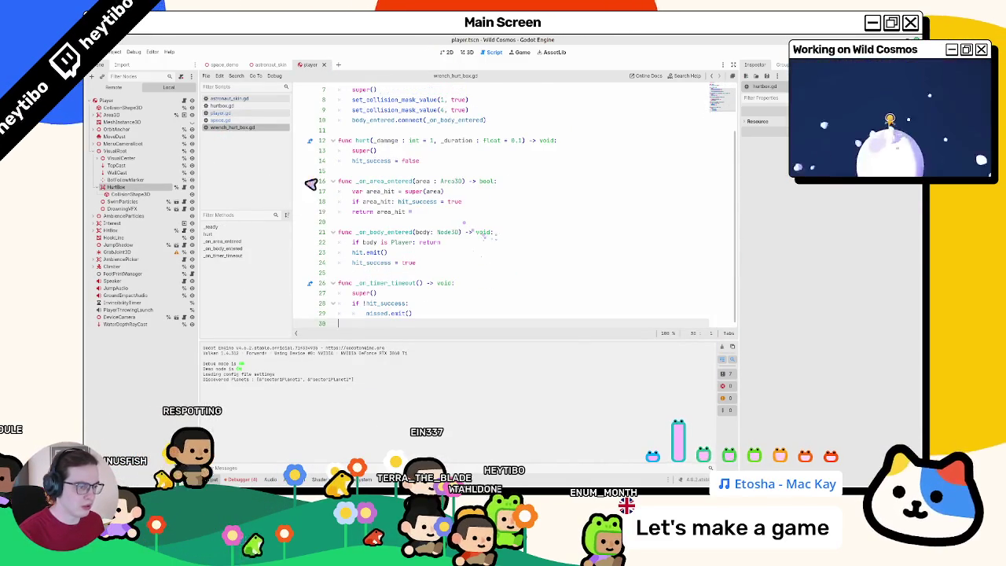
{"action": "left_click", "coordinate": [240, 113]}
{"action": "left_click", "coordinate": [236, 105]}
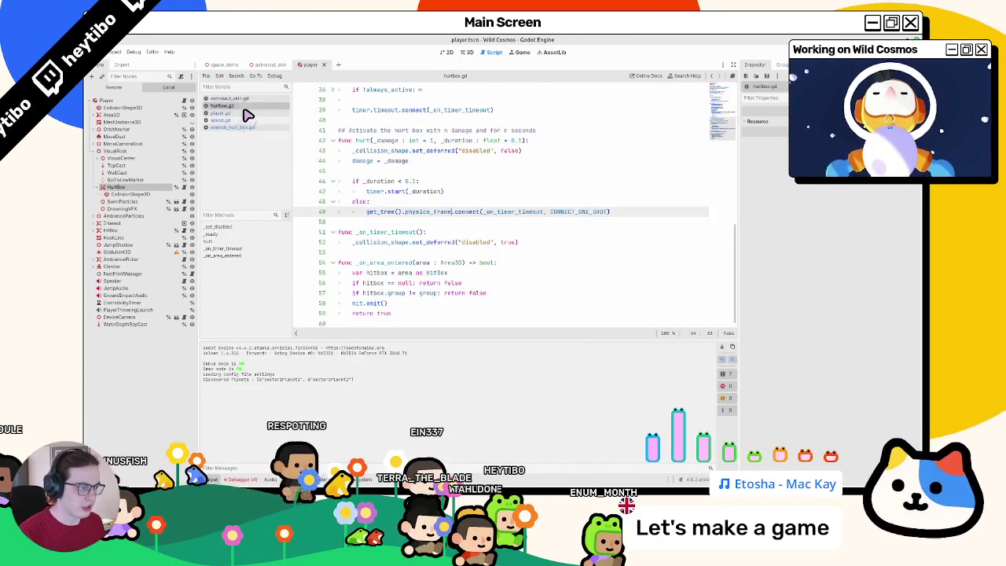
{"action": "key", "text": "ctrl+z"}
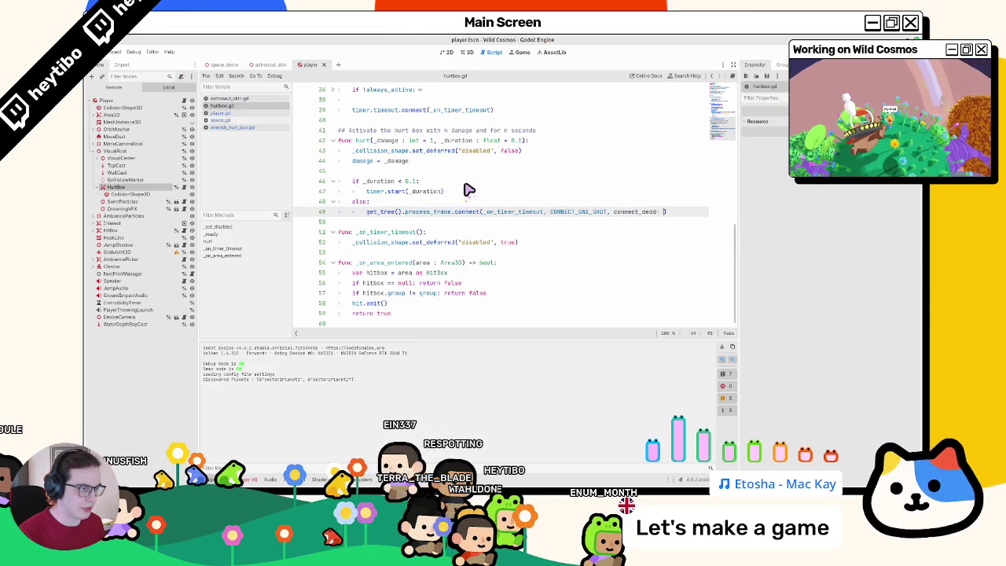
{"action": "key", "text": "ctrl+z"}
{"action": "key", "text": "ctrl+z"}
{"action": "key", "text": "ctrl+z"}
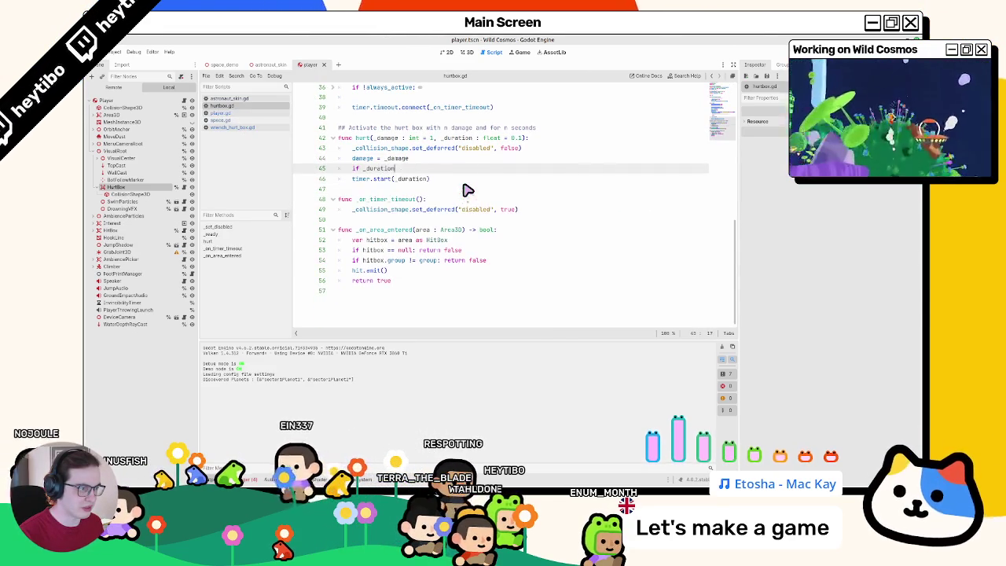
{"action": "key", "text": "ctrl+z"}
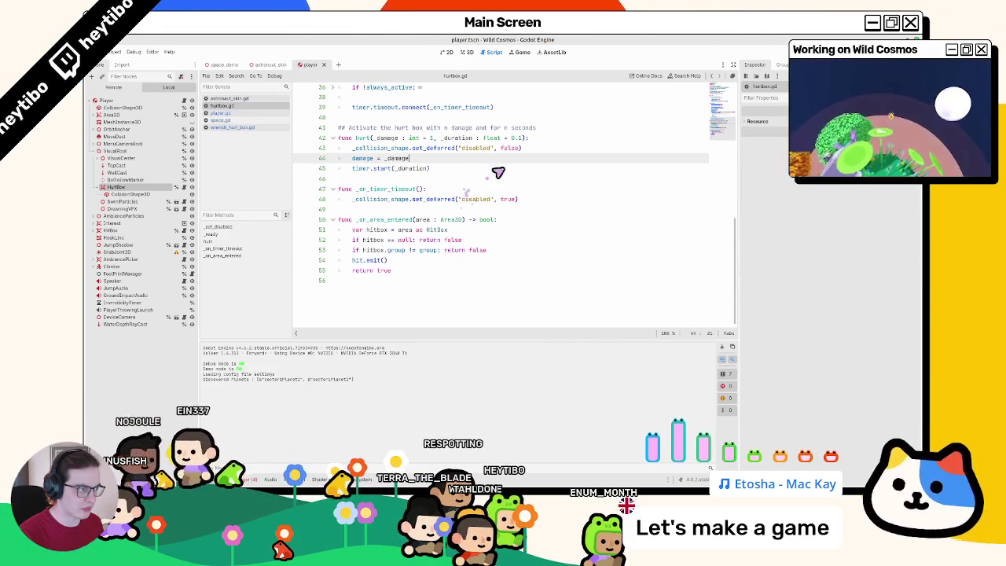
{"action": "double_click", "coordinate": [518, 137]}
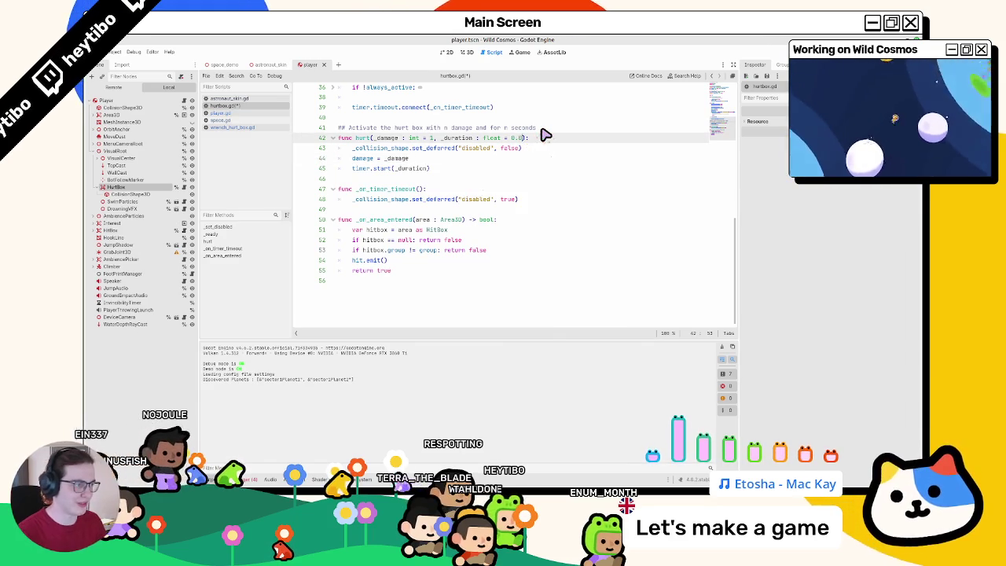
{"action": "key", "text": "F5"}
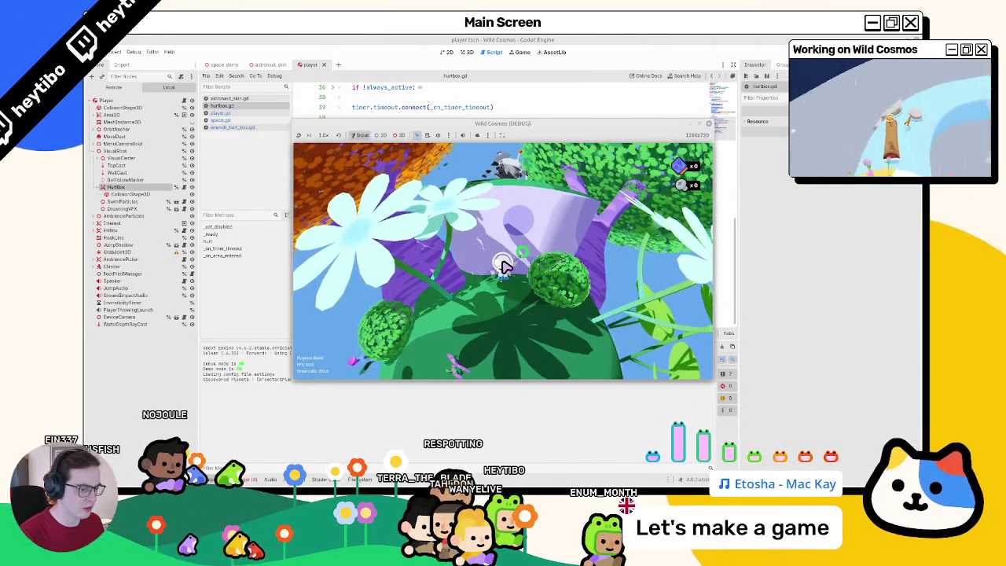
{"action": "key", "text": "F8"}
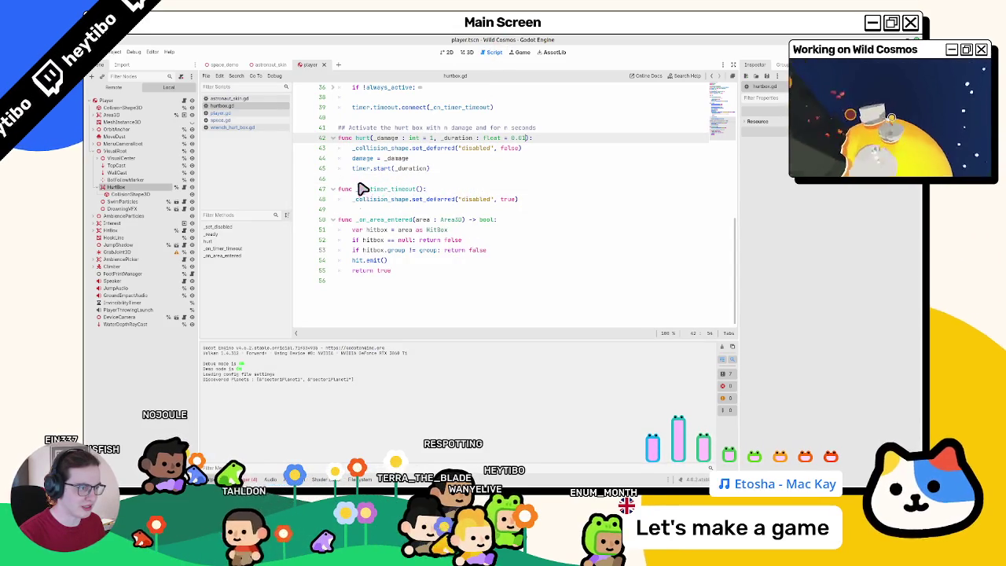
Step: Delete the leftover hello? print from wrench_hurt_box.gd and check git status in the terminal
{"action": "scroll", "coordinate": [351, 190], "scroll_direction": "up", "scroll_amount": 3}
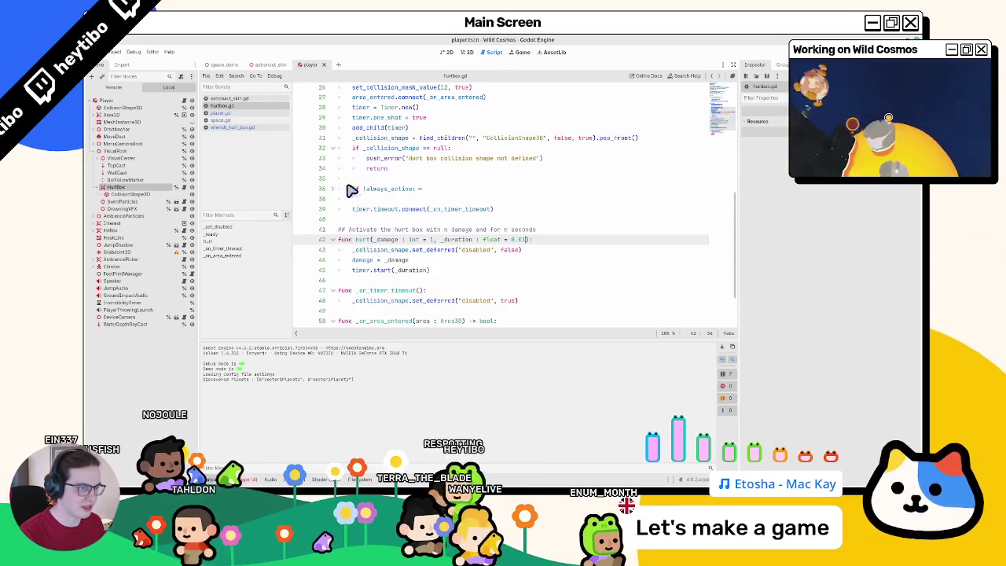
{"action": "left_click", "coordinate": [232, 126]}
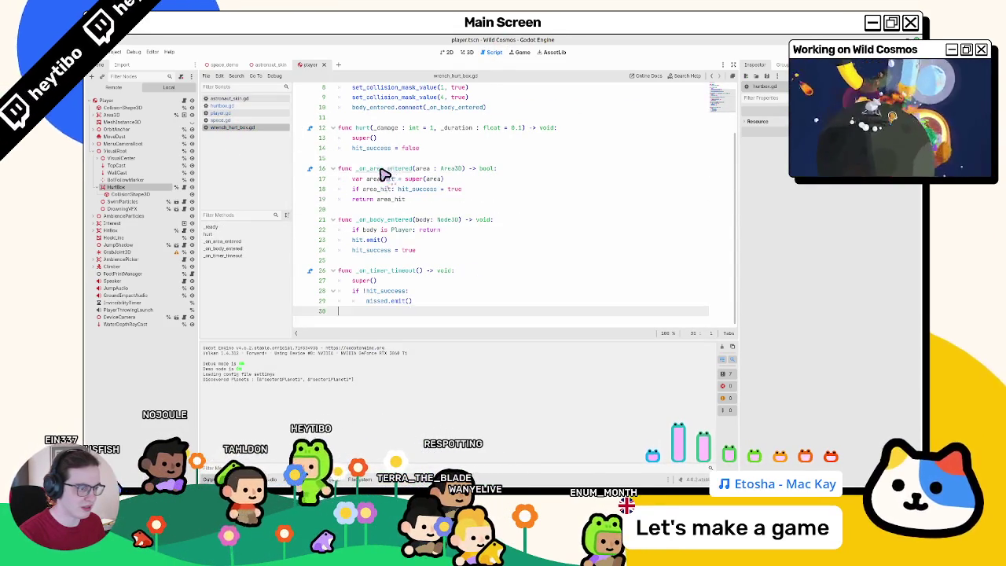
{"action": "key", "text": "BackSpace"}
{"action": "key", "text": "BackSpace"}
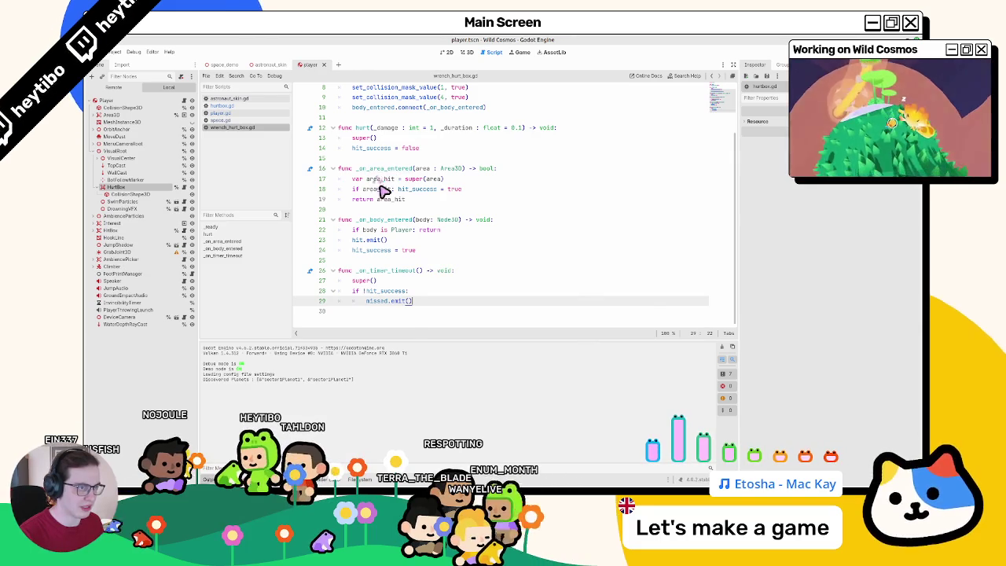
{"action": "key", "text": "alt+Tab"}
{"action": "key", "text": "Return"}
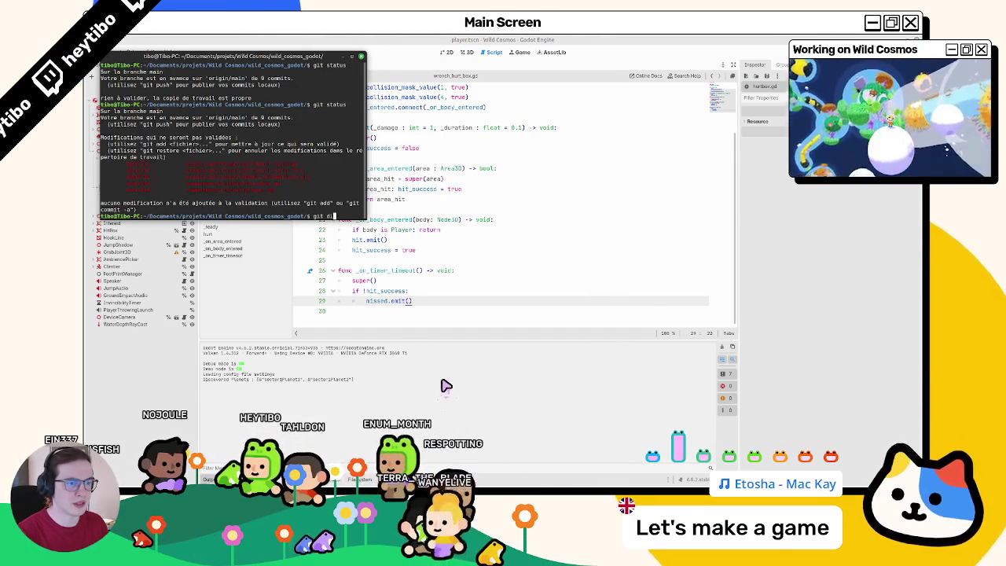
Step: Show the git diff of components/hithurt/, revealing hurtbox.gd's new 0.01 default duration
{"action": "key", "text": "Tab"}
{"action": "type", "text": "h"}
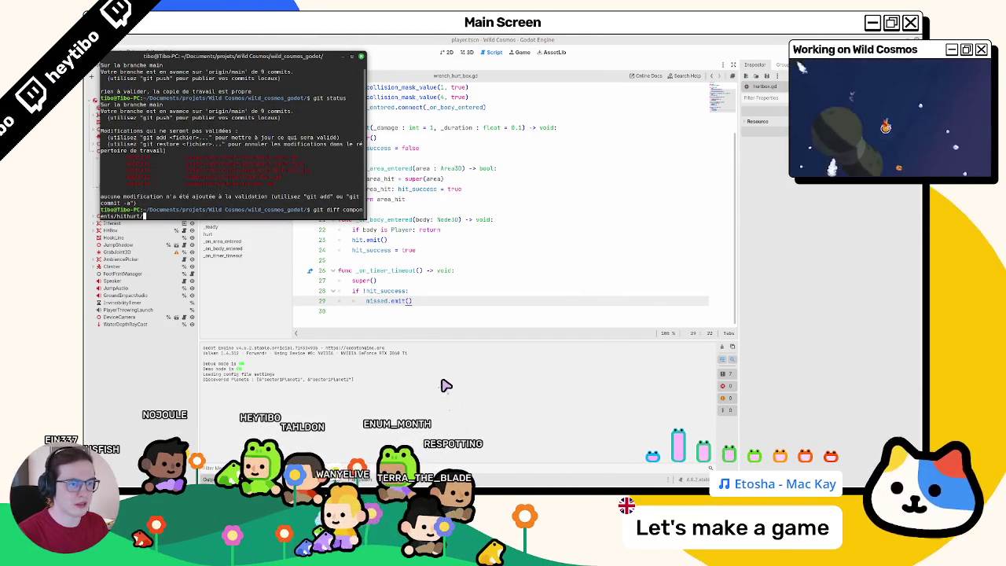
{"action": "key", "text": "Return"}
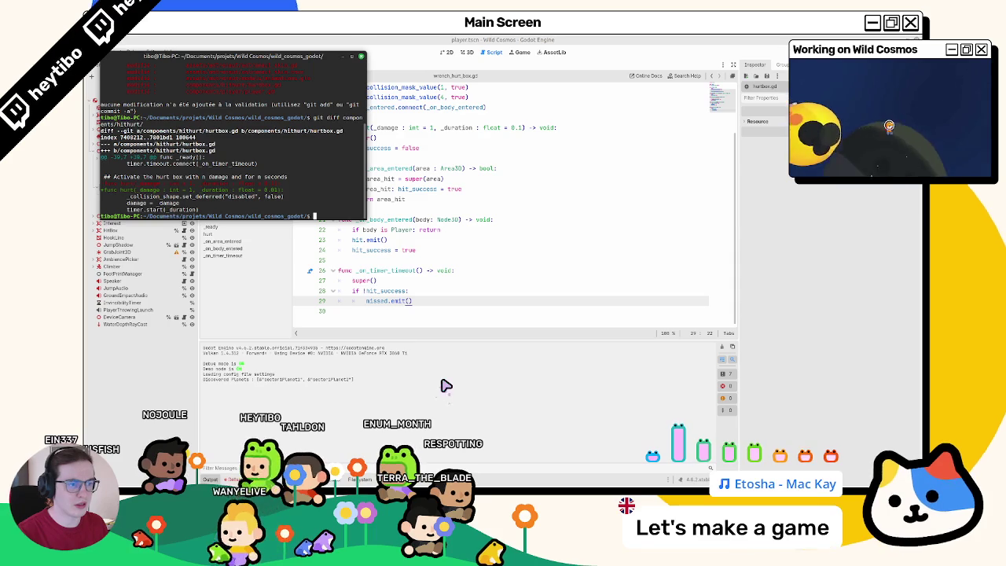
Step: Back in Godot, flip through the open scripts to hurtbox.gd's hurt() declaration
{"action": "left_click", "coordinate": [445, 385]}
{"action": "left_click", "coordinate": [258, 118]}
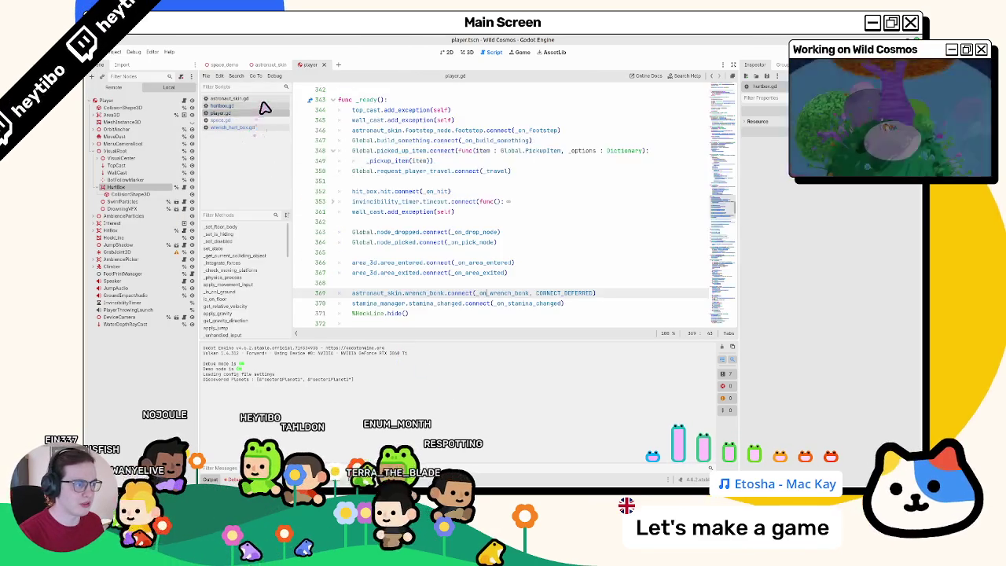
{"action": "left_click", "coordinate": [260, 101]}
{"action": "left_click", "coordinate": [265, 114]}
{"action": "left_click", "coordinate": [265, 120]}
{"action": "left_click", "coordinate": [266, 106]}
{"action": "left_click", "coordinate": [478, 223]}
{"action": "left_click", "coordinate": [478, 242]}
Step: Glance at the terminal diff again, then launch Wild Cosmos in a debug window
{"action": "key", "text": "alt+Tab"}
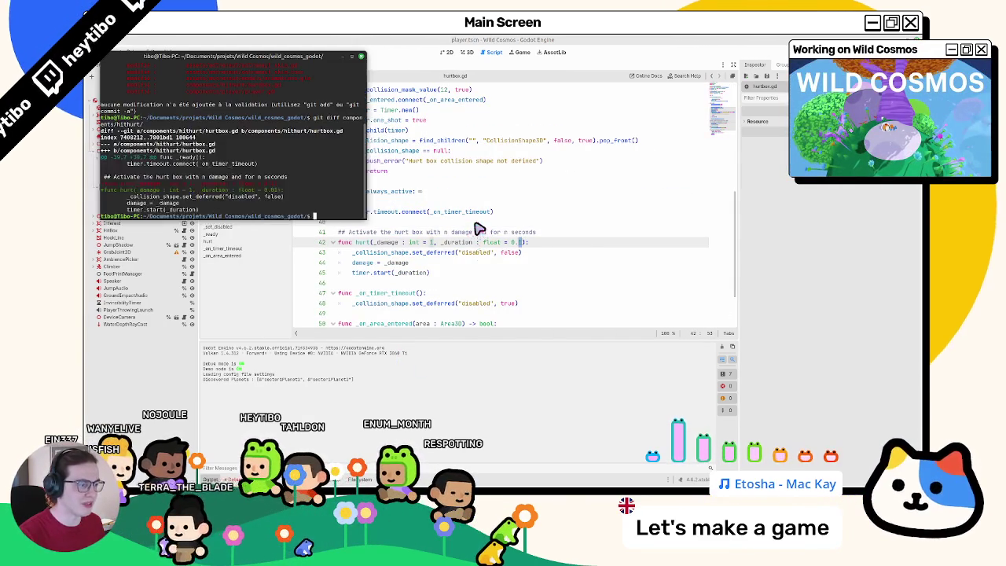
{"action": "key", "text": "alt+Tab"}
{"action": "key", "text": "F5"}
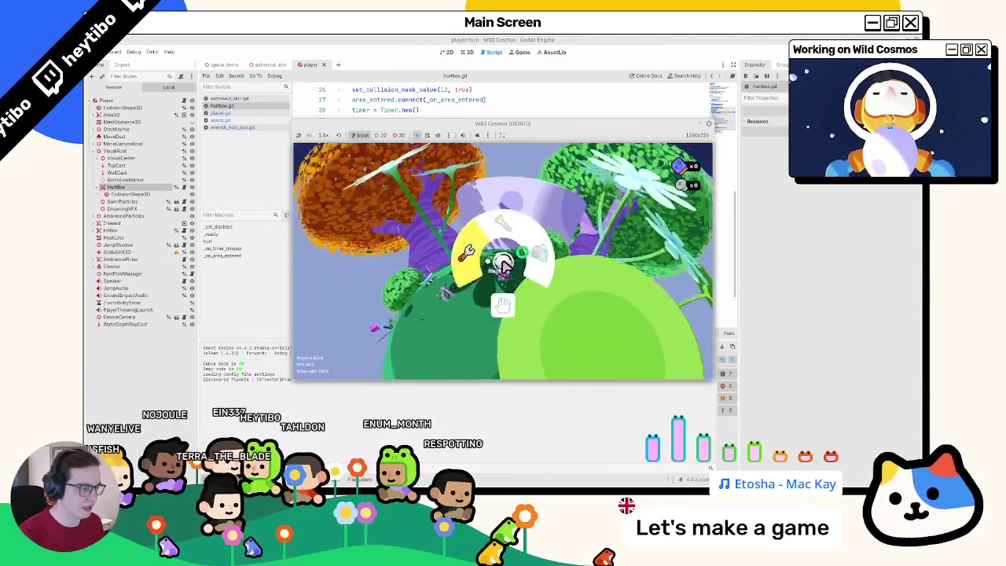
Step: Try the wrench hit in the running game, then stop Wild Cosmos with F8
{"action": "key", "text": "F8"}
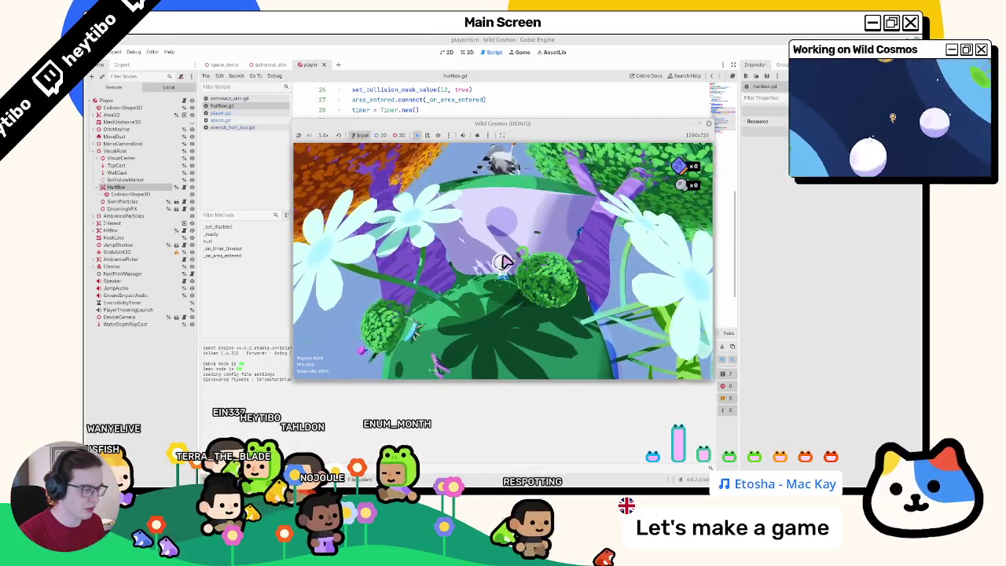
{"action": "key", "text": "F8"}
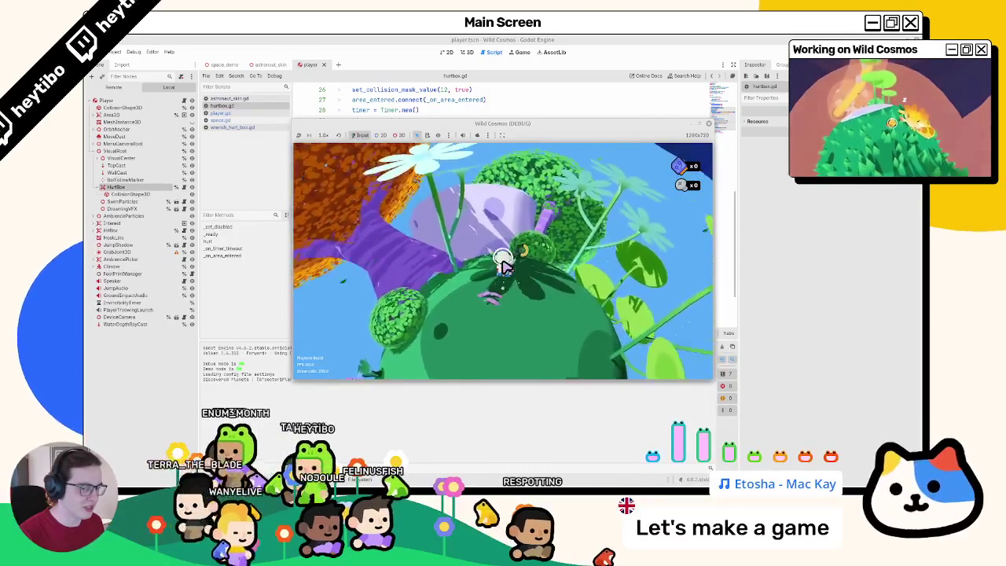
{"action": "key", "text": "F8"}
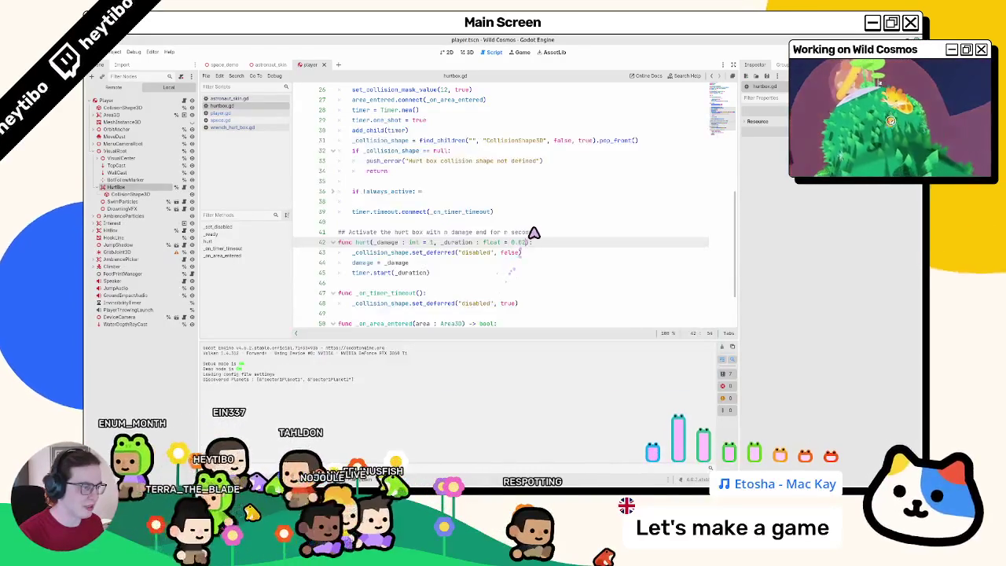
{"action": "key", "text": "F5"}
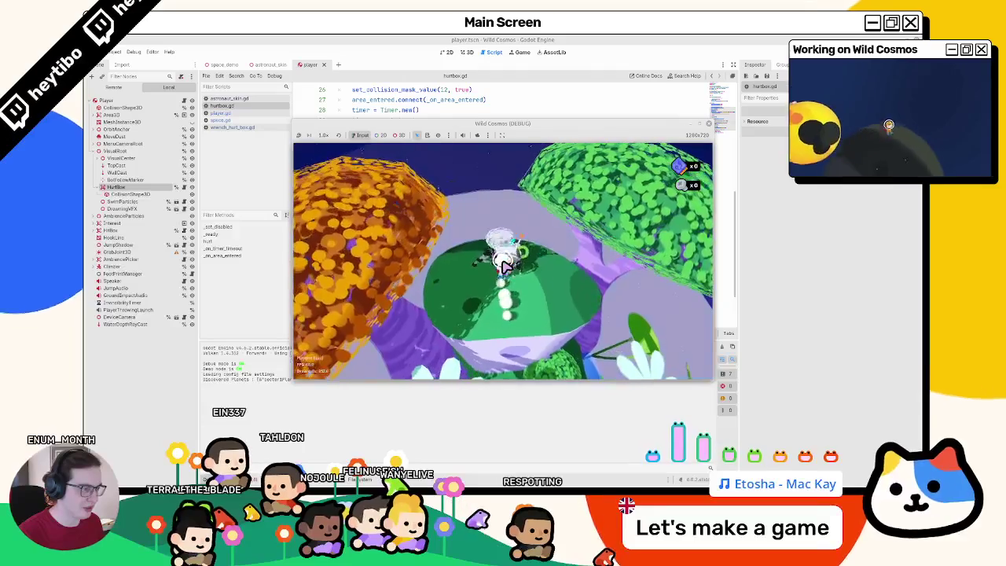
{"action": "key", "text": "F8"}
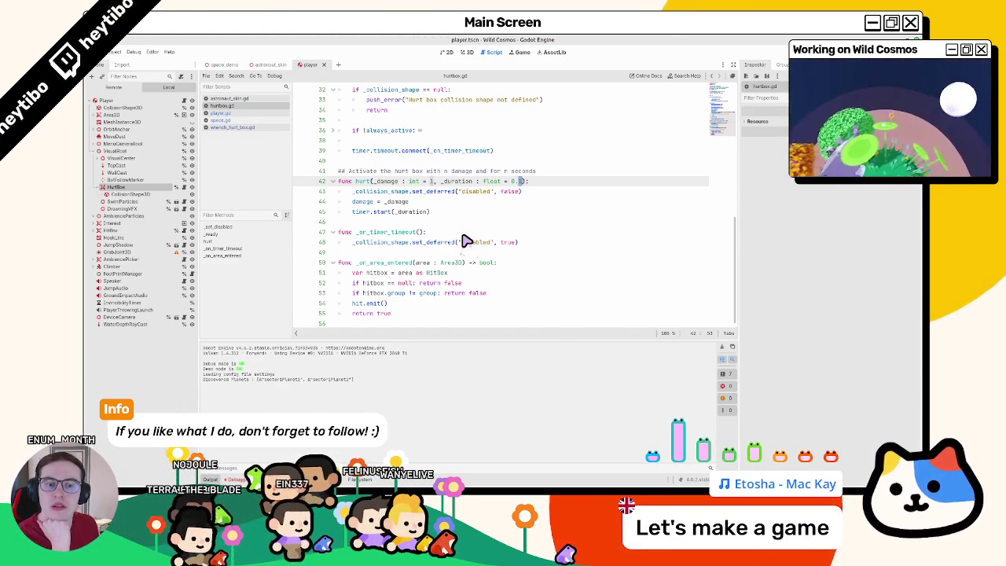
{"action": "right_click", "coordinate": [463, 236]}
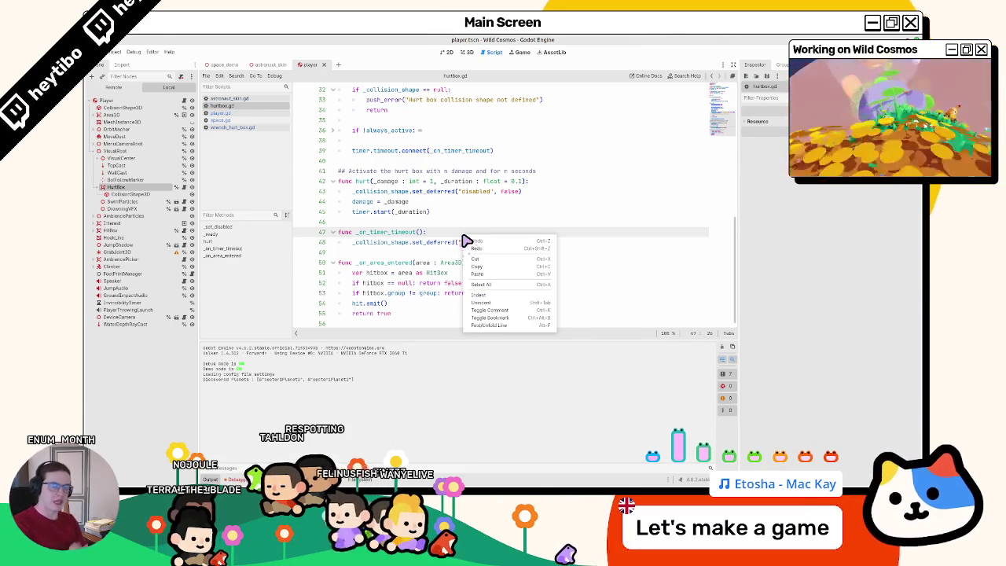
{"action": "left_click", "coordinate": [440, 245]}
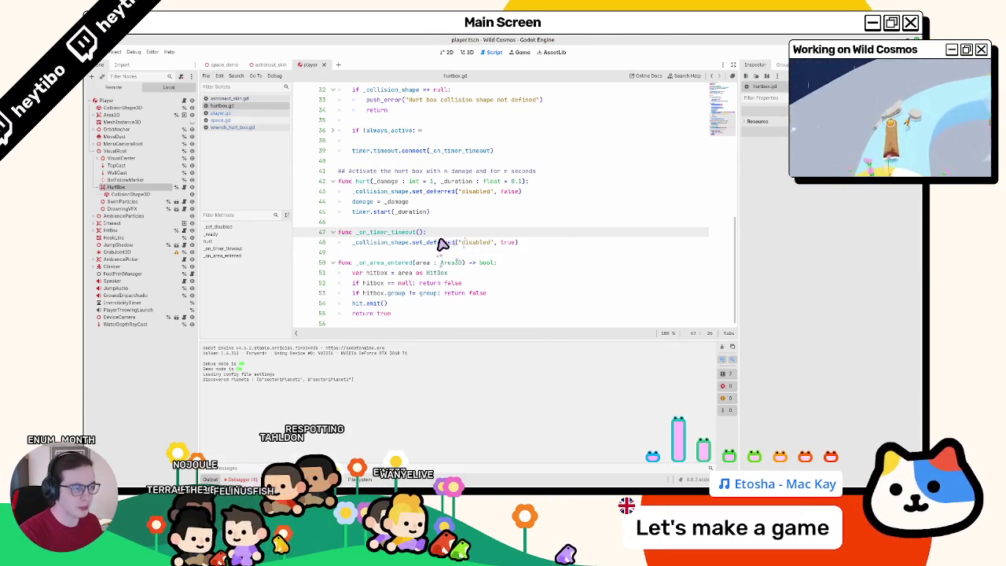
{"action": "double_click", "coordinate": [440, 243]}
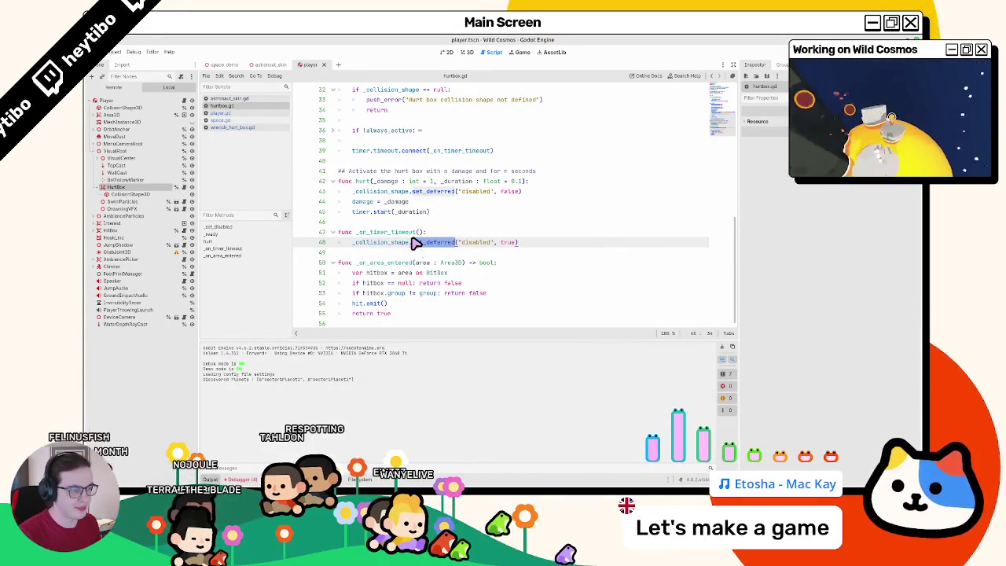
{"action": "double_click", "coordinate": [373, 237]}
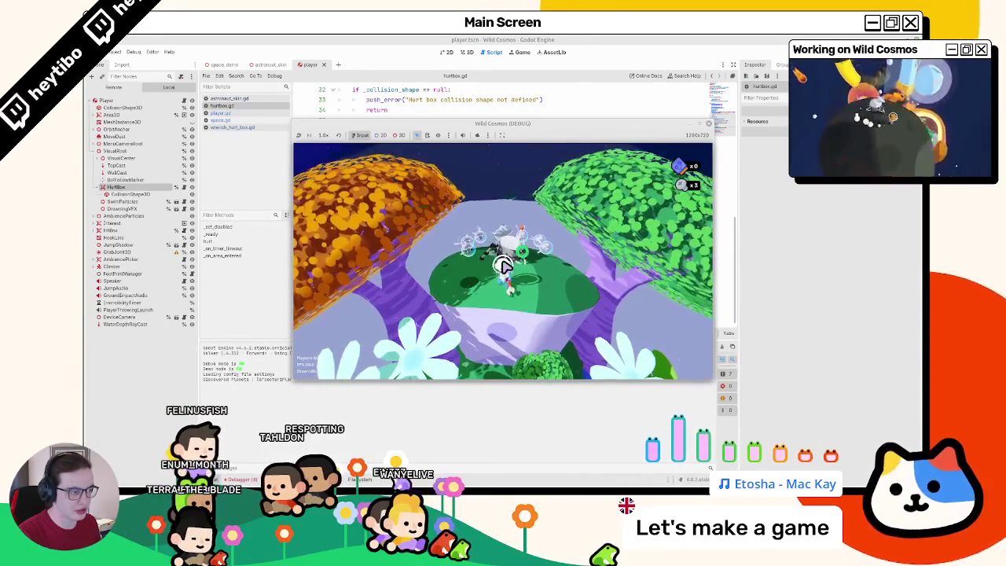
{"action": "key", "text": "alt+Tab"}
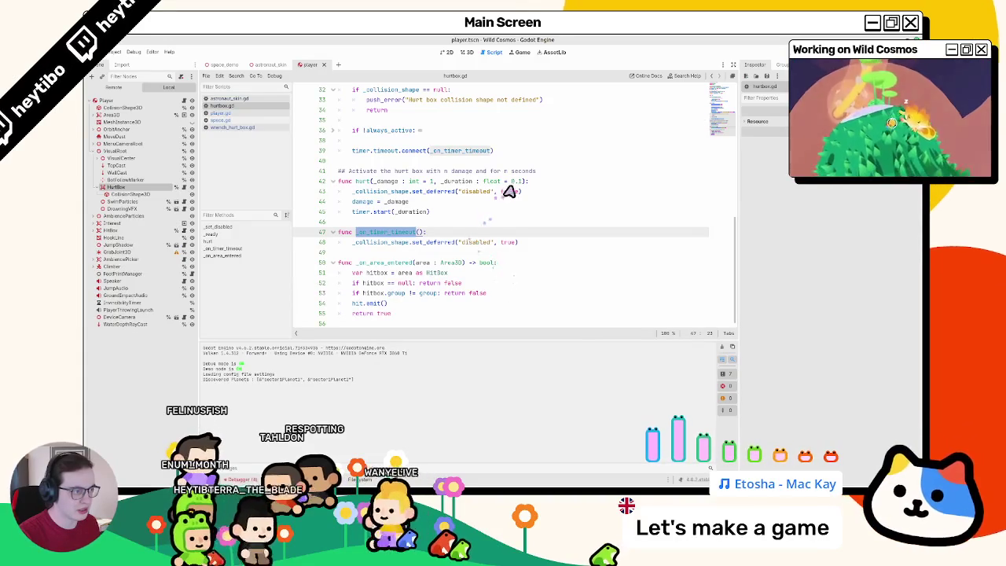
Step: Complete the connect line's _on_timer_timeout callback in hurtbox.gd and save the script
{"action": "left_click", "coordinate": [513, 182]}
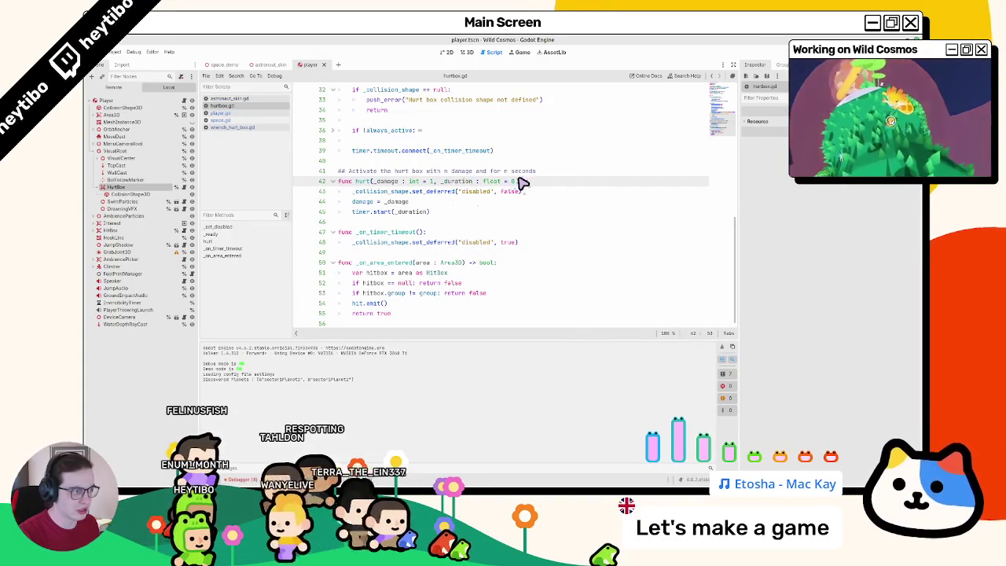
{"action": "double_click", "coordinate": [470, 181]}
{"action": "left_click", "coordinate": [381, 213]}
{"action": "key", "text": "shift+Home"}
{"action": "key", "text": "ctrl+c"}
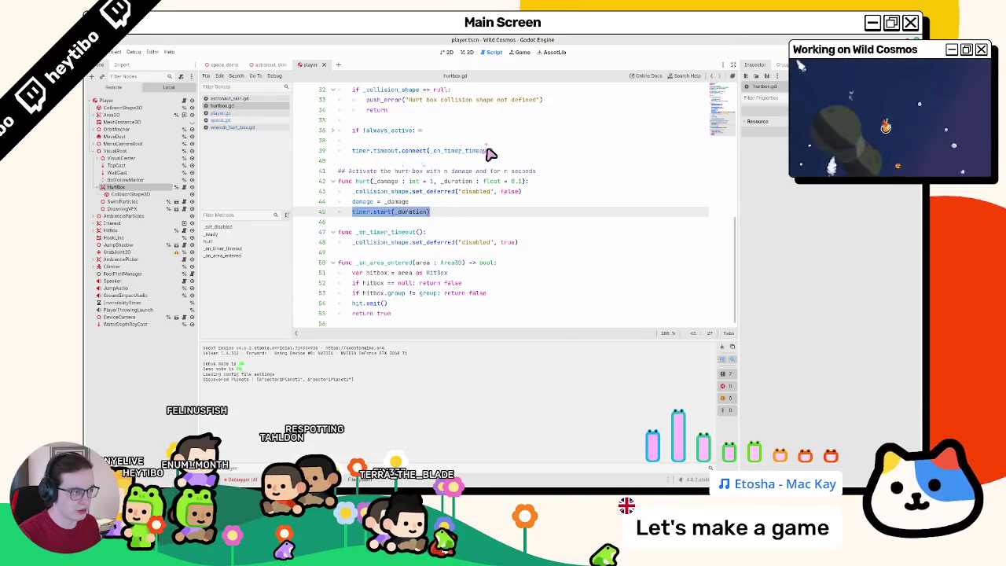
{"action": "left_click", "coordinate": [486, 151]}
{"action": "type", "text": "o"}
{"action": "key", "text": "Return"}
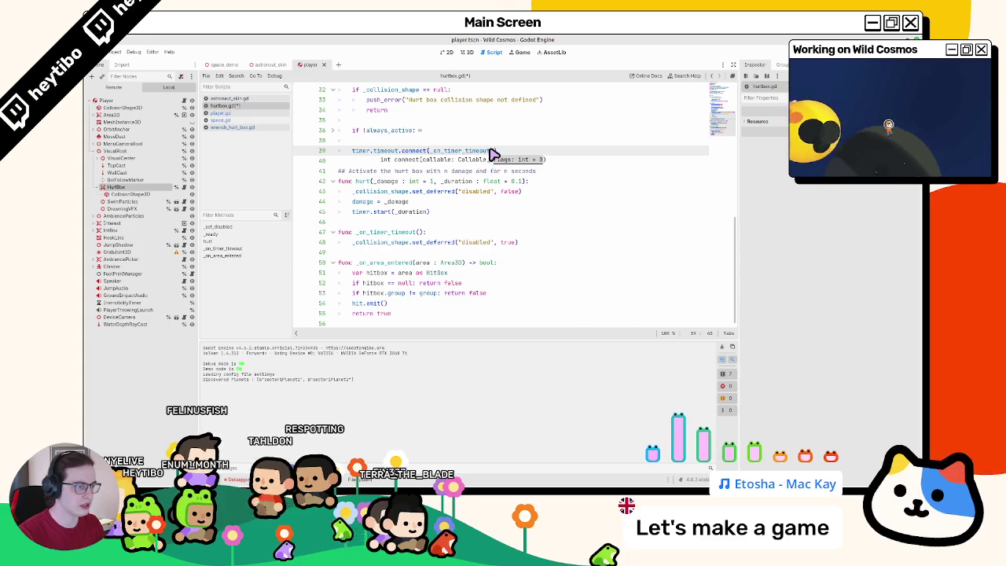
{"action": "key", "text": "ctrl+s"}
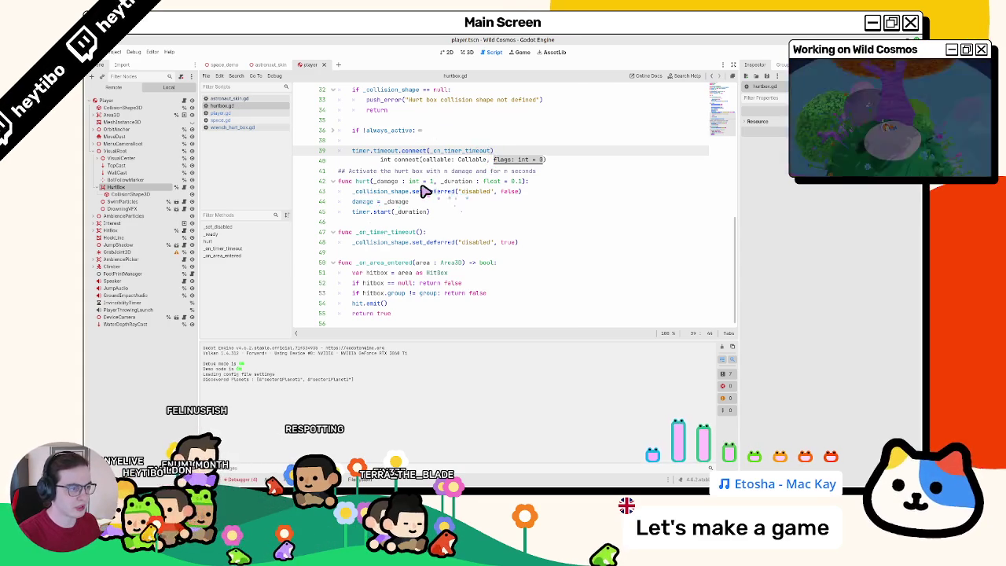
Step: Insert an 'if _duration < 0.1:' check above timer.start(_duration) and indent the call under it
{"action": "left_click", "coordinate": [424, 183]}
{"action": "left_click", "coordinate": [444, 213]}
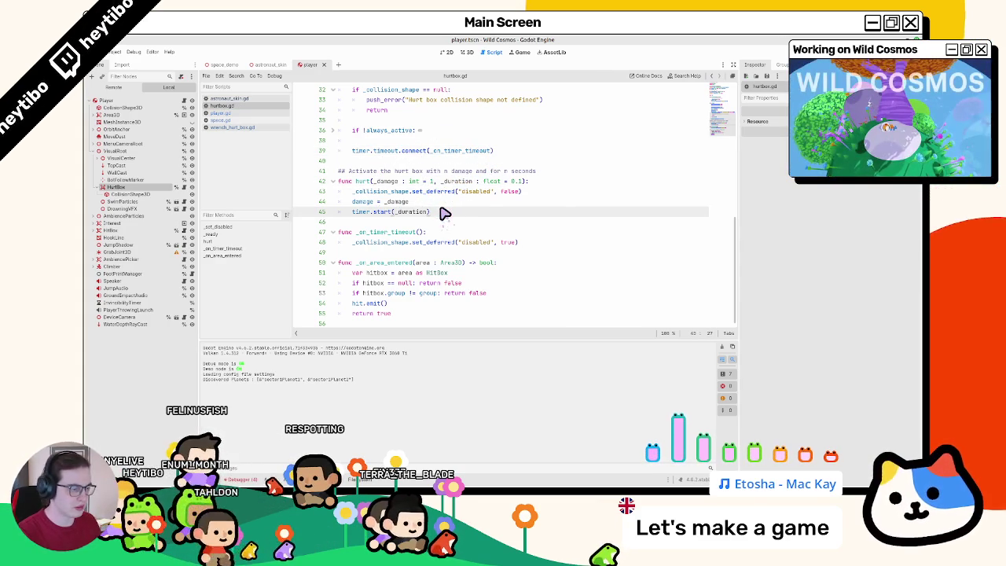
{"action": "key", "text": "ctrl+shift+Return"}
{"action": "type", "text": "uration < "}
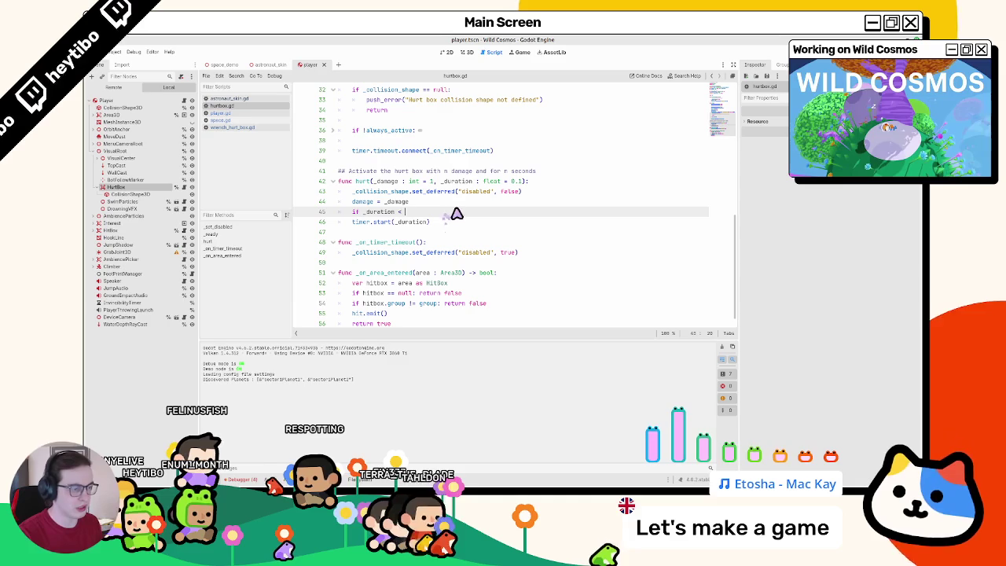
{"action": "type", "text": "1.0"}
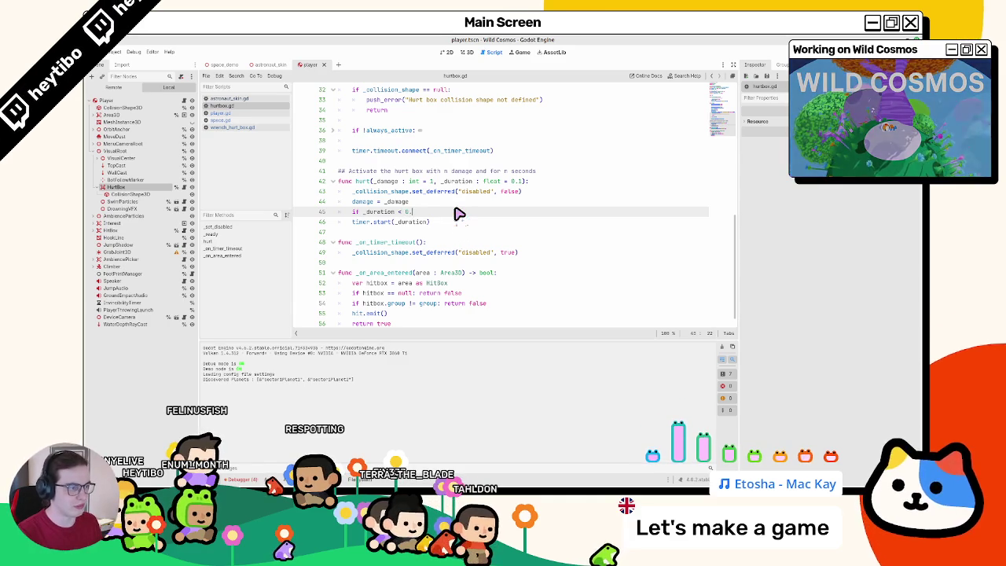
{"action": "left_click", "coordinate": [521, 182]}
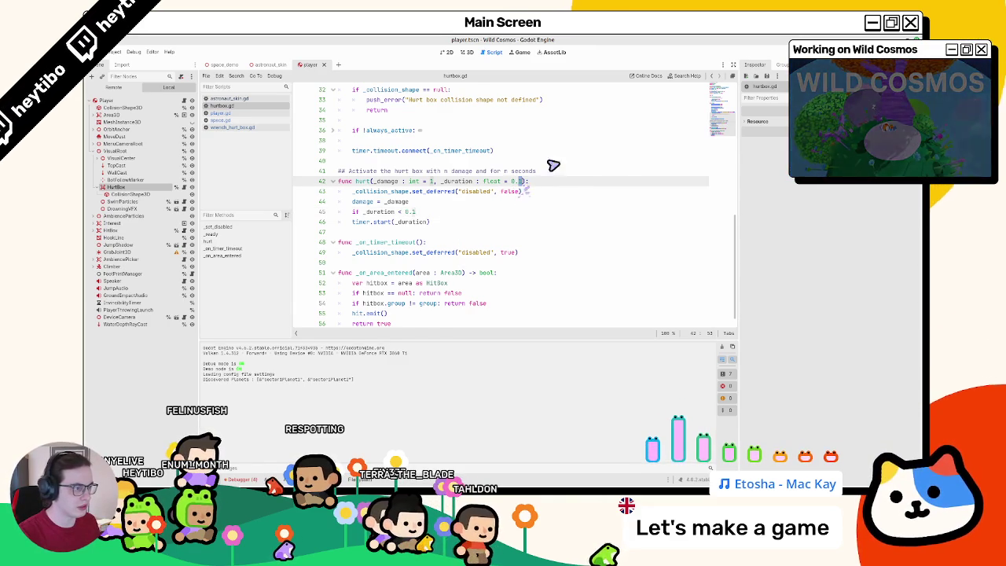
{"action": "type", "text": "0"}
{"action": "left_click", "coordinate": [443, 216]}
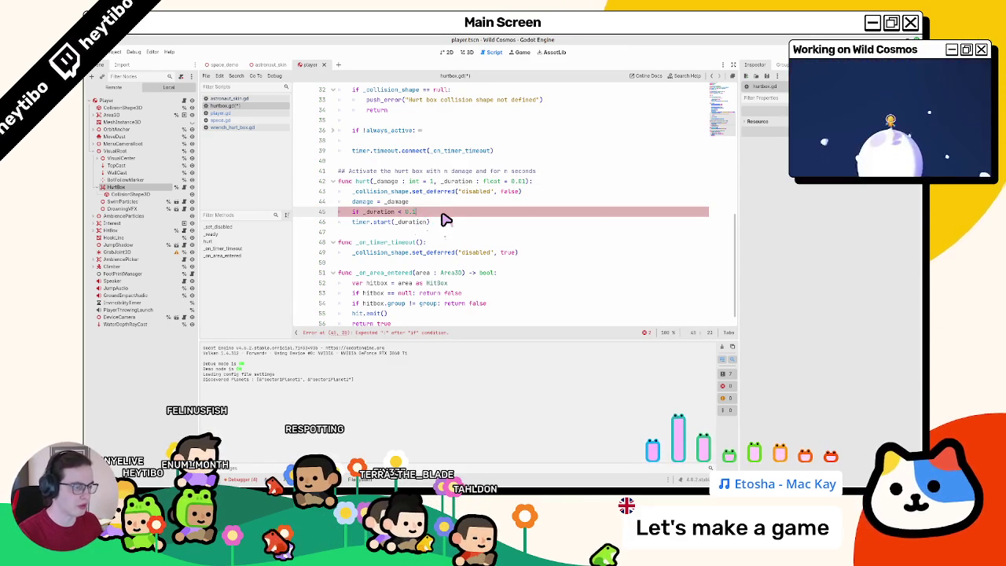
{"action": "type", "text": ":"}
{"action": "key", "text": "Down"}
{"action": "key", "text": "Home"}
{"action": "key", "text": "Tab"}
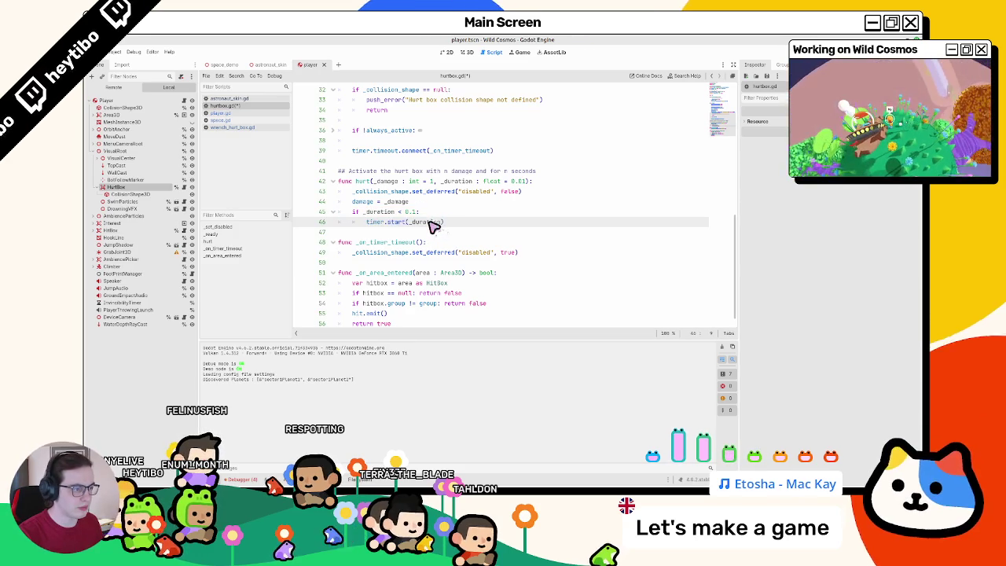
{"action": "left_click_drag", "start_coordinate": [384, 223], "coordinate": [445, 224]}
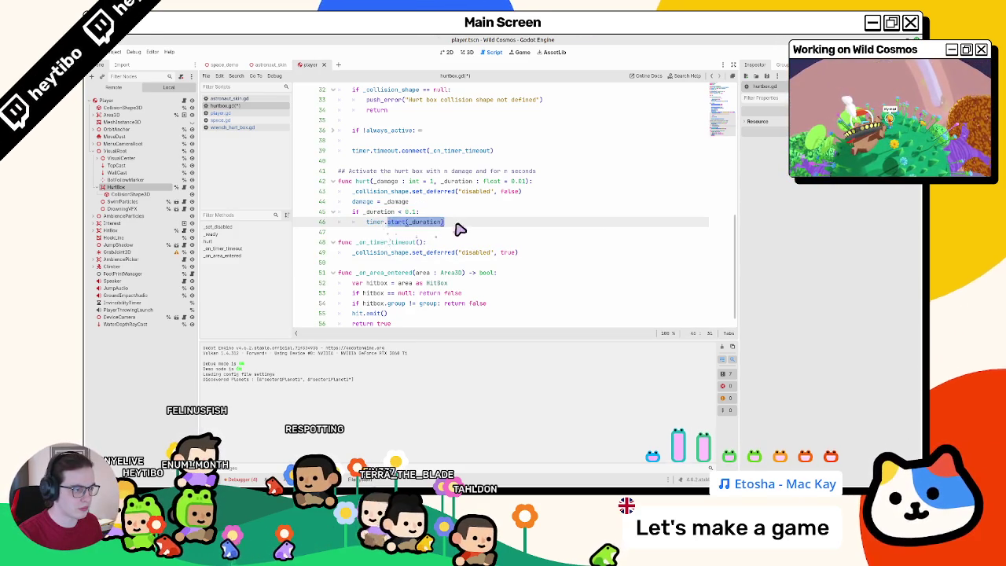
{"action": "left_click", "coordinate": [367, 223], "text": "shift"}
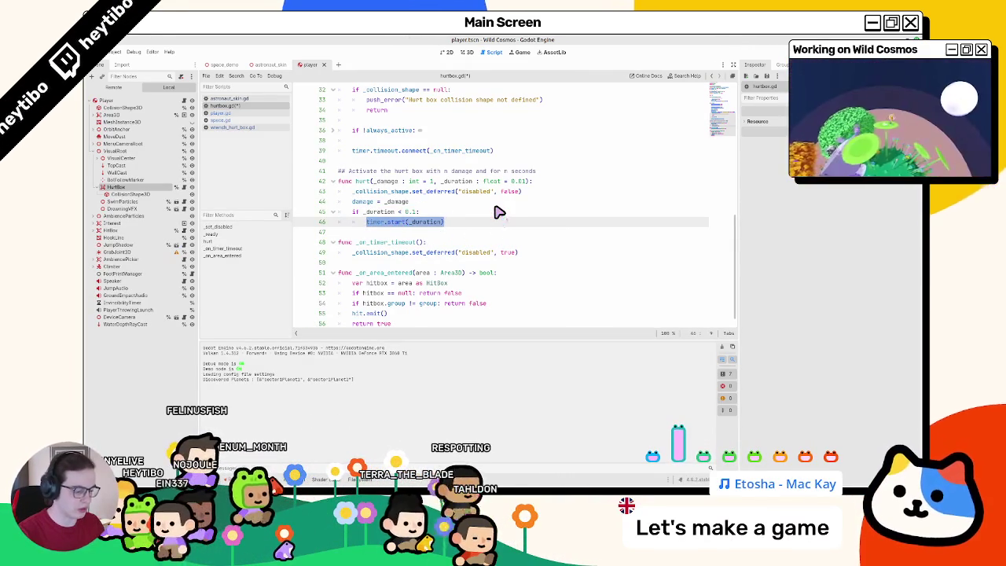
Step: Call _on_timer_timeout() under the if, and add an else: branch with timer.start(_duration)
{"action": "type", "text": "_dn_t"}
{"action": "key", "text": "Return"}
{"action": "key", "text": "Return"}
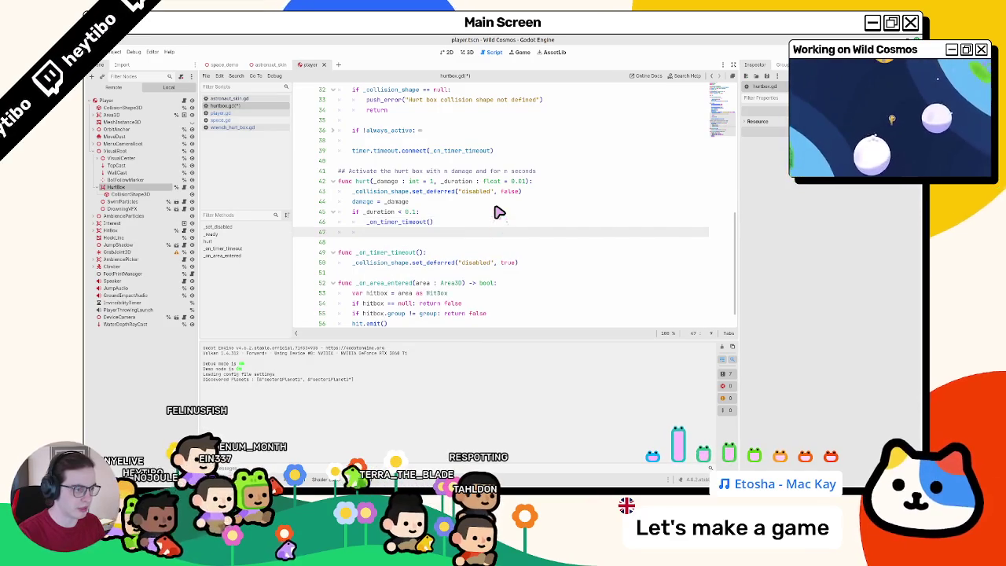
{"action": "type", "text": "else:"}
{"action": "key", "text": "Return"}
{"action": "key", "text": "ctrl+v"}
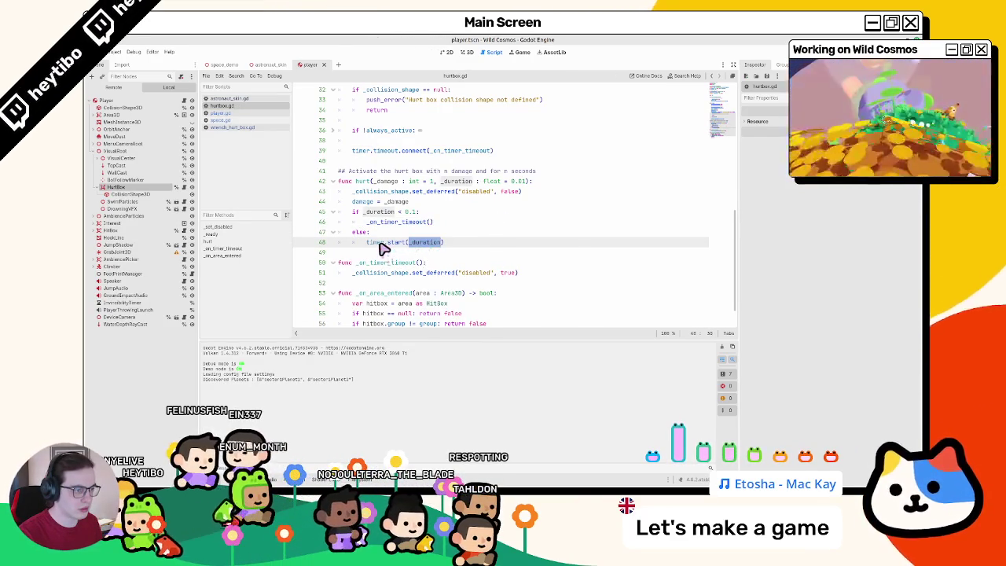
Step: Review the _on_timer_timeout and _on_area_entered functions, then switch to the running game
{"action": "left_click", "coordinate": [383, 249]}
{"action": "left_click", "coordinate": [380, 265]}
{"action": "double_click", "coordinate": [380, 265]}
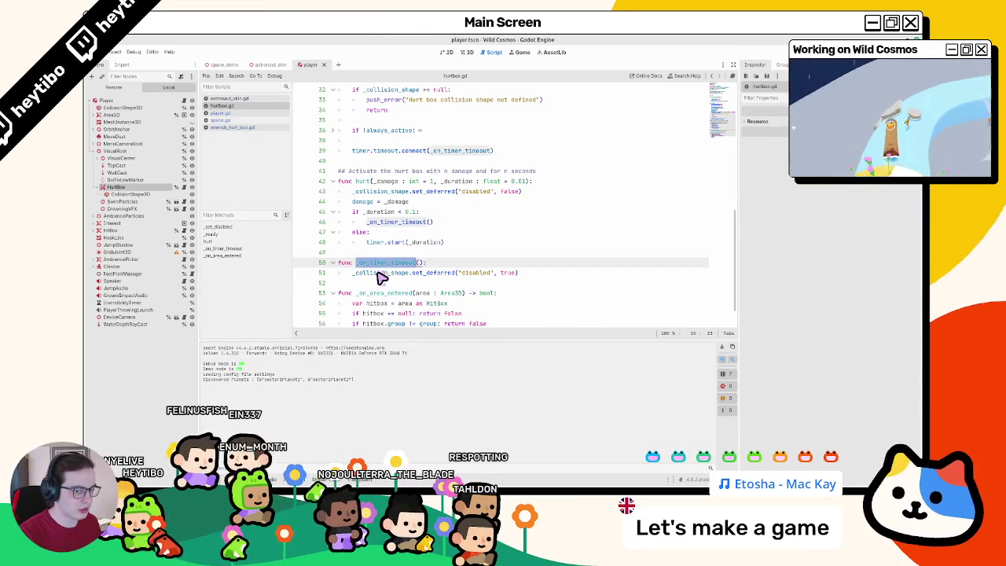
{"action": "double_click", "coordinate": [383, 274]}
{"action": "left_click", "coordinate": [383, 266]}
{"action": "double_click", "coordinate": [380, 264]}
{"action": "double_click", "coordinate": [384, 273]}
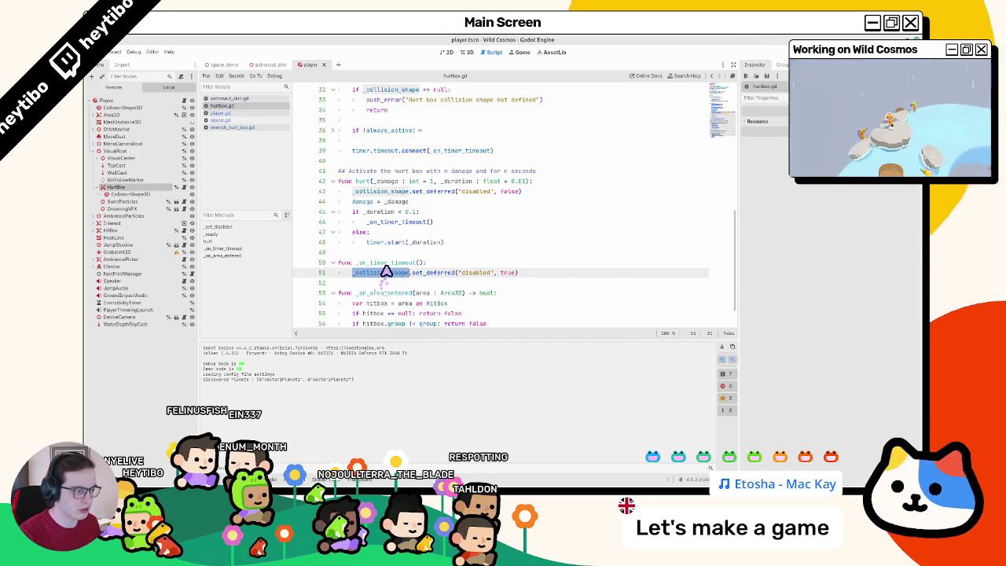
{"action": "scroll", "coordinate": [381, 283], "scroll_direction": "up", "scroll_amount": 2}
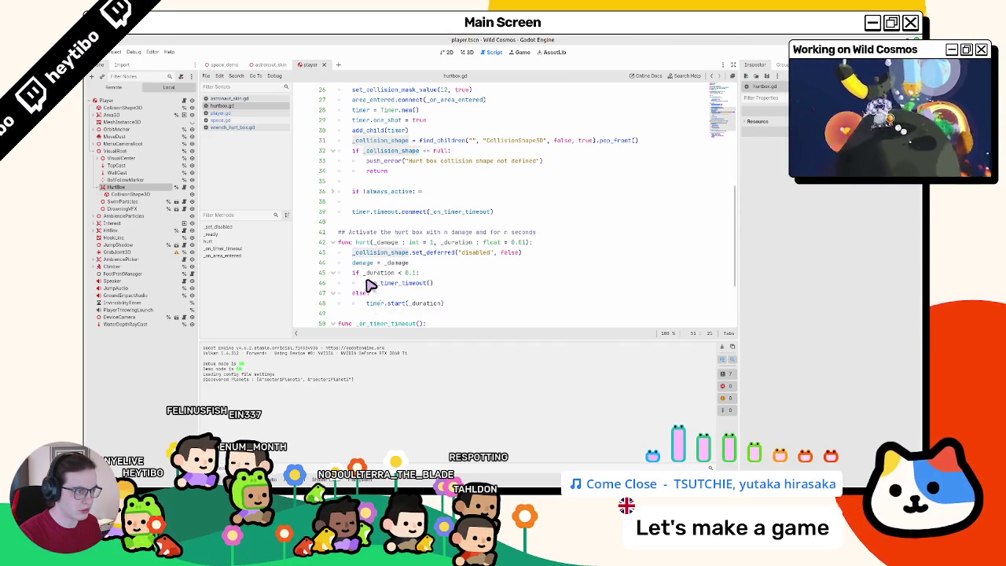
{"action": "scroll", "coordinate": [368, 284], "scroll_direction": "down", "scroll_amount": 2}
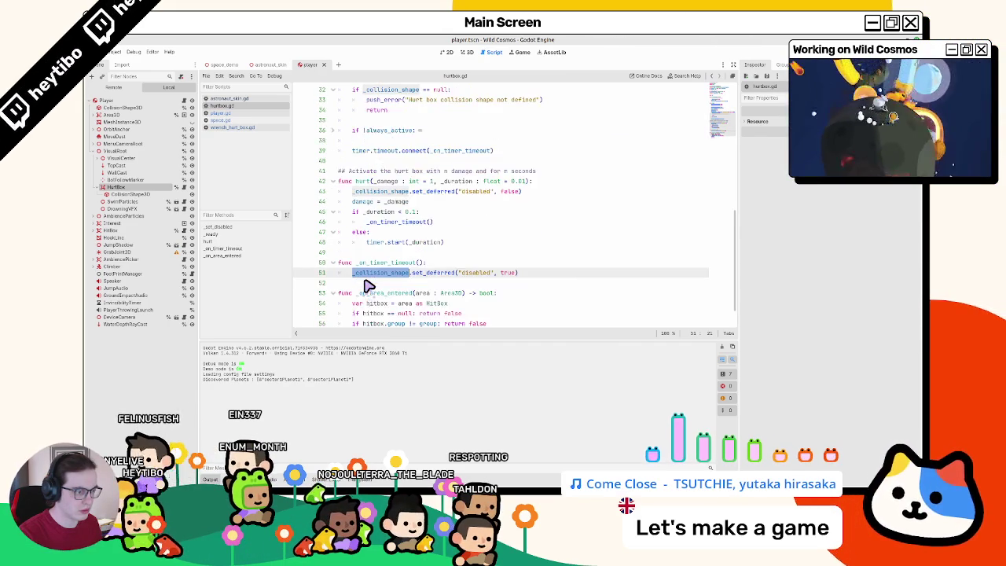
{"action": "double_click", "coordinate": [379, 294]}
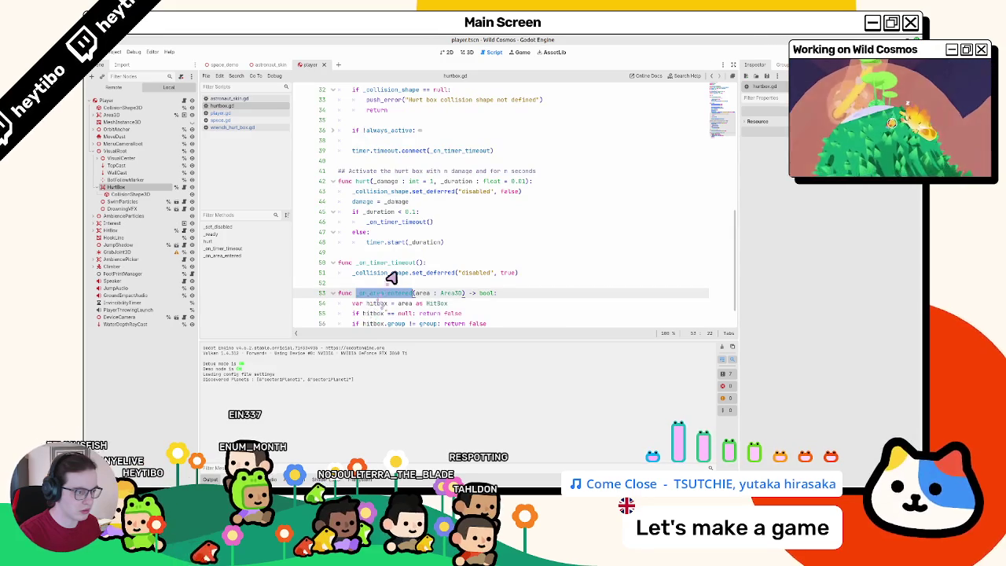
{"action": "scroll", "coordinate": [398, 277], "scroll_direction": "down", "scroll_amount": 1}
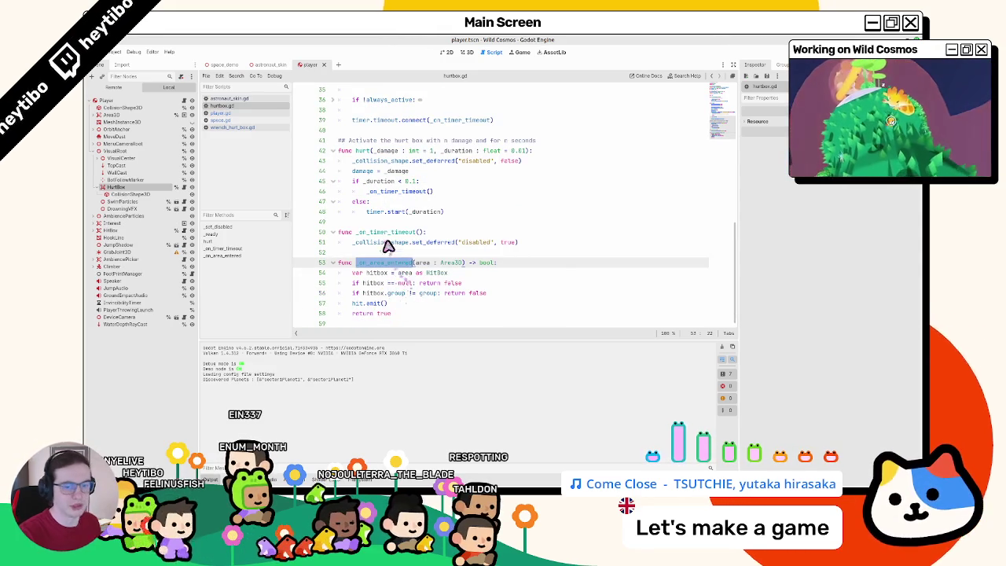
{"action": "mouse_move", "coordinate": [366, 216]}
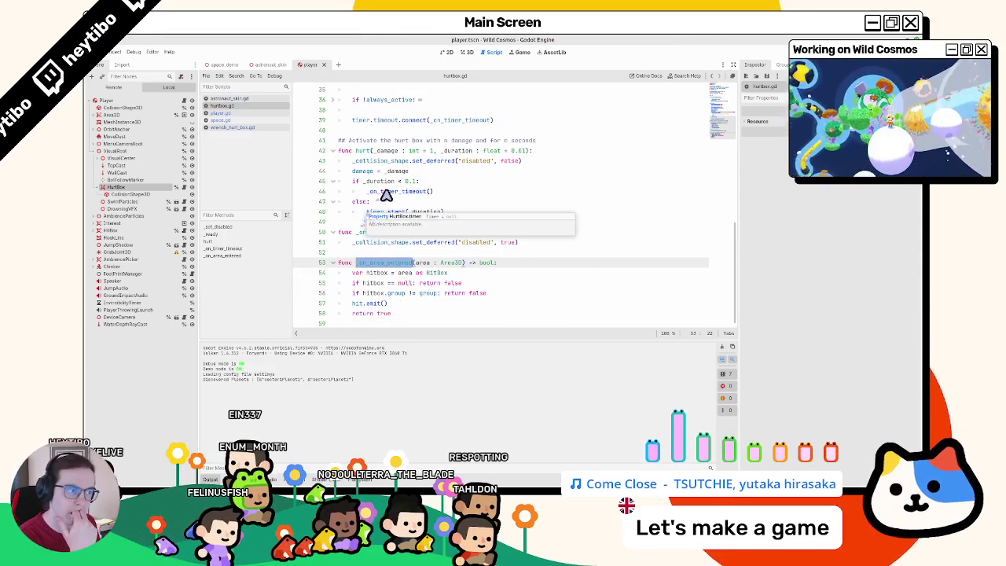
{"action": "double_click", "coordinate": [385, 192]}
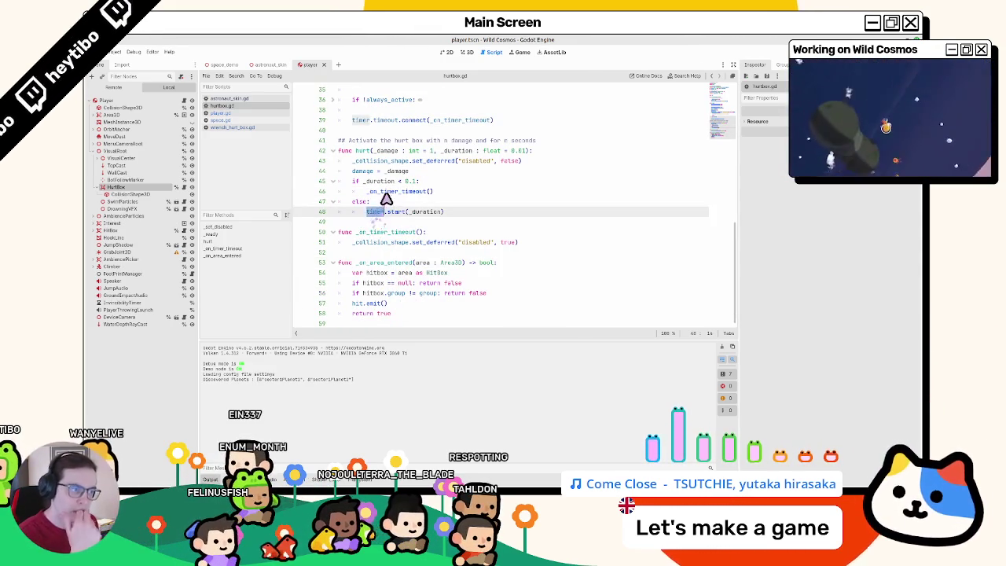
{"action": "key", "text": "alt+Tab"}
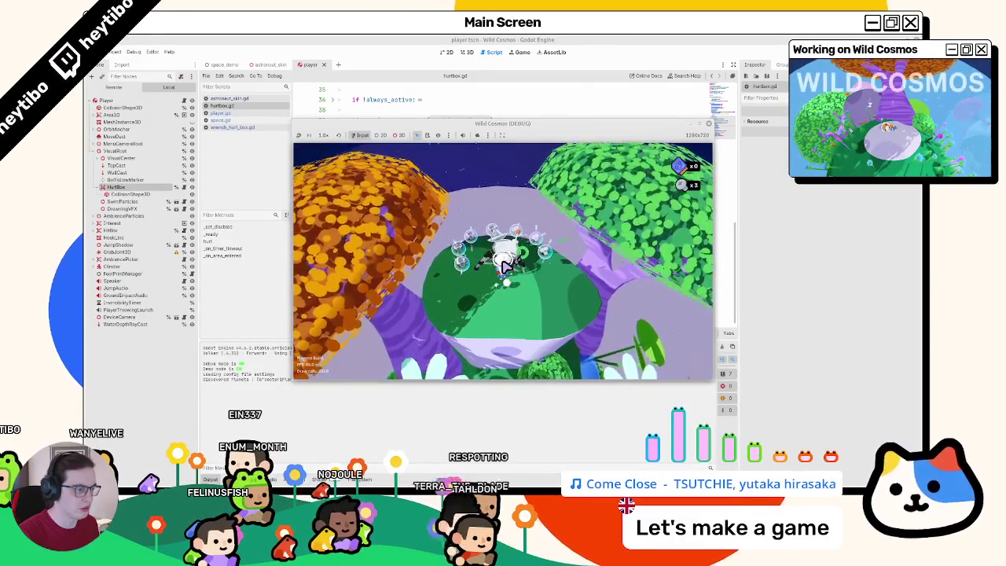
Step: Add an await get_tree() frame line at the start of _on_timer_timeout in hurtbox.gd
{"action": "key", "text": "alt+Tab"}
{"action": "left_click", "coordinate": [442, 241]}
{"action": "key", "text": "Up"}
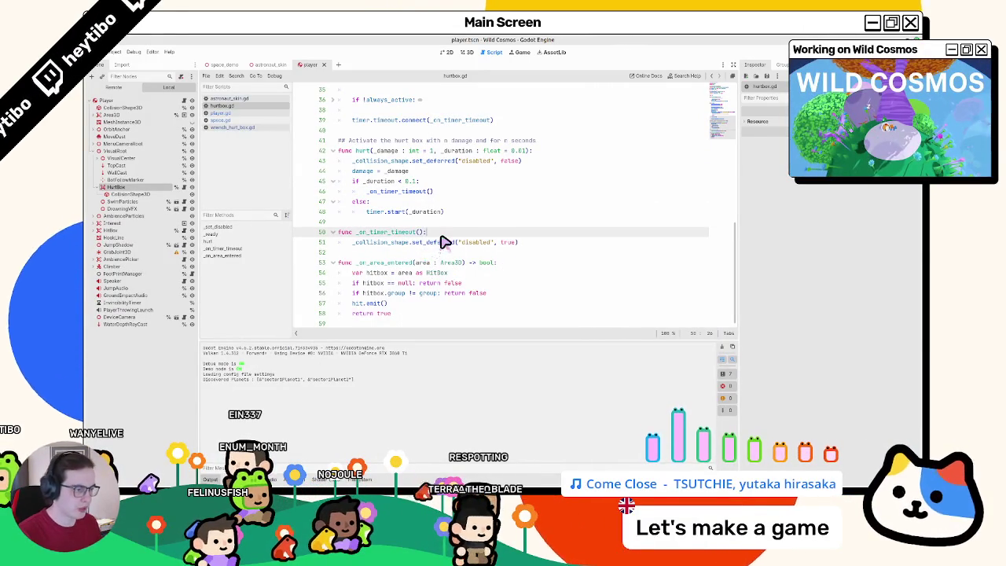
{"action": "key", "text": "Return"}
{"action": "type", "text": "await get_t"}
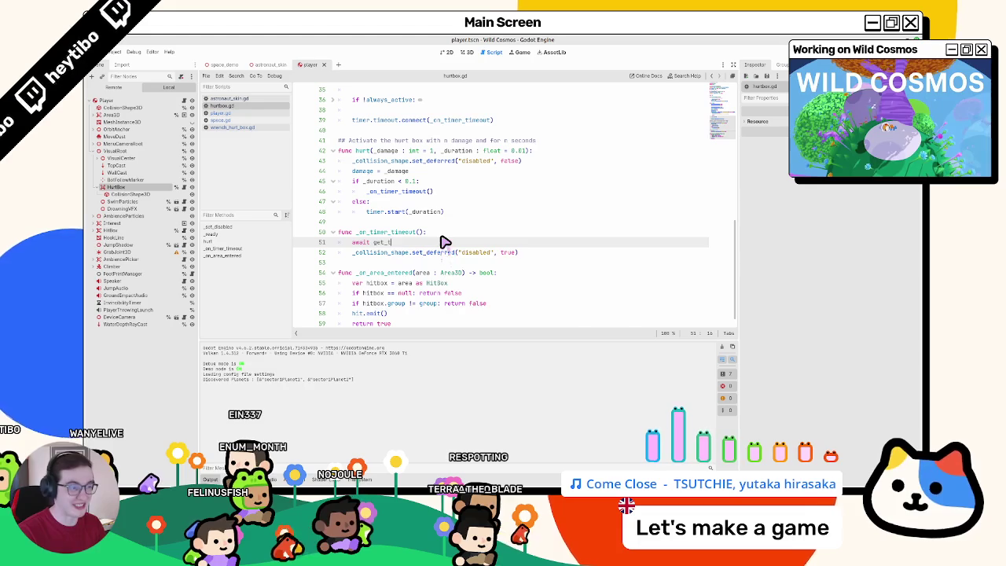
{"action": "type", "text": "ree()."}
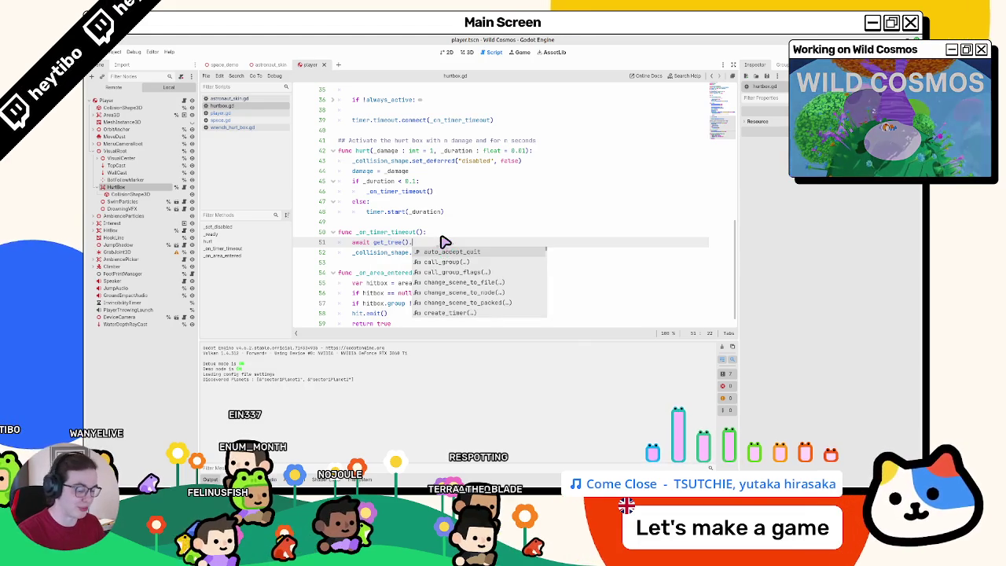
{"action": "type", "text": "physics_frame"}
Step: Run the game, stop it, and run it again to playtest the frame delay
{"action": "key", "text": "F5"}
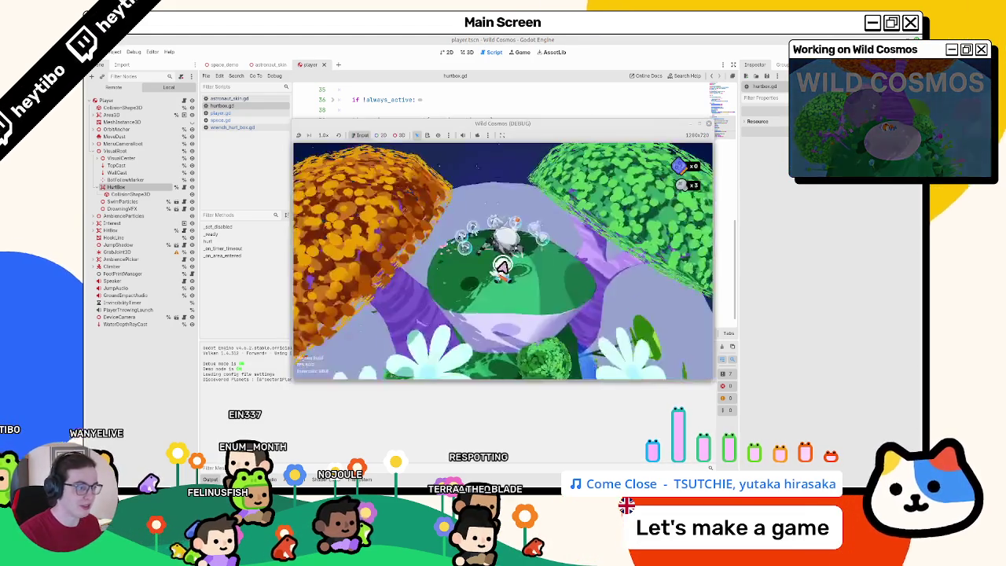
{"action": "key", "text": "F8"}
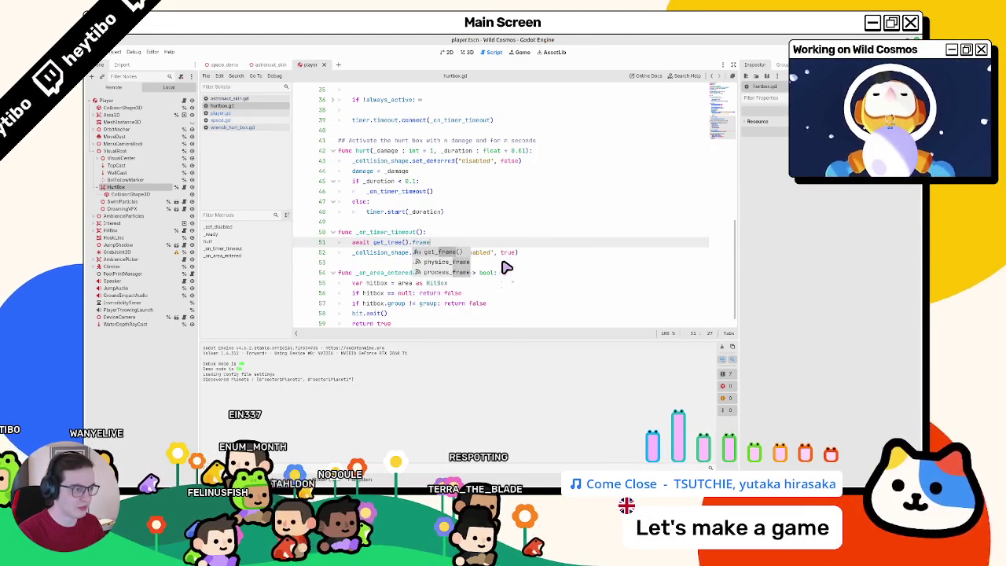
{"action": "key", "text": "F5"}
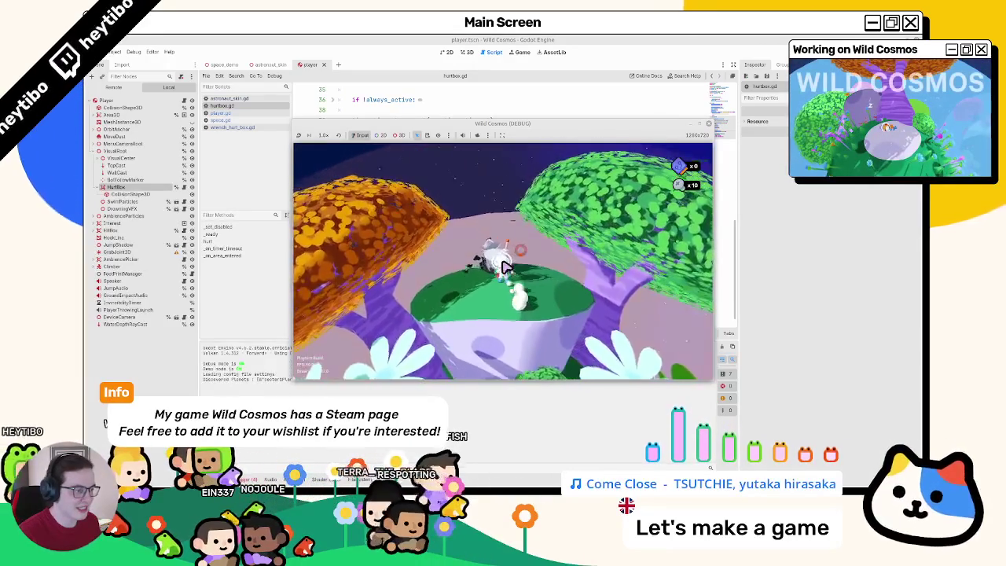
{"action": "key", "text": "Escape"}
Step: In player.gd, find the bonk check and change line 622 to is_action_released
{"action": "left_click", "coordinate": [275, 112]}
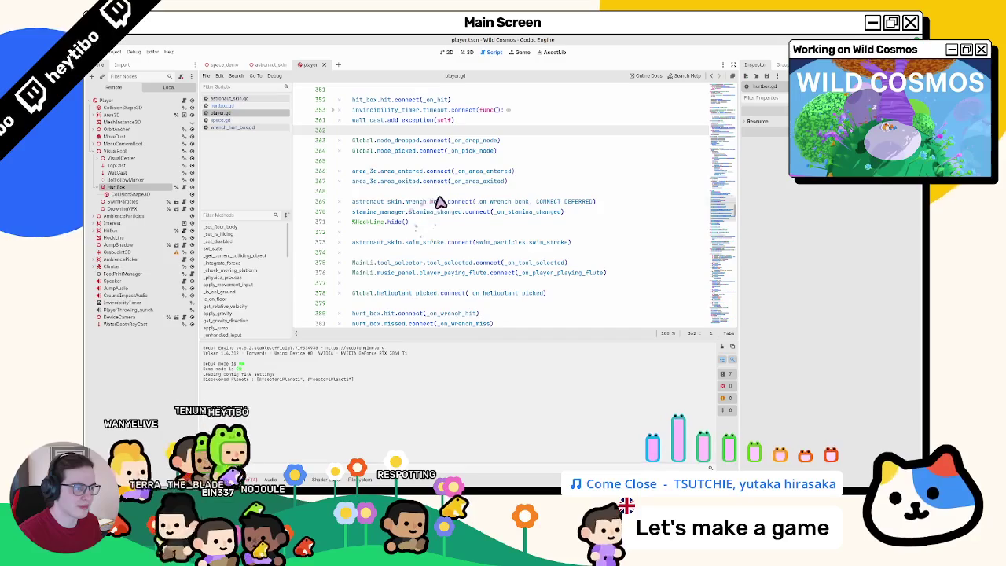
{"action": "double_click", "coordinate": [439, 202]}
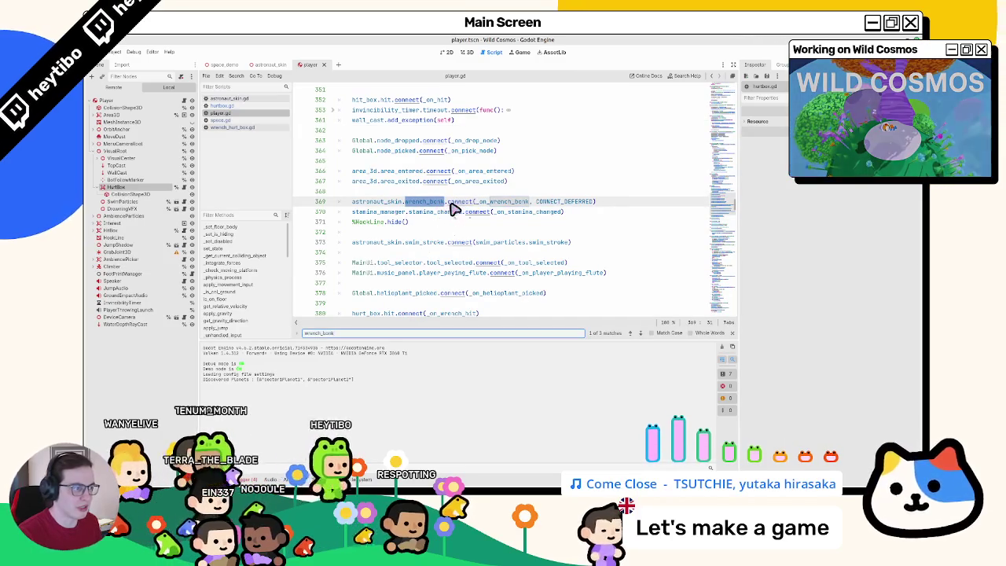
{"action": "key", "text": "ctrl+f"}
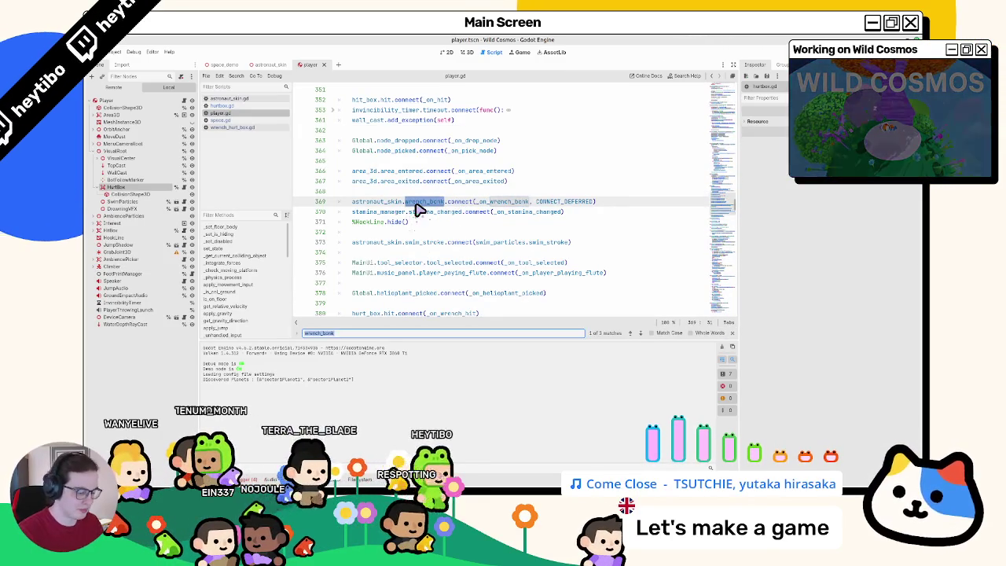
{"action": "type", "text": "bonk"}
{"action": "key", "text": "Return"}
{"action": "key", "text": "Return"}
{"action": "key", "text": "Return"}
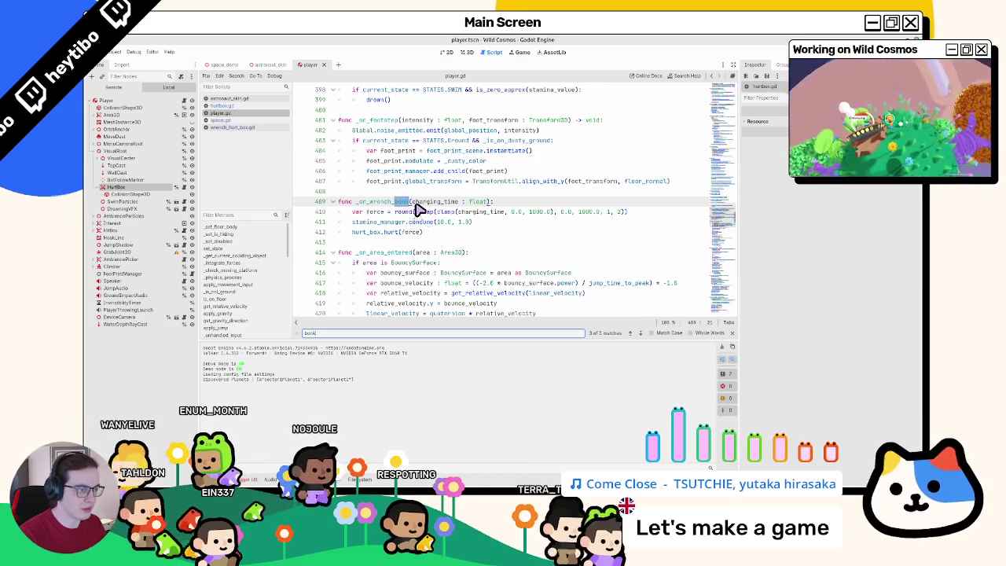
{"action": "key", "text": "Return"}
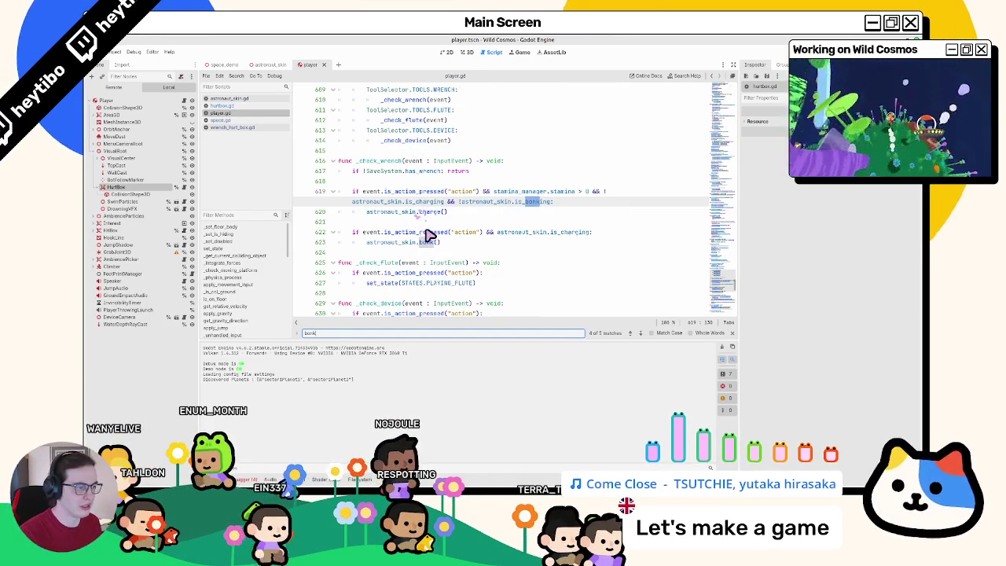
{"action": "key", "text": "Escape"}
{"action": "double_click", "coordinate": [436, 232]}
{"action": "type", "text": "released"}
{"action": "left_click", "coordinate": [606, 232]}
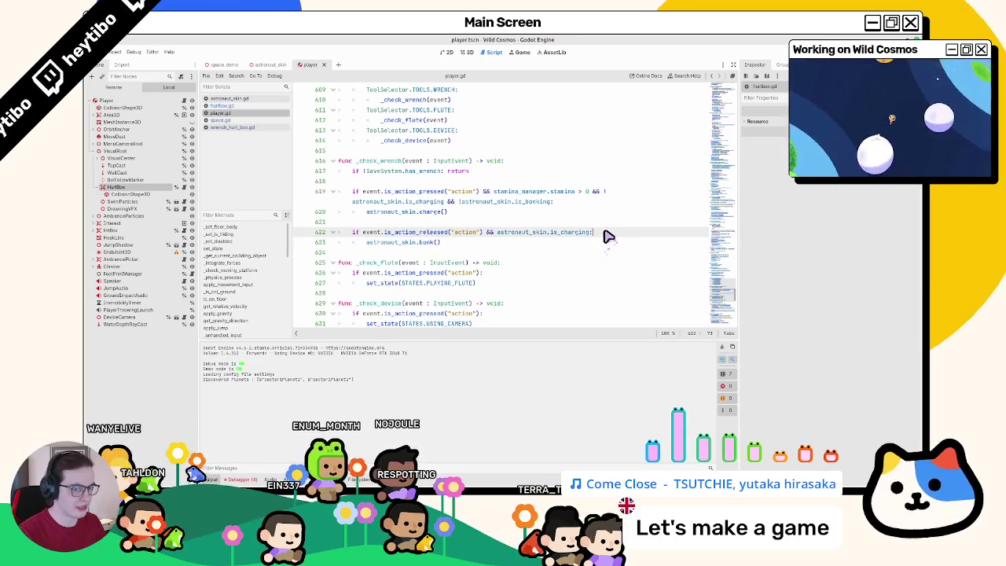
Step: Jump to bonk()'s definition in astronaut_skin.gd and fold and unfold charge() and eat()
{"action": "double_click", "coordinate": [397, 243]}
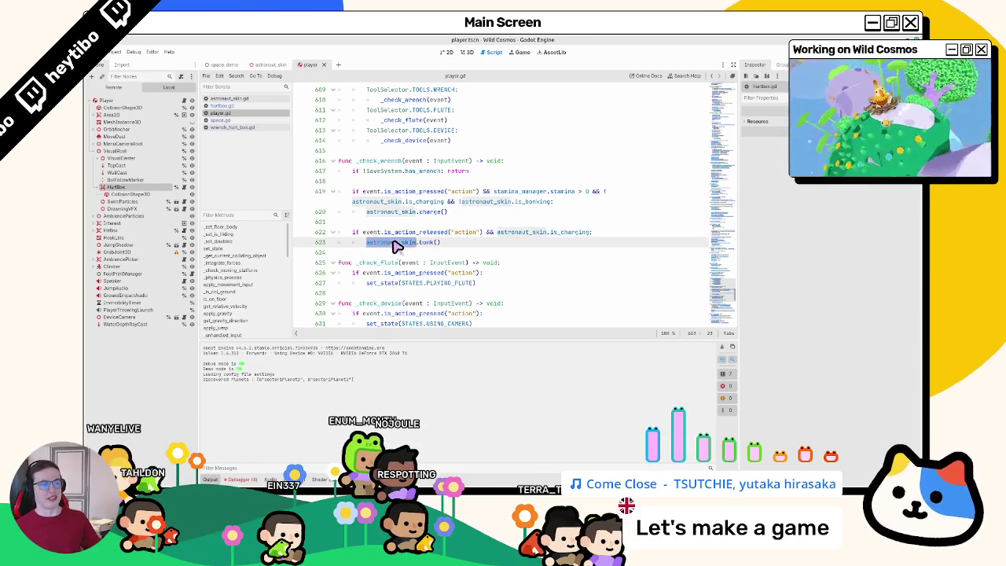
{"action": "double_click", "coordinate": [427, 244]}
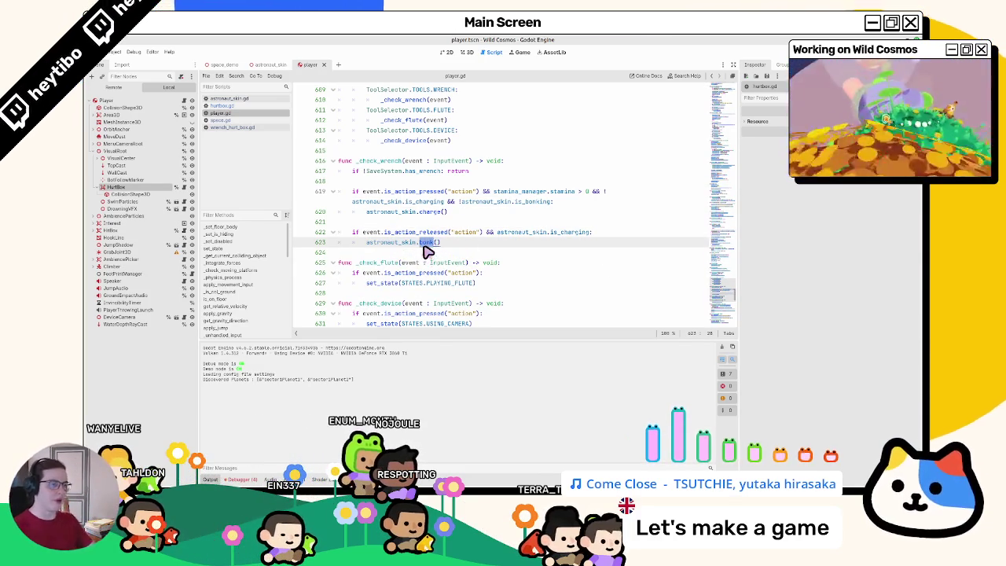
{"action": "left_click", "coordinate": [427, 243], "text": "ctrl"}
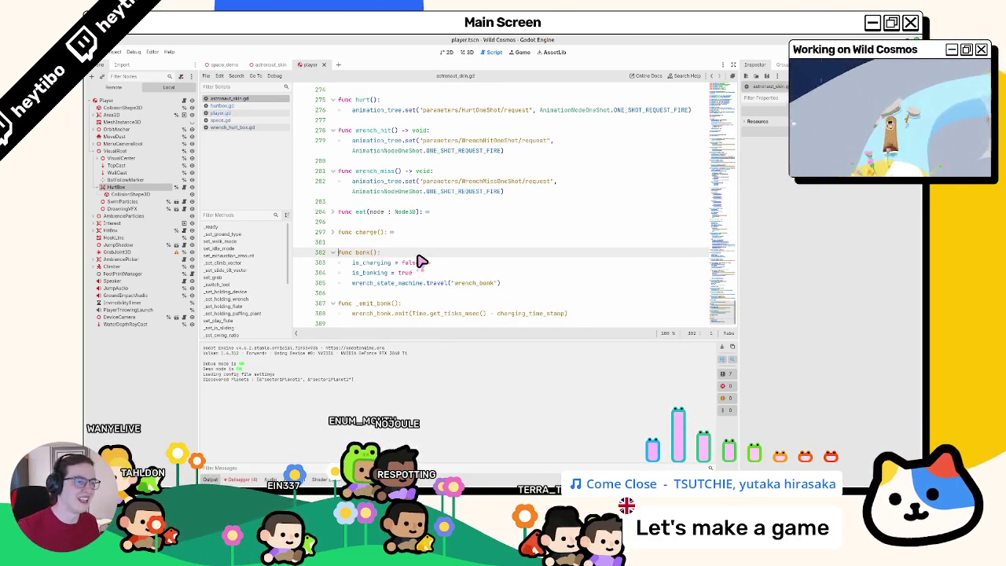
{"action": "left_click", "coordinate": [333, 233]}
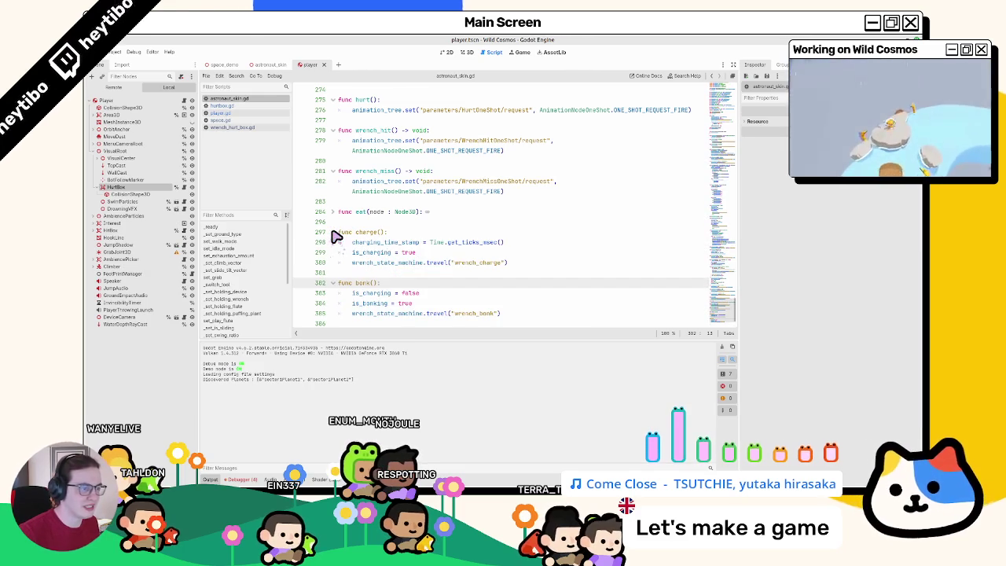
{"action": "left_click", "coordinate": [333, 232]}
{"action": "left_click", "coordinate": [336, 236]}
{"action": "left_click", "coordinate": [339, 239]}
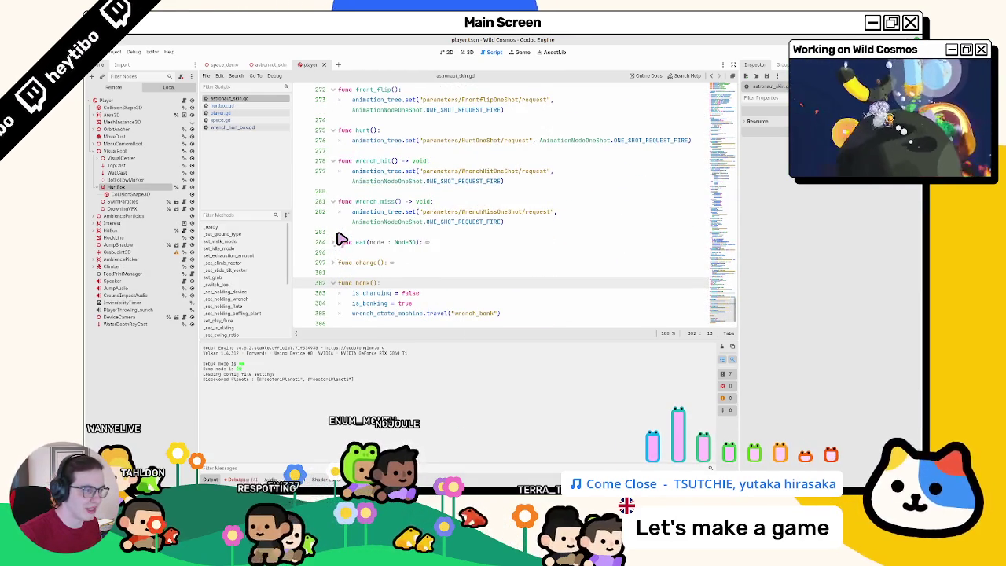
{"action": "left_click", "coordinate": [339, 240]}
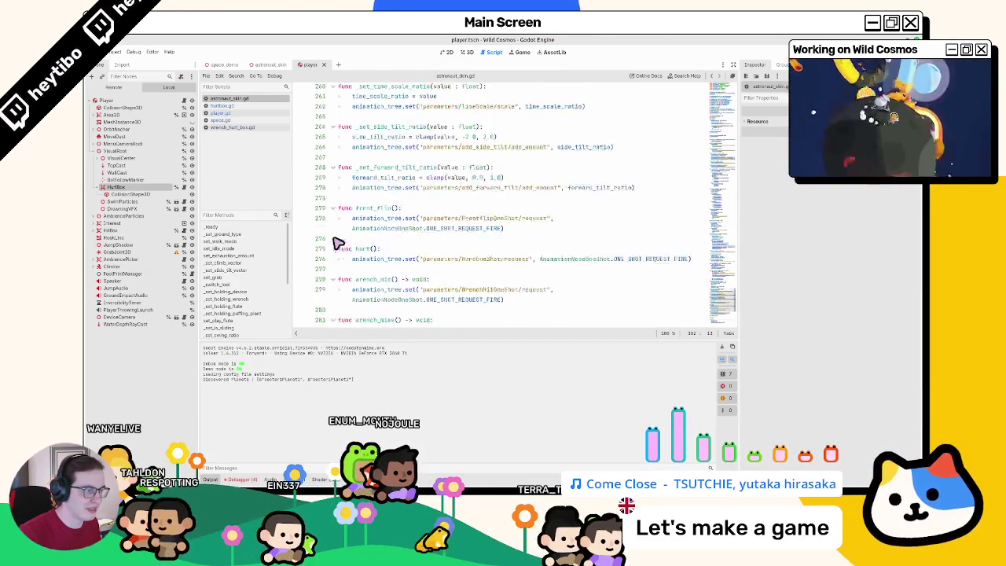
{"action": "left_click", "coordinate": [338, 242]}
Step: Expand eat() and charge(), then read bonk(), inspecting is_bonking on line 304
{"action": "scroll", "coordinate": [337, 243], "scroll_direction": "up", "scroll_amount": 1}
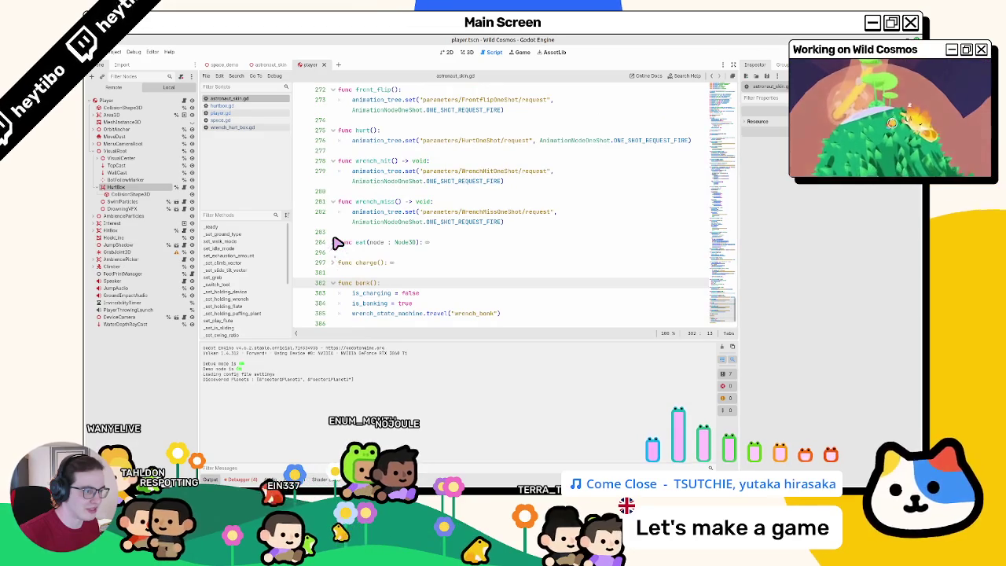
{"action": "left_click", "coordinate": [337, 246]}
{"action": "scroll", "coordinate": [336, 246], "scroll_direction": "down", "scroll_amount": 4}
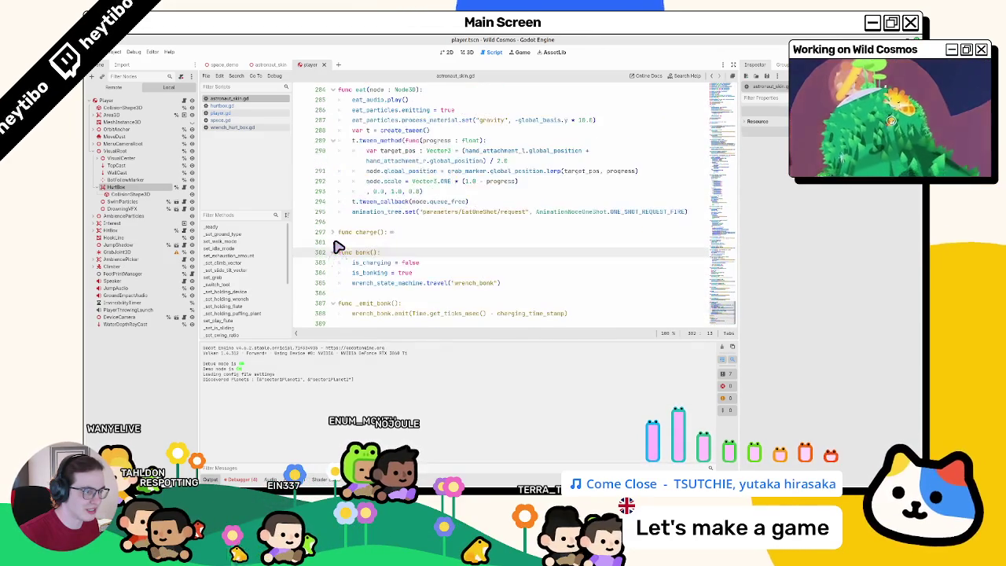
{"action": "left_click", "coordinate": [336, 233]}
{"action": "left_click", "coordinate": [385, 233]}
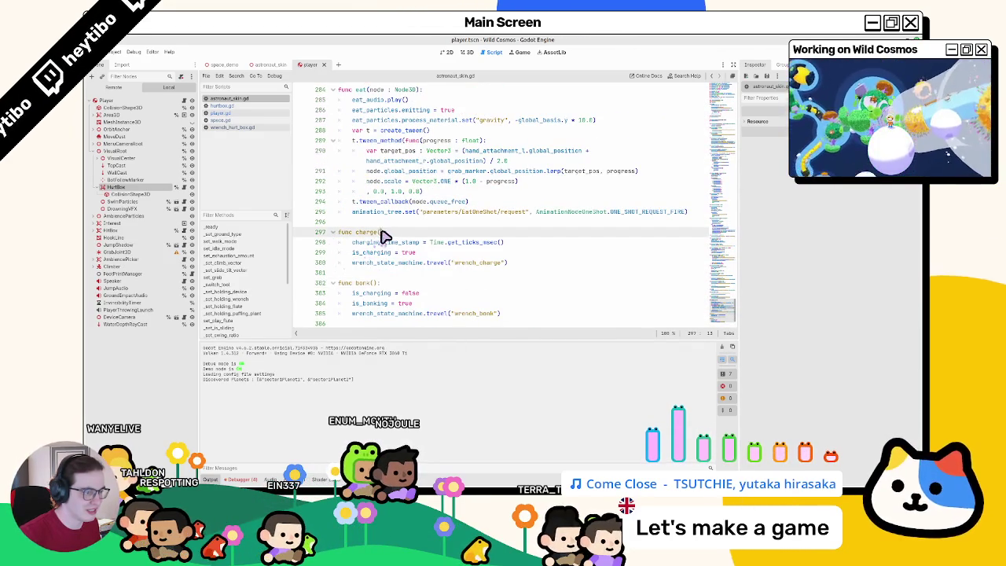
{"action": "left_click", "coordinate": [404, 224]}
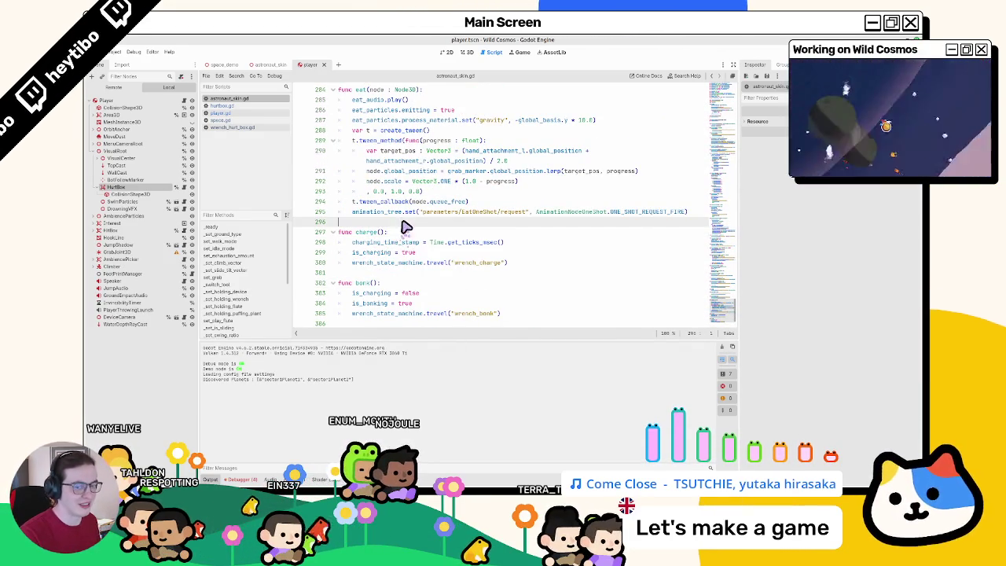
{"action": "scroll", "coordinate": [409, 236], "scroll_direction": "up", "scroll_amount": 3}
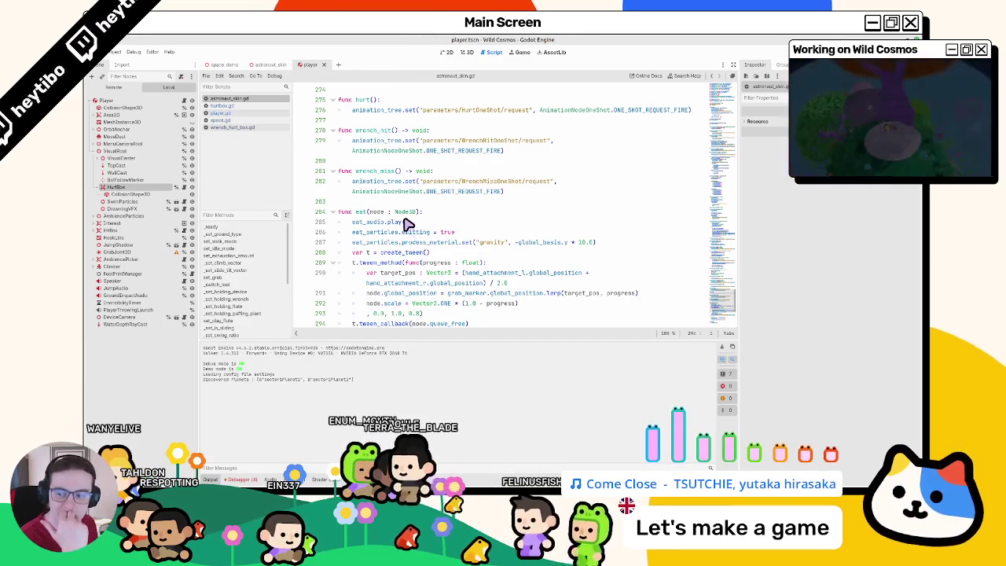
{"action": "mouse_move", "coordinate": [404, 222]}
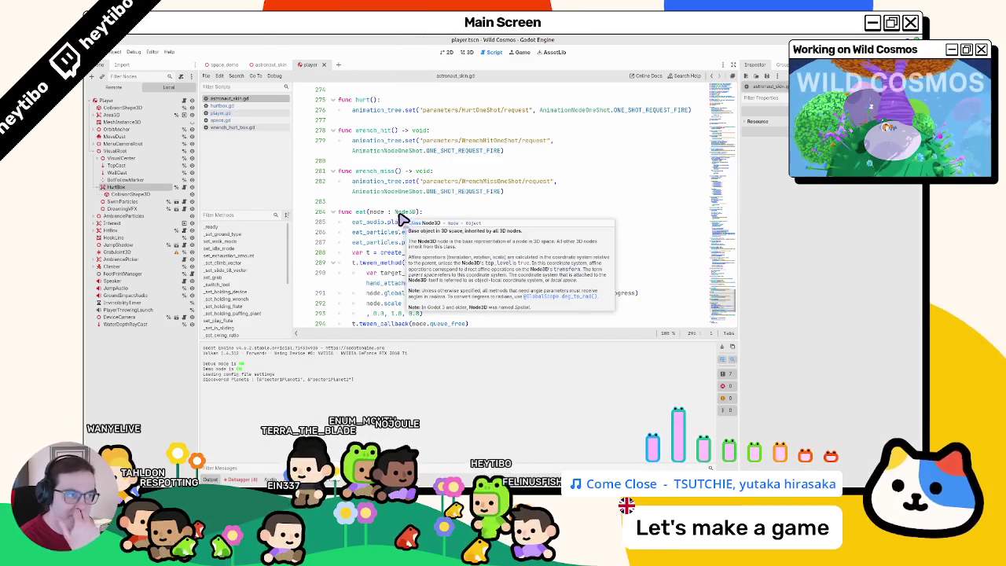
{"action": "scroll", "coordinate": [403, 220], "scroll_direction": "up", "scroll_amount": 2}
{"action": "scroll", "coordinate": [398, 216], "scroll_direction": "down", "scroll_amount": 4}
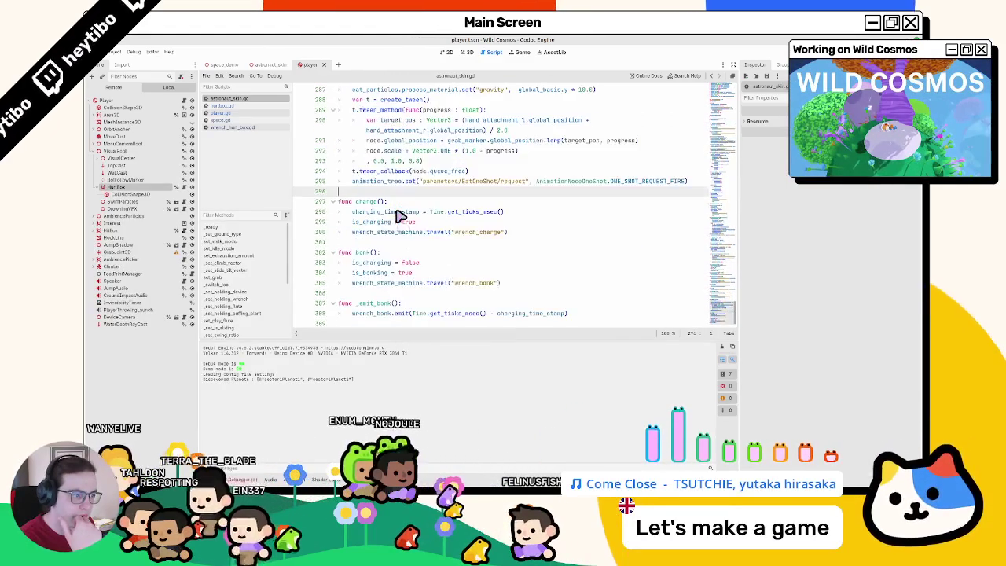
{"action": "double_click", "coordinate": [364, 273]}
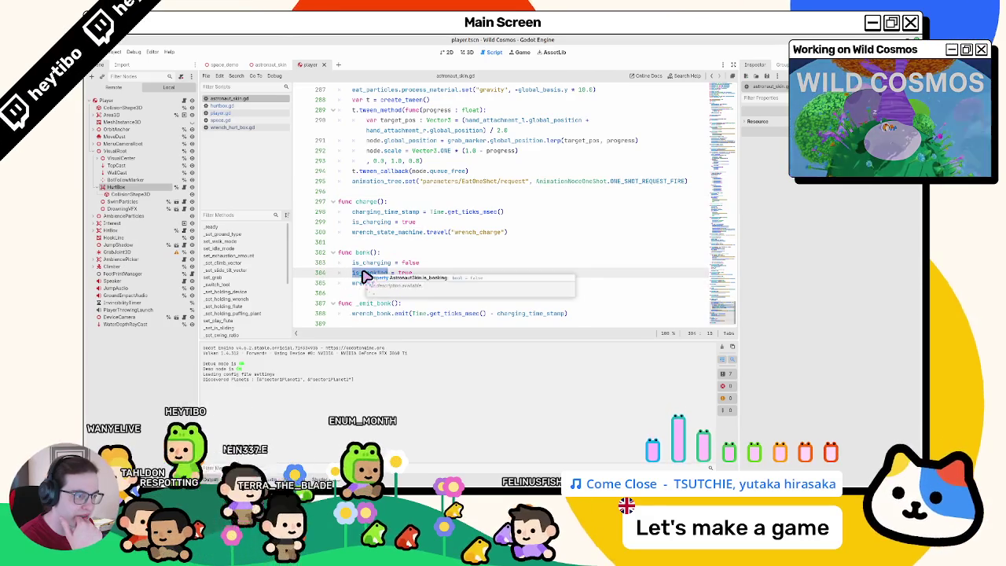
{"action": "left_click", "coordinate": [363, 283]}
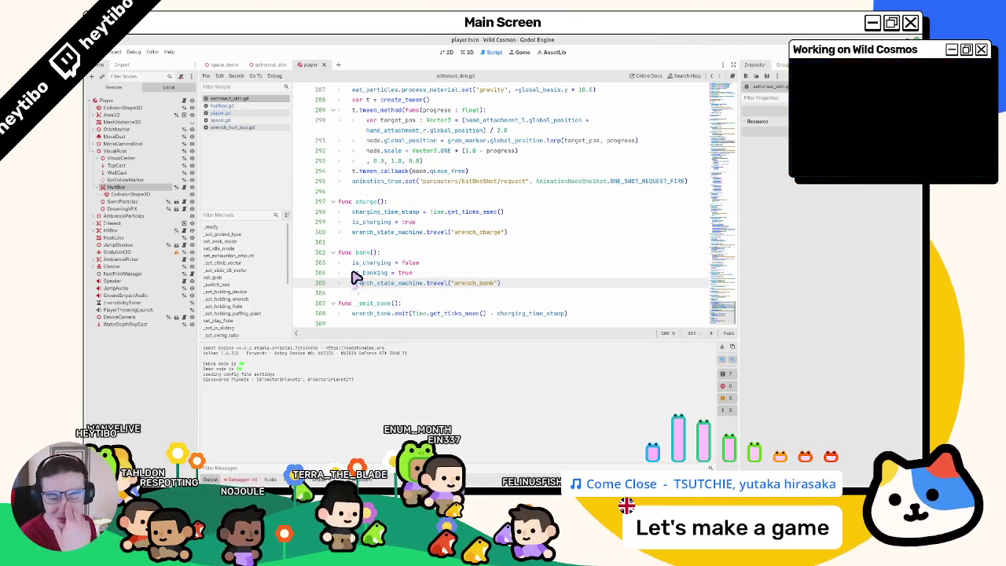
{"action": "mouse_move", "coordinate": [347, 277]}
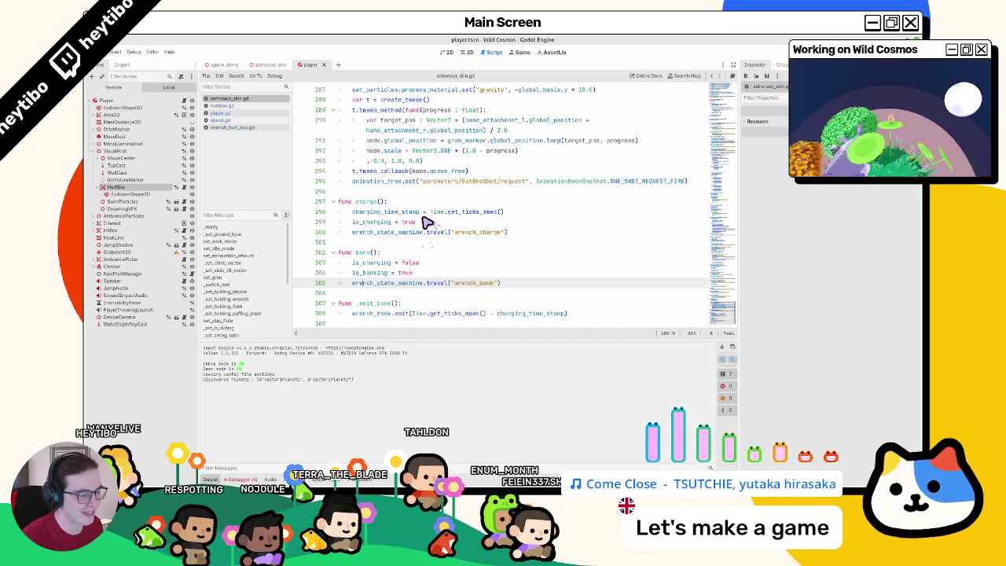
{"action": "double_click", "coordinate": [381, 313]}
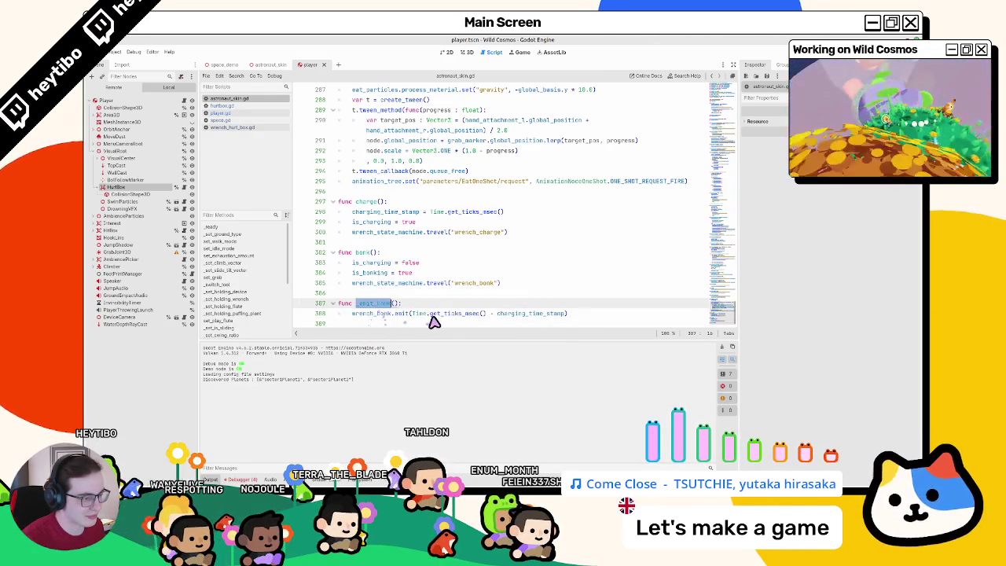
{"action": "double_click", "coordinate": [455, 313]}
{"action": "double_click", "coordinate": [459, 313]}
{"action": "double_click", "coordinate": [382, 313]}
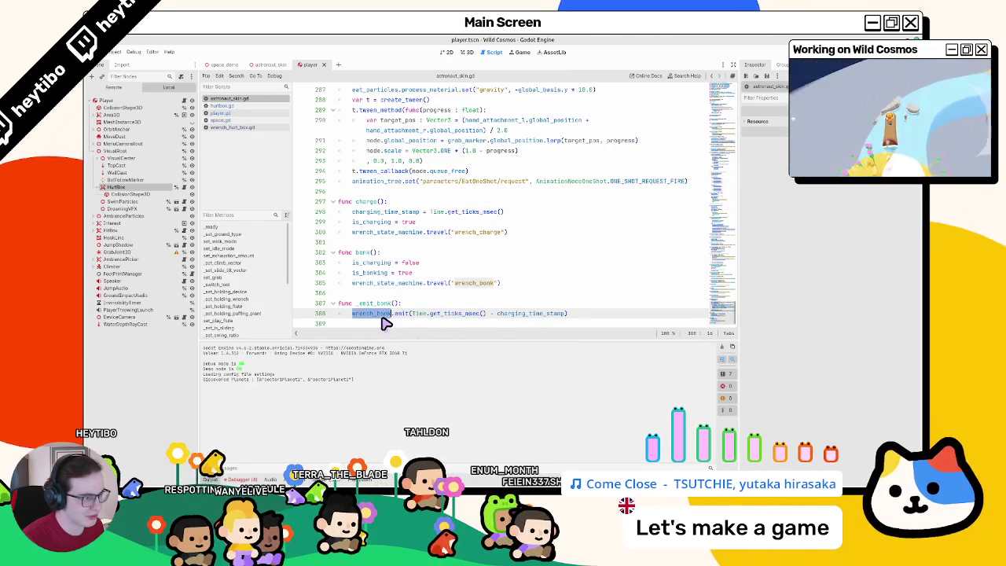
{"action": "double_click", "coordinate": [385, 304]}
{"action": "left_click_drag", "start_coordinate": [412, 313], "coordinate": [493, 320]}
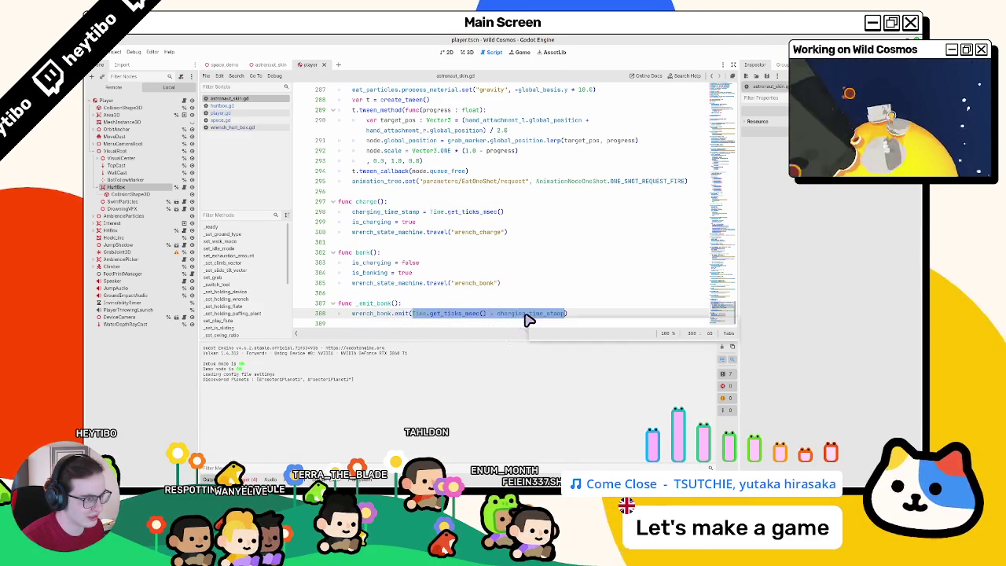
{"action": "double_click", "coordinate": [527, 315]}
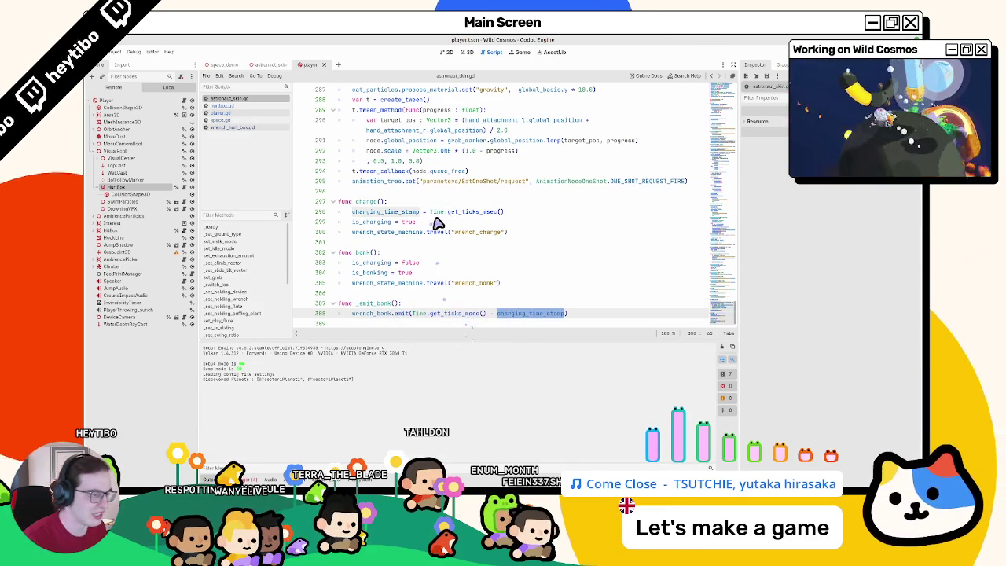
{"action": "left_click_drag", "start_coordinate": [504, 320], "coordinate": [429, 318]}
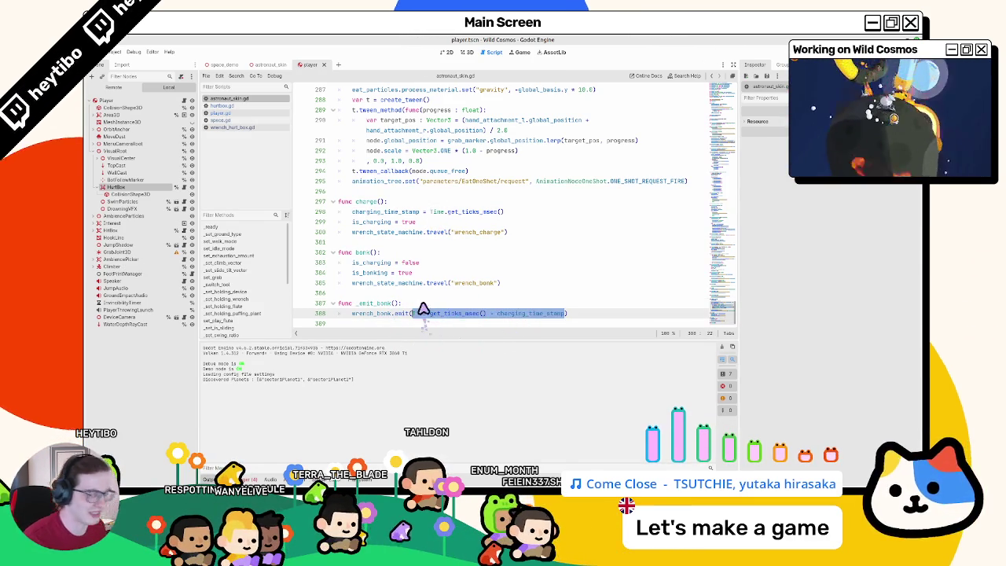
{"action": "left_click", "coordinate": [423, 303]}
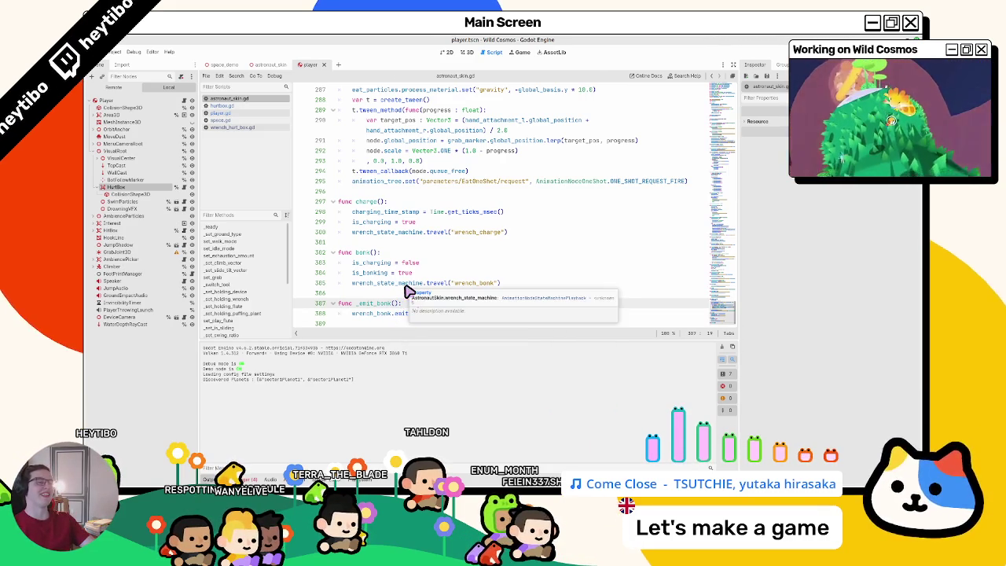
{"action": "double_click", "coordinate": [357, 264]}
{"action": "double_click", "coordinate": [367, 272]}
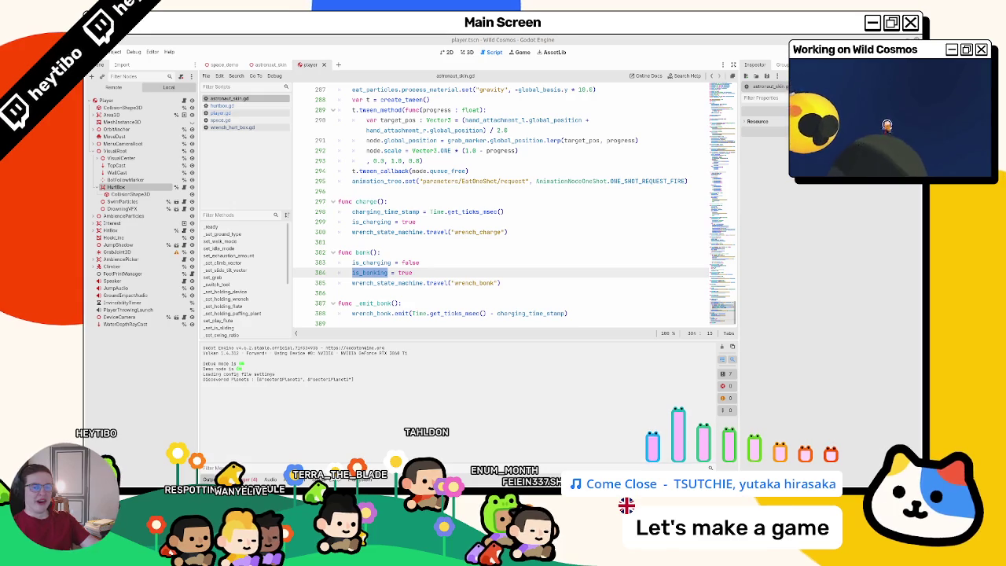
{"action": "scroll", "coordinate": [474, 261], "scroll_direction": "up", "scroll_amount": 2}
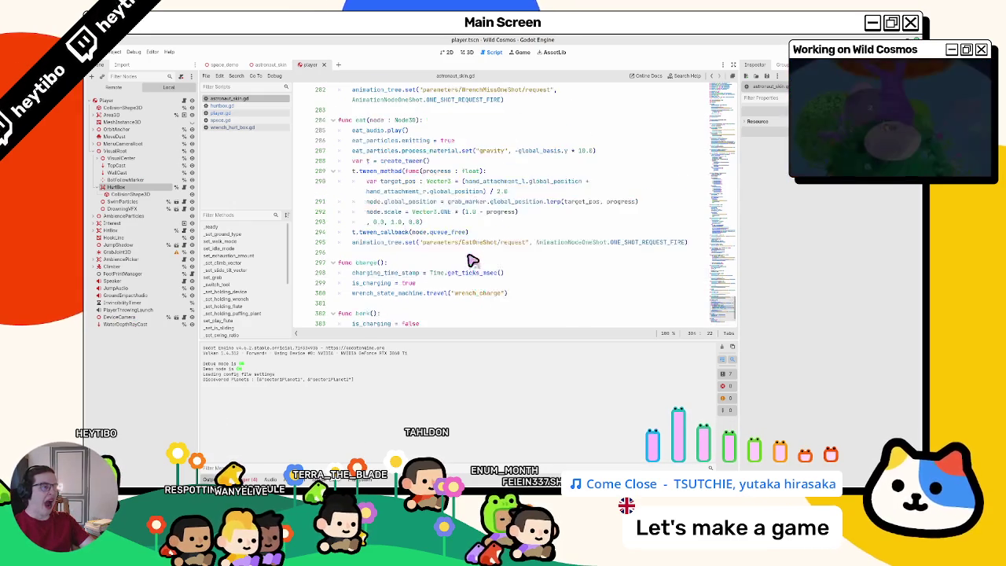
{"action": "scroll", "coordinate": [456, 259], "scroll_direction": "down", "scroll_amount": 1}
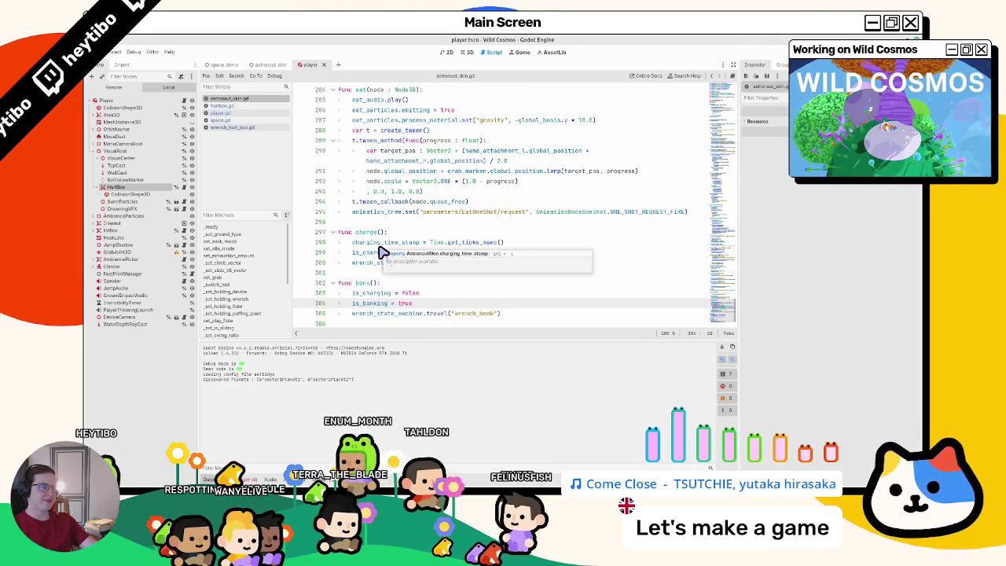
{"action": "scroll", "coordinate": [382, 252], "scroll_direction": "up", "scroll_amount": 5}
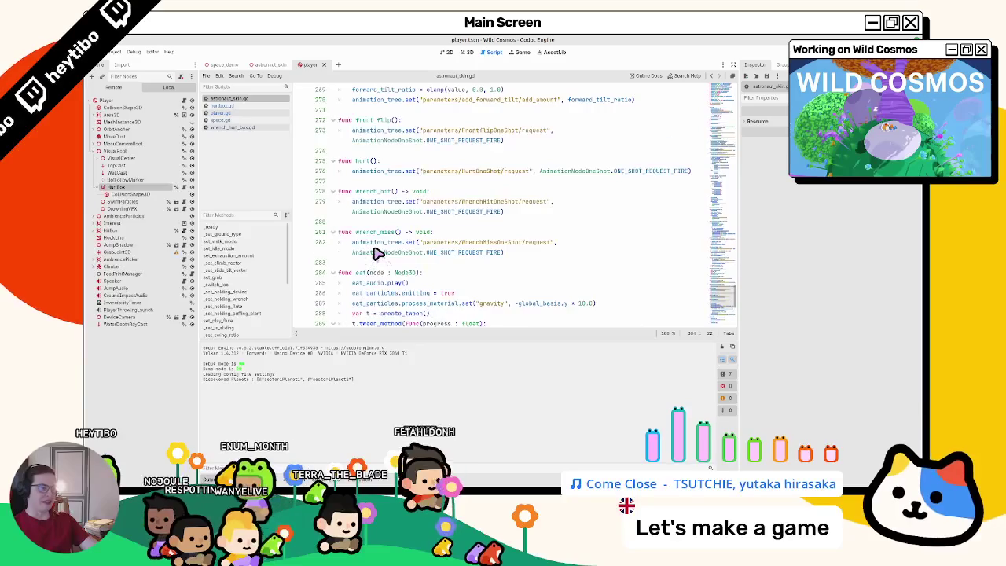
{"action": "scroll", "coordinate": [379, 253], "scroll_direction": "down", "scroll_amount": 6}
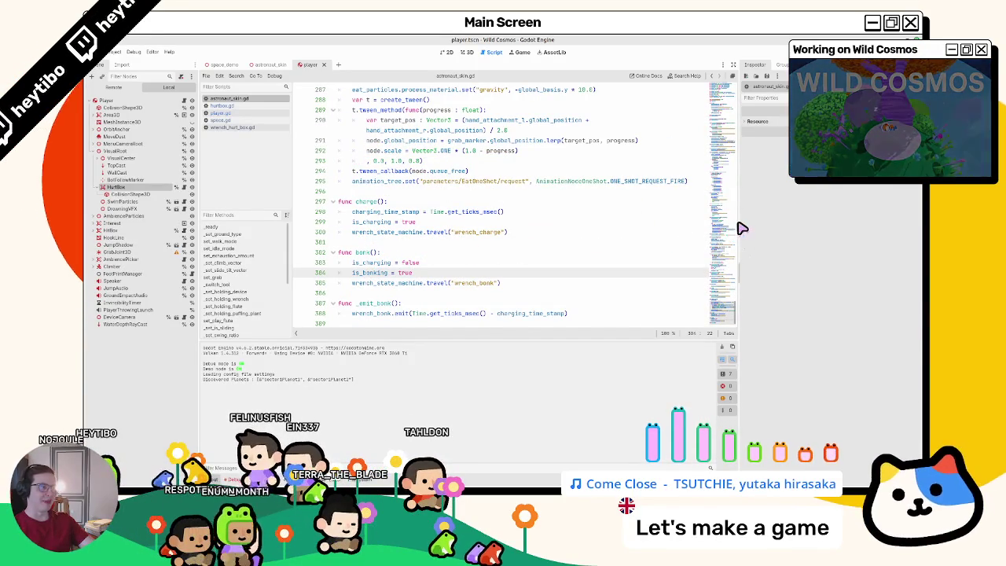
Step: Widen the script editing area and fold eat() in astronaut_skin.gd
{"action": "left_click_drag", "start_coordinate": [741, 228], "coordinate": [843, 228]}
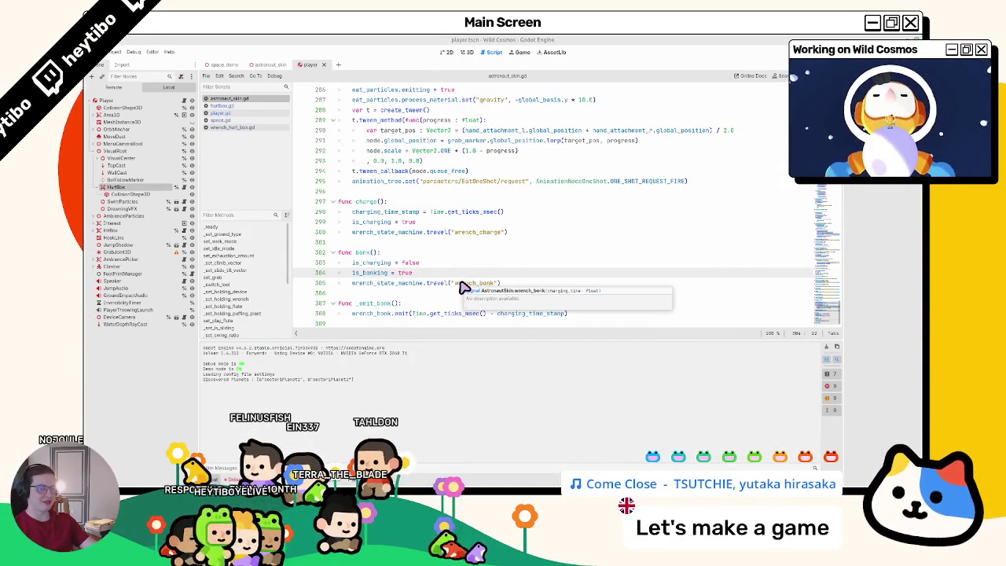
{"action": "scroll", "coordinate": [464, 287], "scroll_direction": "up", "scroll_amount": 2}
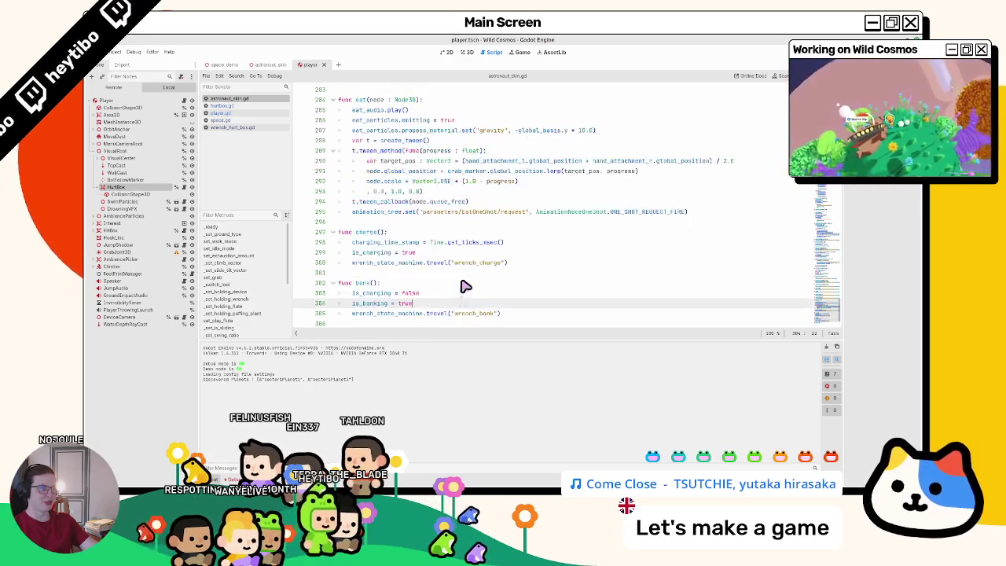
{"action": "left_click", "coordinate": [334, 131]}
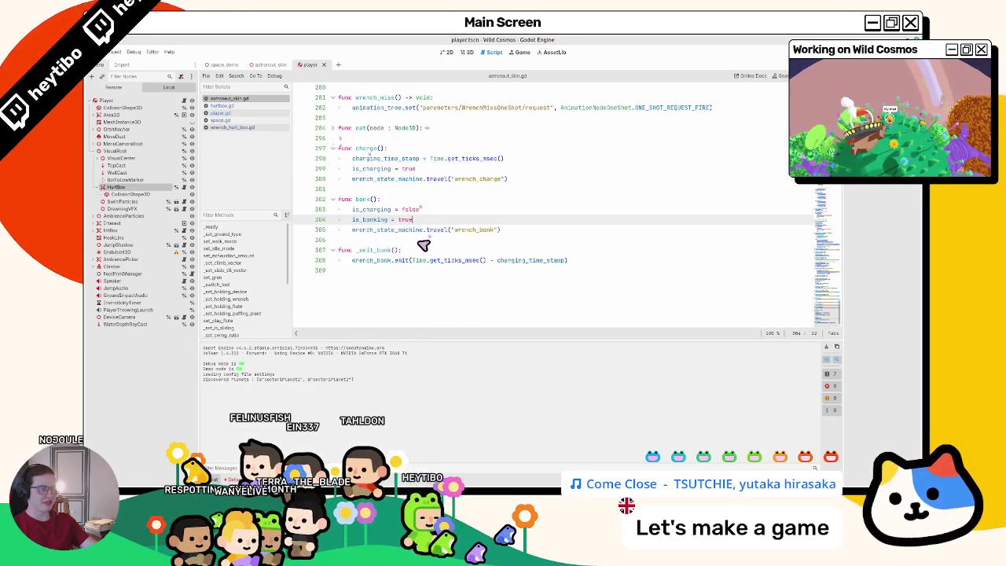
{"action": "scroll", "coordinate": [414, 273], "scroll_direction": "up", "scroll_amount": 5}
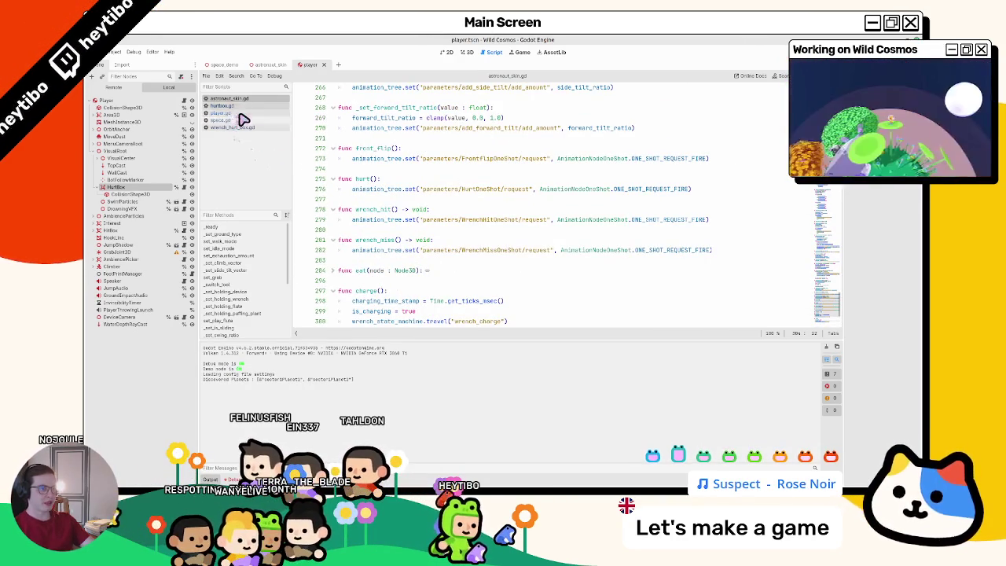
{"action": "scroll", "coordinate": [383, 227], "scroll_direction": "down", "scroll_amount": 3}
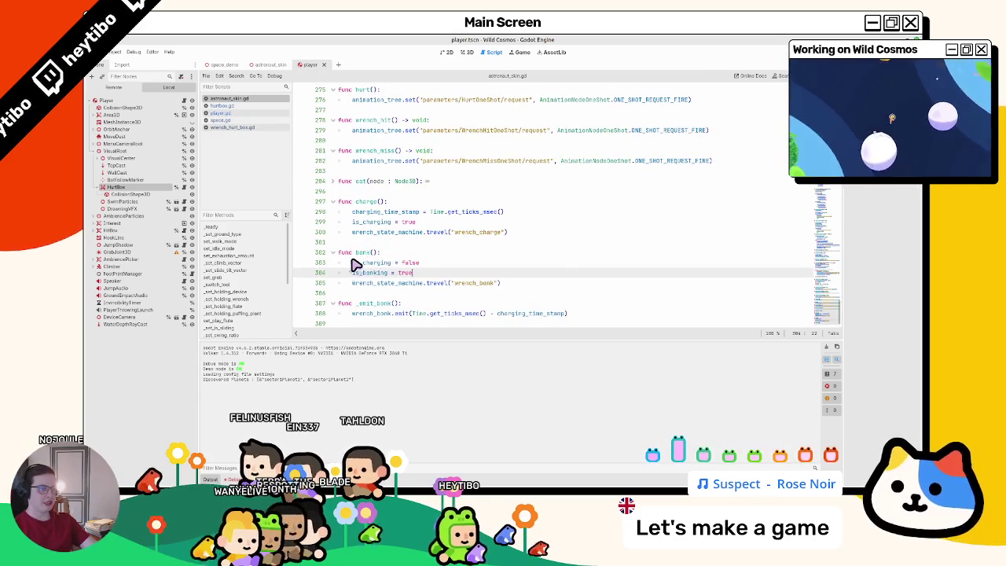
Step: Inspect the wrench_bonk and wrench_charge travel lines, then switch to hurtbox.gd
{"action": "left_click", "coordinate": [533, 286]}
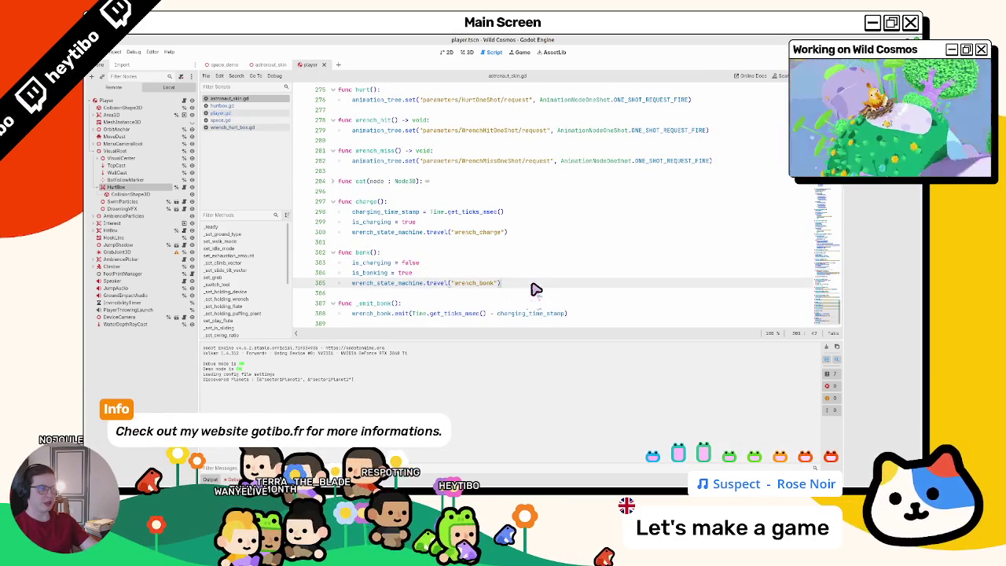
{"action": "left_click", "coordinate": [360, 284], "text": "shift"}
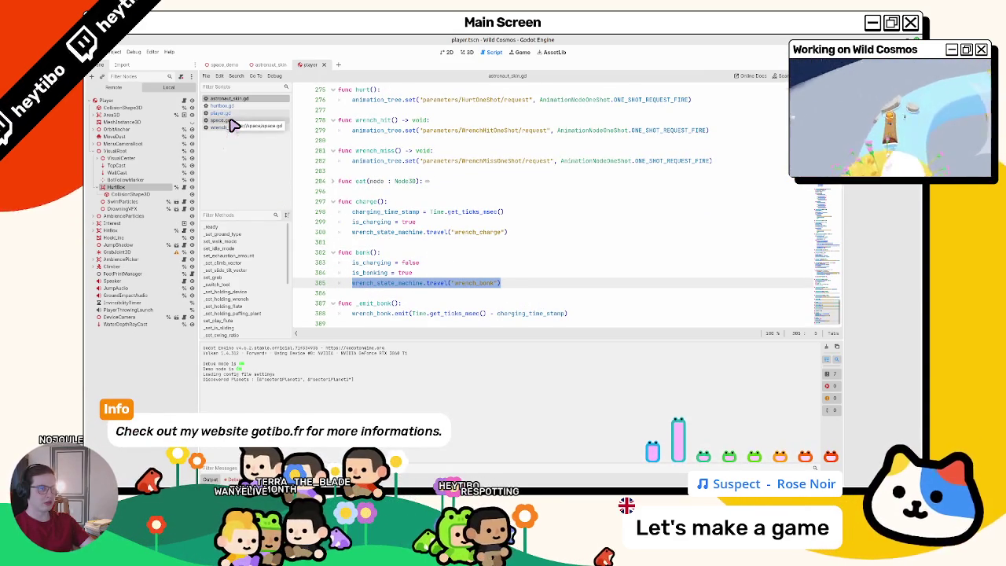
{"action": "left_click_drag", "start_coordinate": [352, 232], "coordinate": [553, 235]}
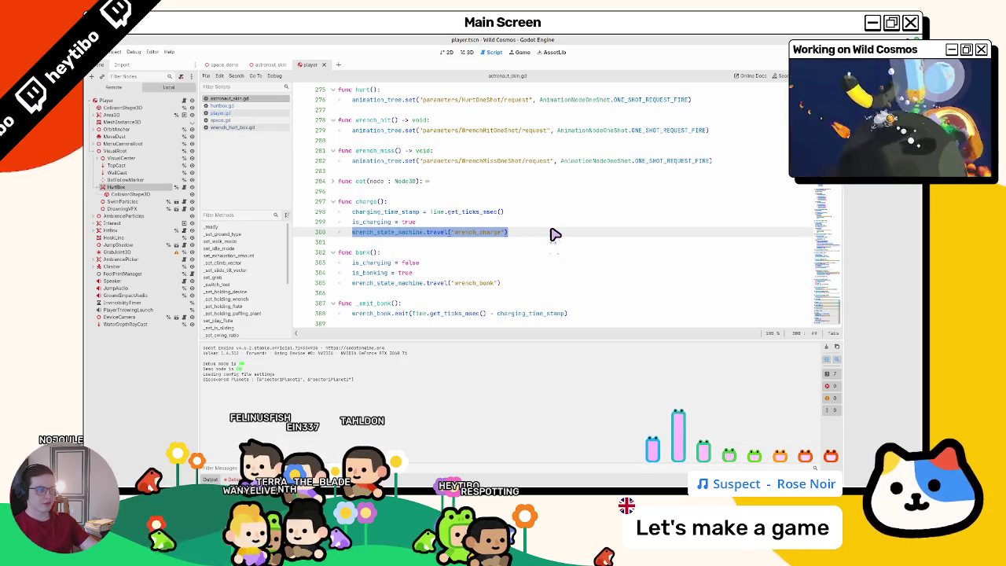
{"action": "left_click", "coordinate": [540, 214]}
{"action": "left_click", "coordinate": [541, 227]}
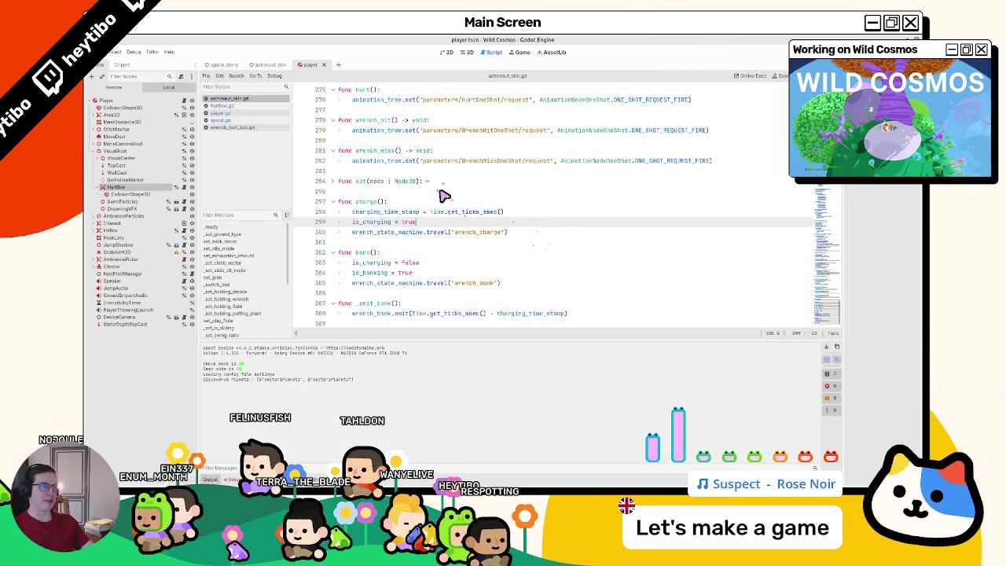
{"action": "left_click", "coordinate": [243, 106]}
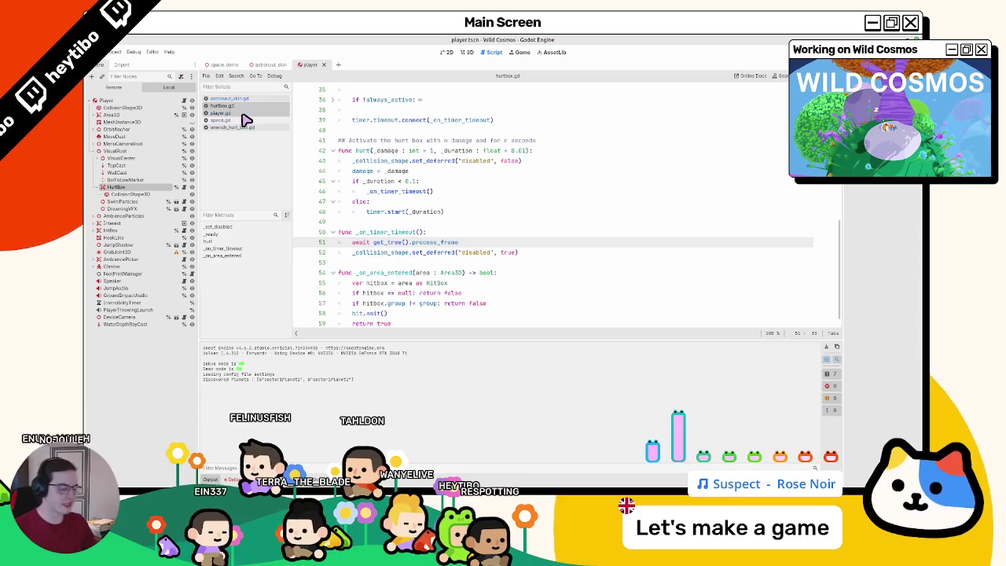
Step: Run the project with F5 to open the Wild Cosmos (DEBUG) window
{"action": "key", "text": "F5"}
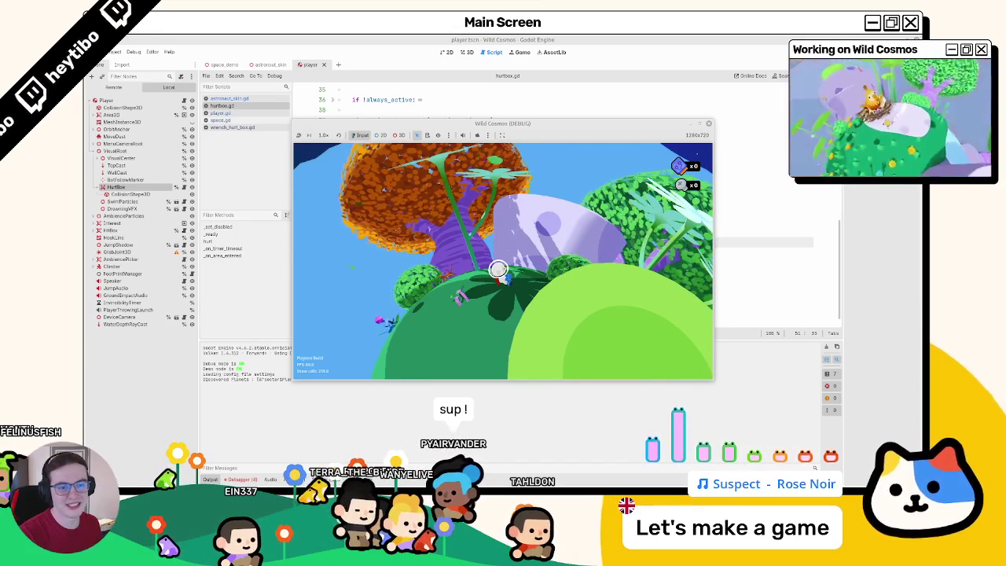
Step: Maximize the game window, then open and close the pause menu
{"action": "left_click", "coordinate": [701, 128]}
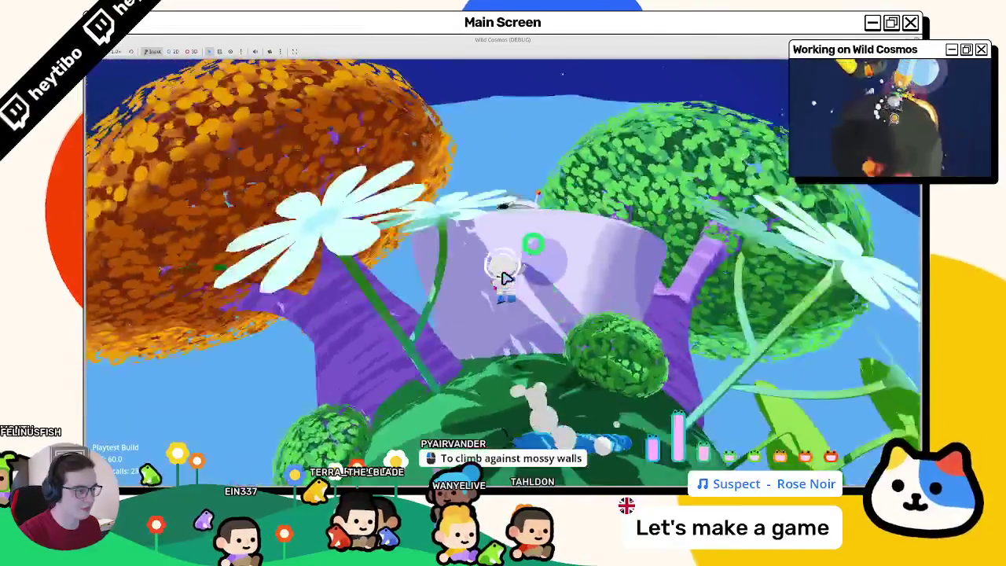
{"action": "key", "text": "Escape"}
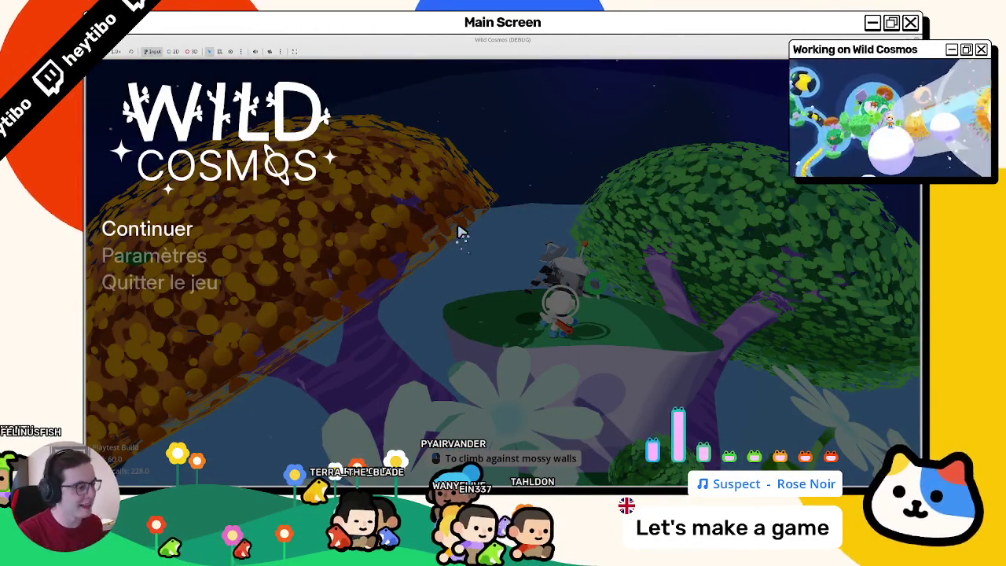
{"action": "key", "text": "Escape"}
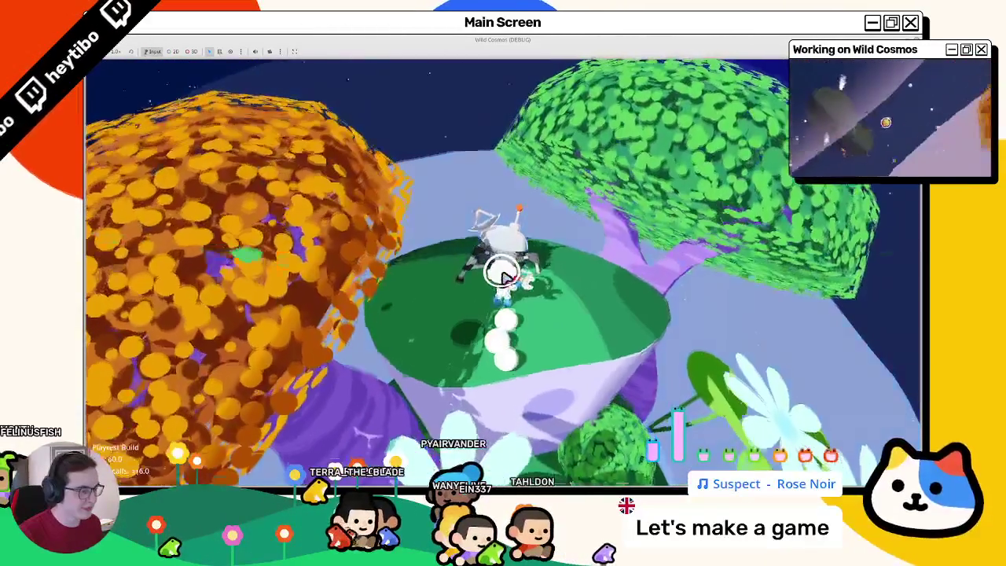
Step: Pick the wall-climbing tool from the tool wheel, stop the game, and switch to the Twitch browser
{"action": "key", "text": "Tab"}
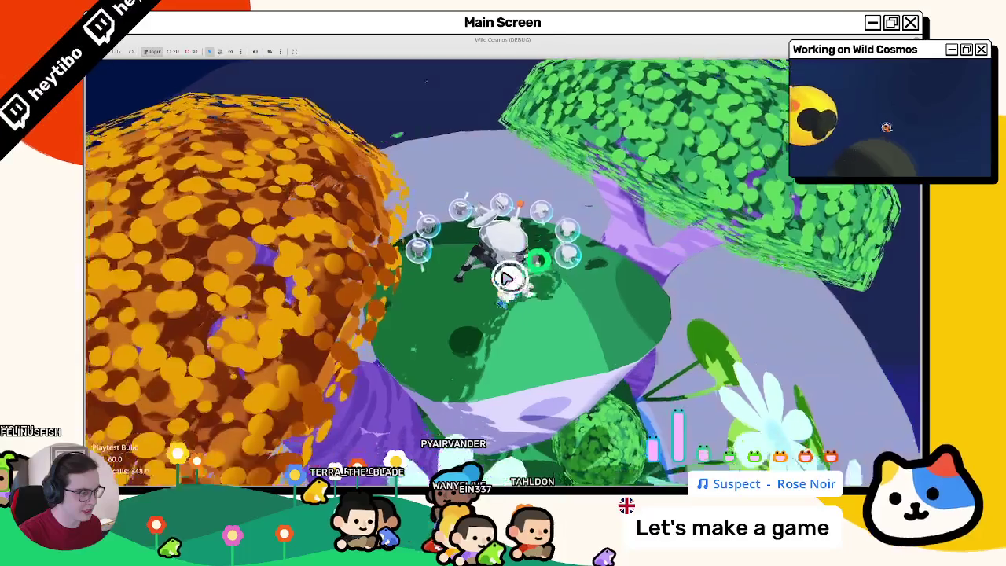
{"action": "left_click", "coordinate": [507, 279]}
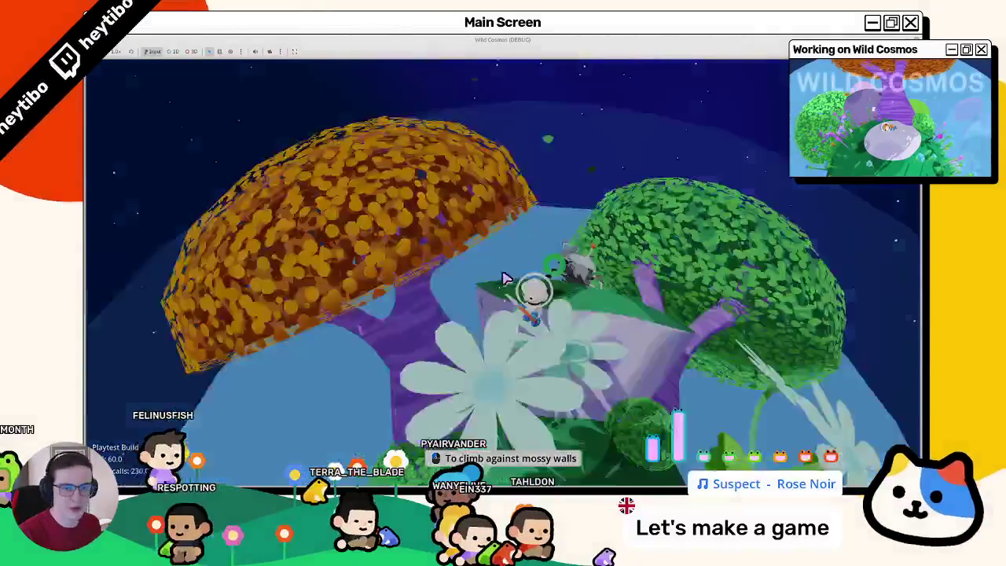
{"action": "key", "text": "Escape"}
{"action": "key", "text": "F8"}
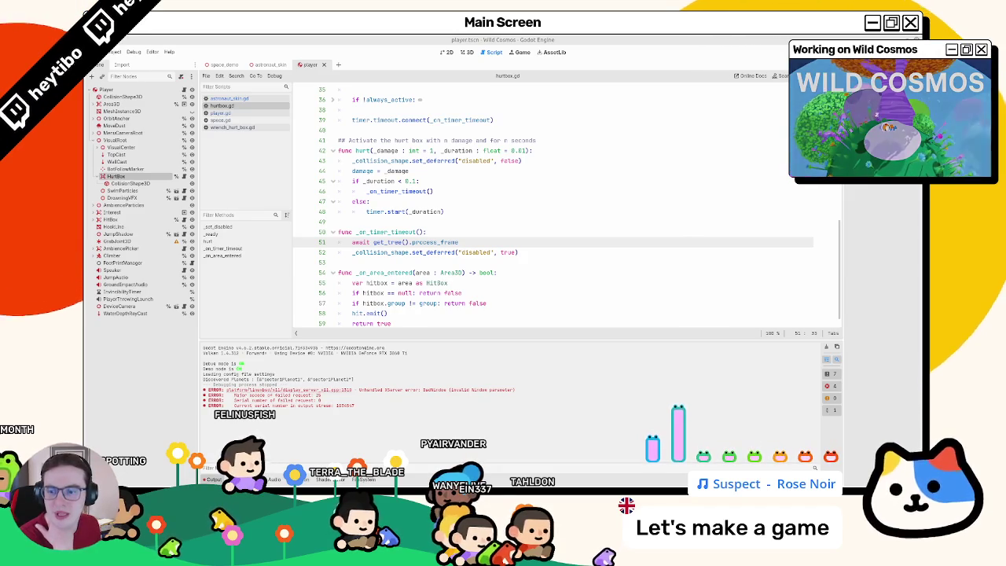
{"action": "key", "text": "alt+Tab"}
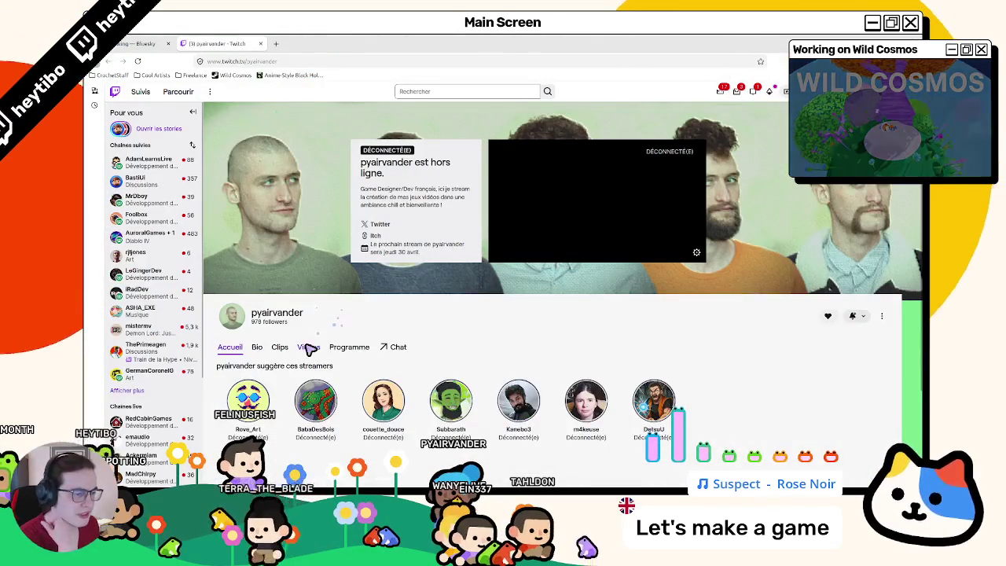
{"action": "left_click", "coordinate": [308, 347]}
{"action": "scroll", "coordinate": [336, 310], "scroll_direction": "down", "scroll_amount": 3}
{"action": "scroll", "coordinate": [335, 310], "scroll_direction": "up", "scroll_amount": 2}
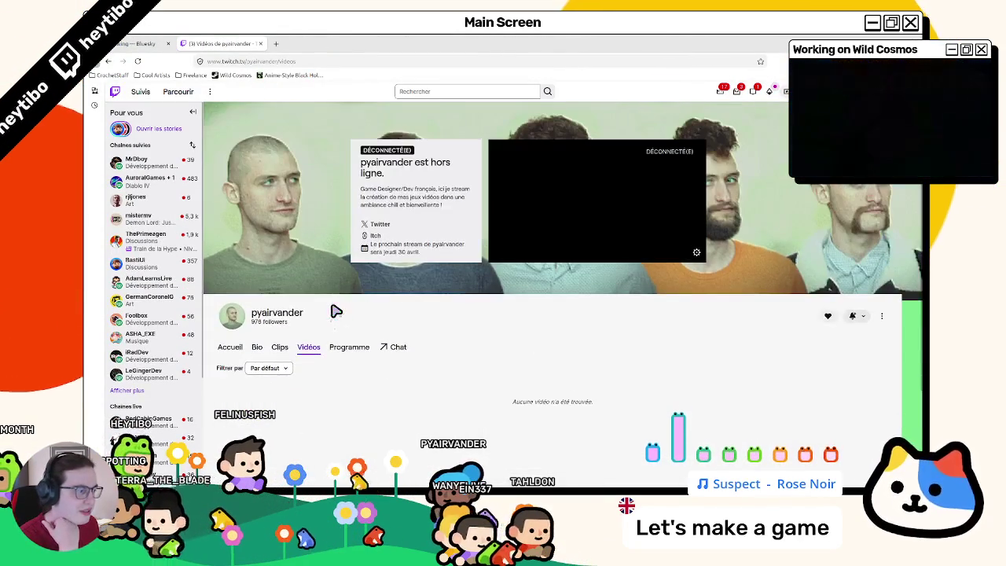
{"action": "scroll", "coordinate": [314, 361], "scroll_direction": "down", "scroll_amount": 1}
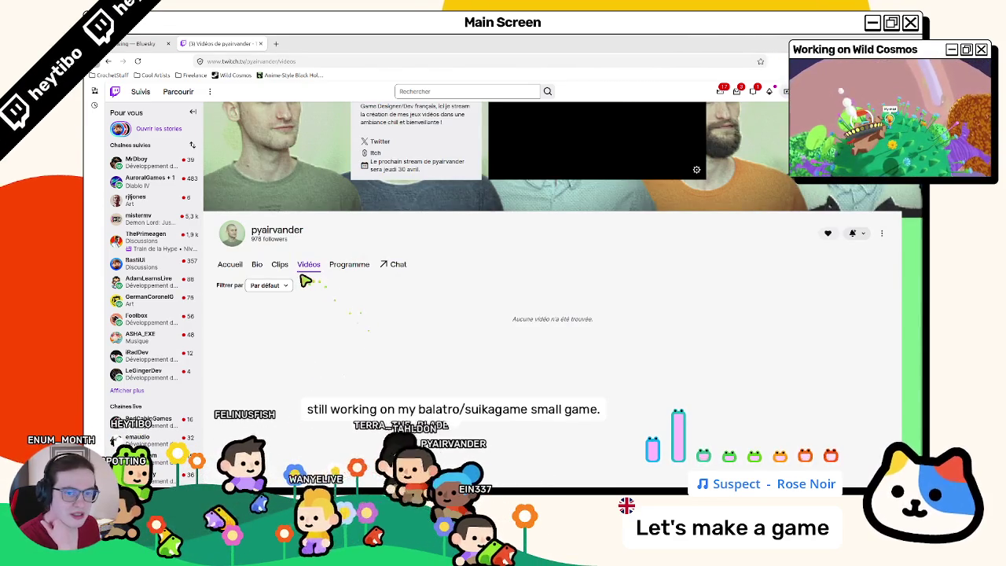
{"action": "left_click", "coordinate": [257, 265]}
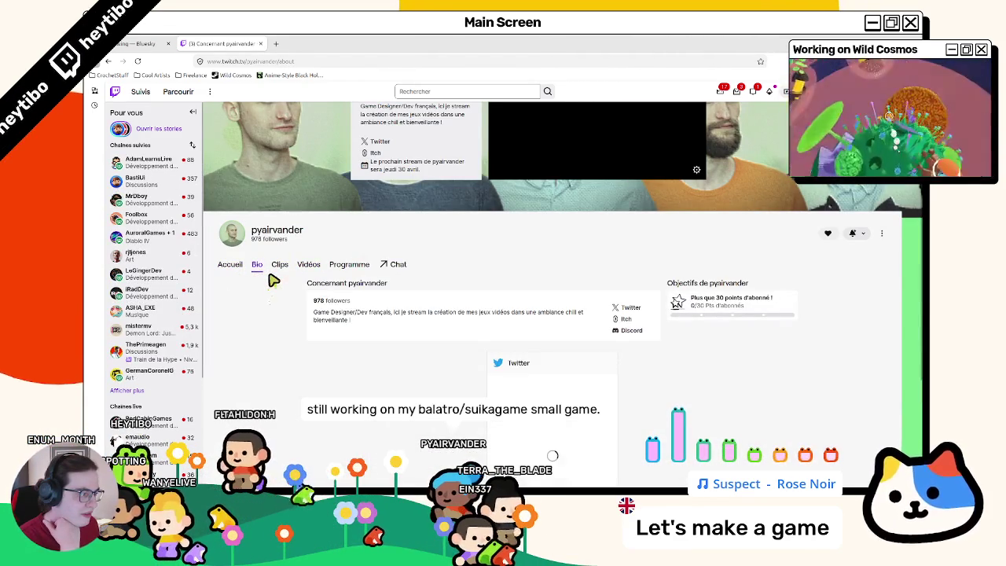
{"action": "scroll", "coordinate": [273, 281], "scroll_direction": "down", "scroll_amount": 2}
{"action": "scroll", "coordinate": [272, 281], "scroll_direction": "up", "scroll_amount": 2}
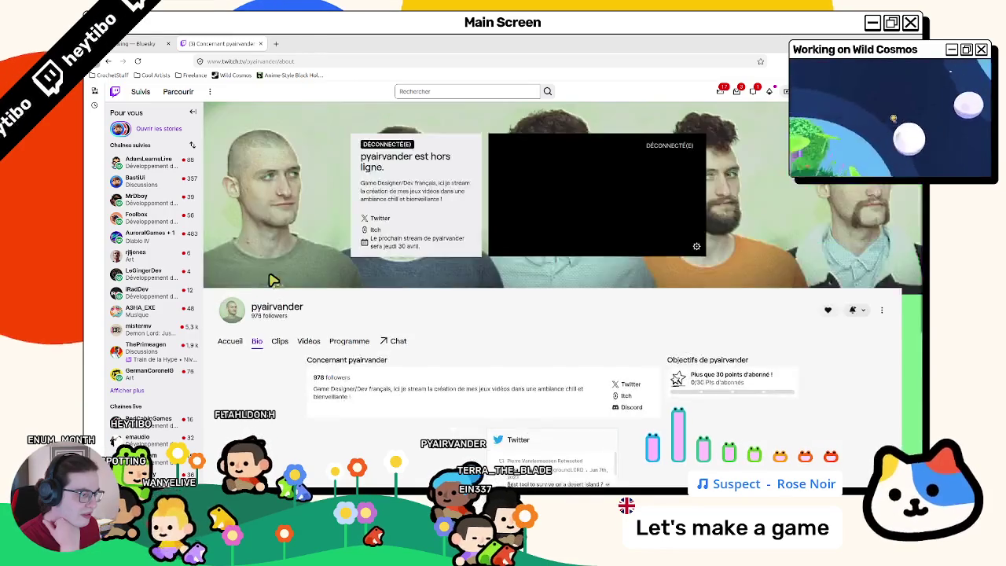
{"action": "mouse_move", "coordinate": [314, 44]}
{"action": "left_mouse_down"}
{"action": "mouse_move", "coordinate": [277, 150]}
{"action": "mouse_move", "coordinate": [83, 154]}
{"action": "left_mouse_up"}
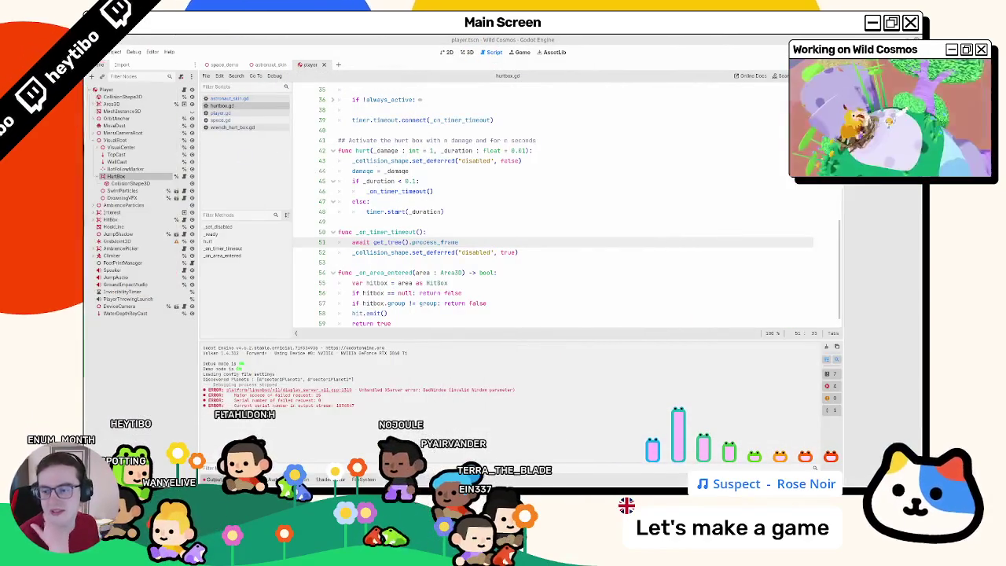